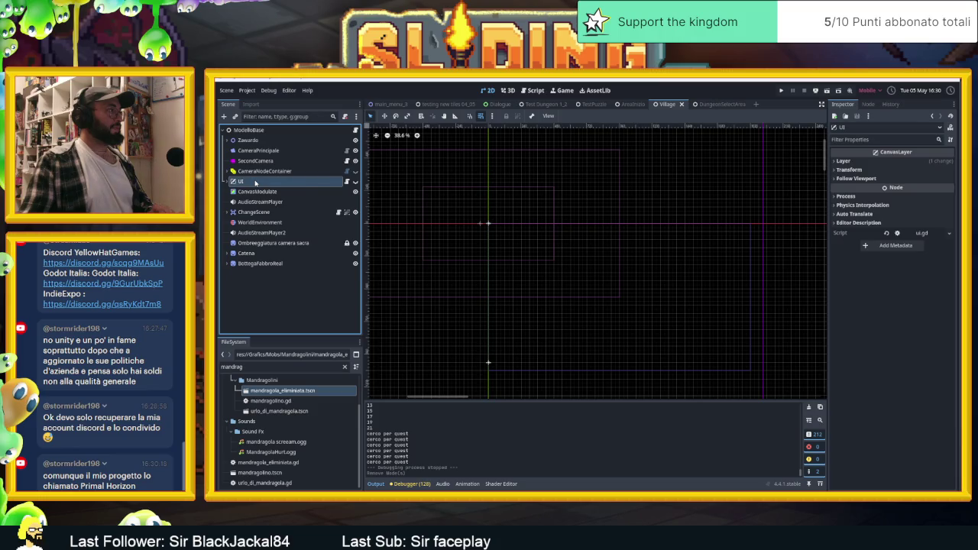
# - Expand the UI node in the Scene dock and make its layer visible again
pyautogui.click(228, 182)
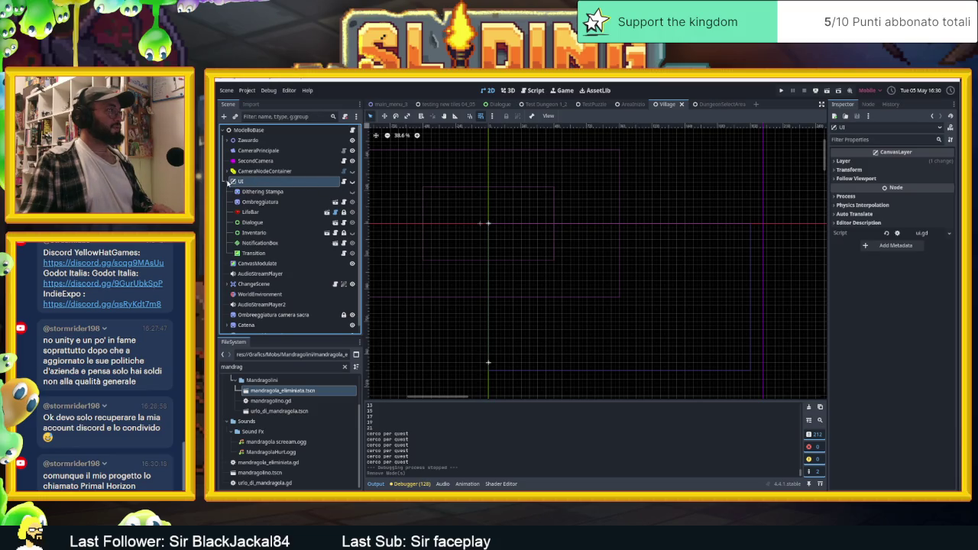
pyautogui.click(344, 182)
pyautogui.click(352, 182)
pyautogui.click(489, 90)
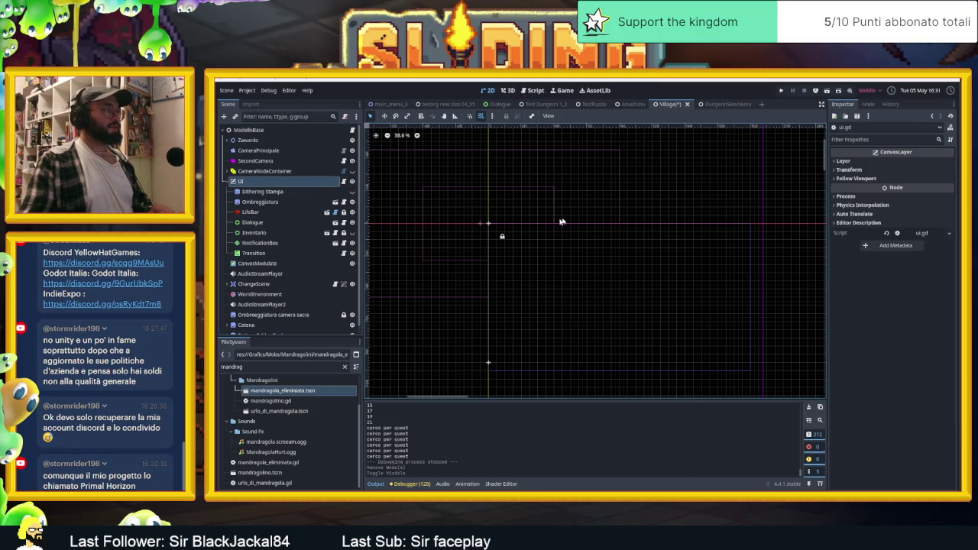
pyautogui.click(352, 182)
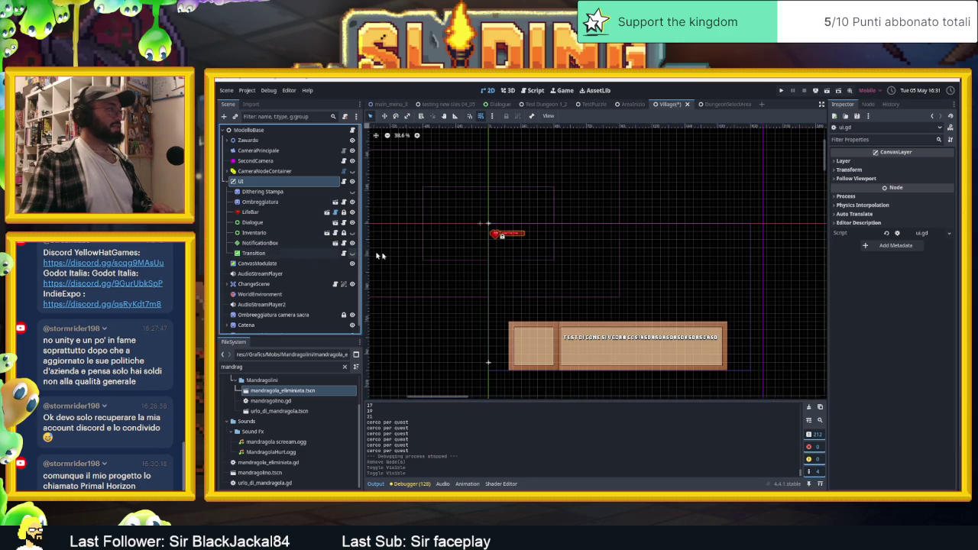
# - Zoom in on the heart lifebar and open the Add Child Node dialog
pyautogui.moveTo(595, 305); pyautogui.dragTo(552, 264)
pyautogui.scroll(5, 457, 203)
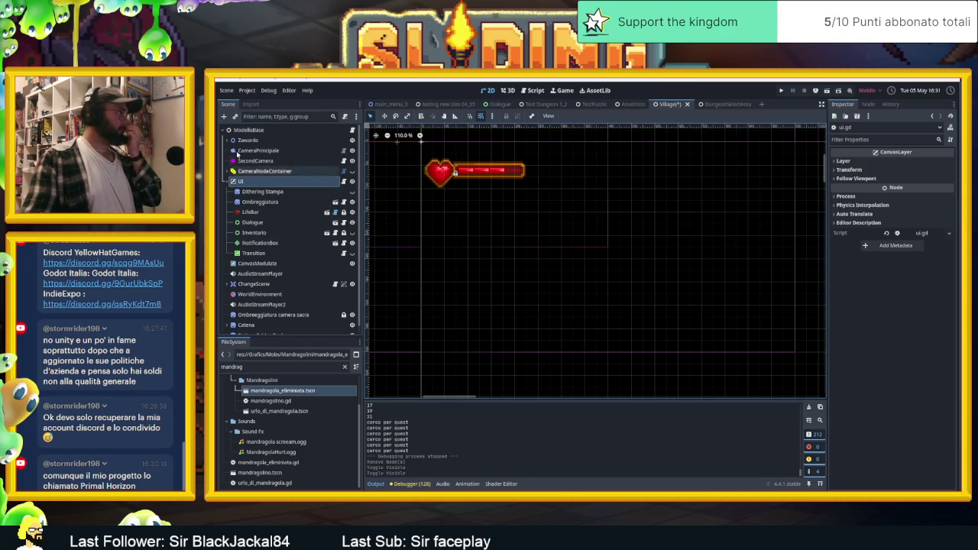
pyautogui.click(224, 116)
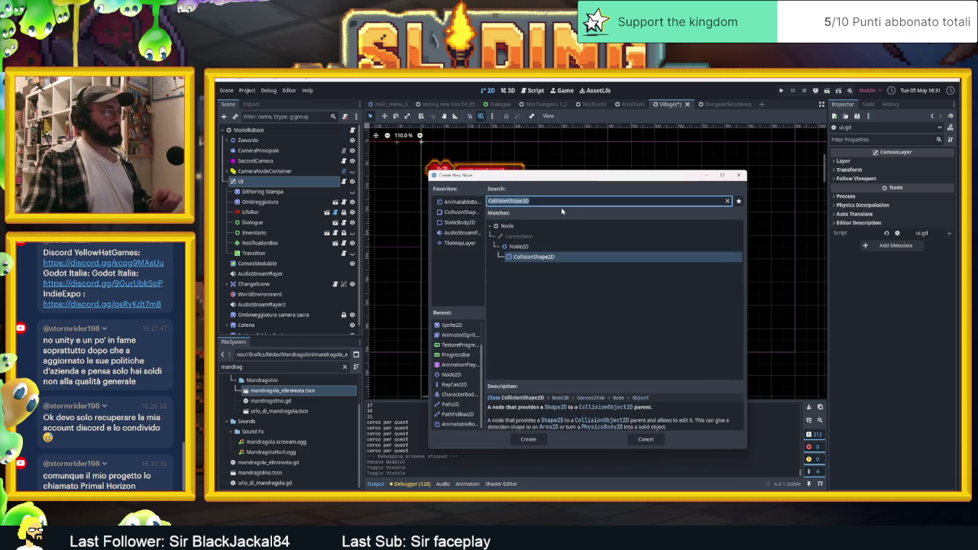
# - Create a Control node under UI
pyautogui.write('no')
pyautogui.press('BackSpace')
pyautogui.press('BackSpace')
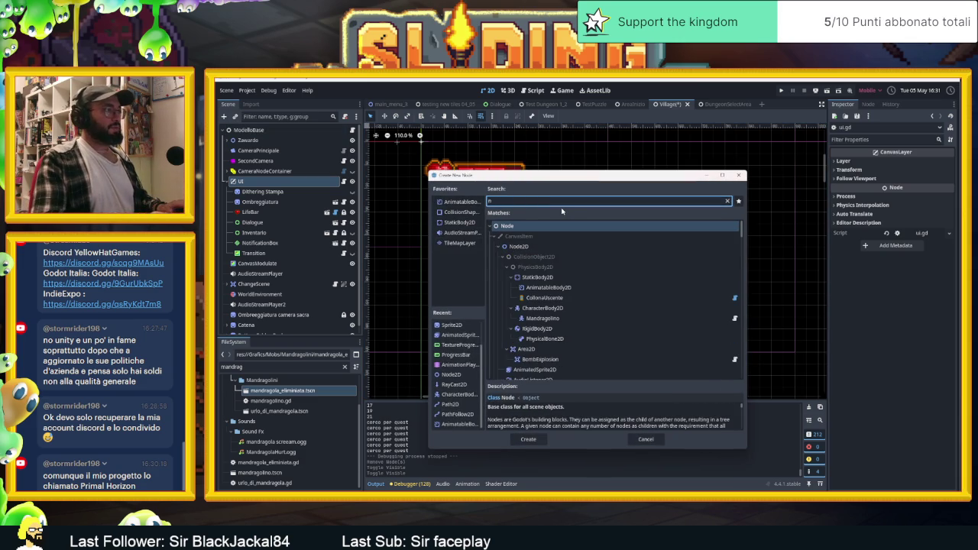
pyautogui.write('co')
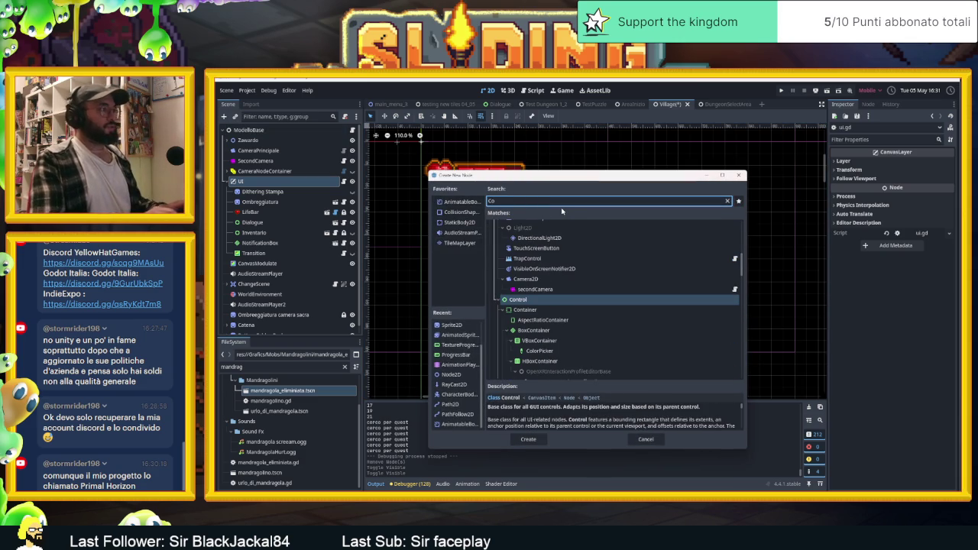
pyautogui.press('Return')
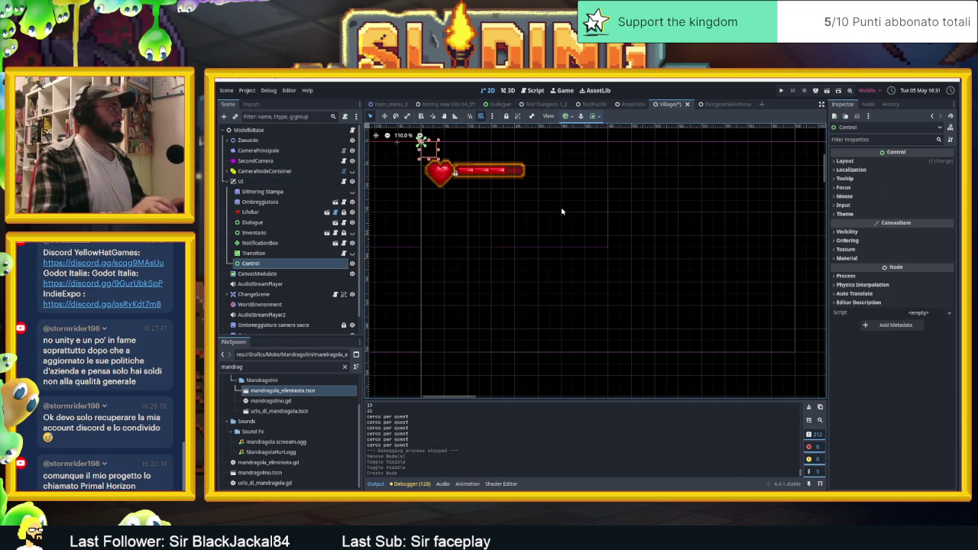
# - Move the Control below the lifebar to (30, 150) and stretch it to 90×390
pyautogui.scroll(-2, 522, 204)
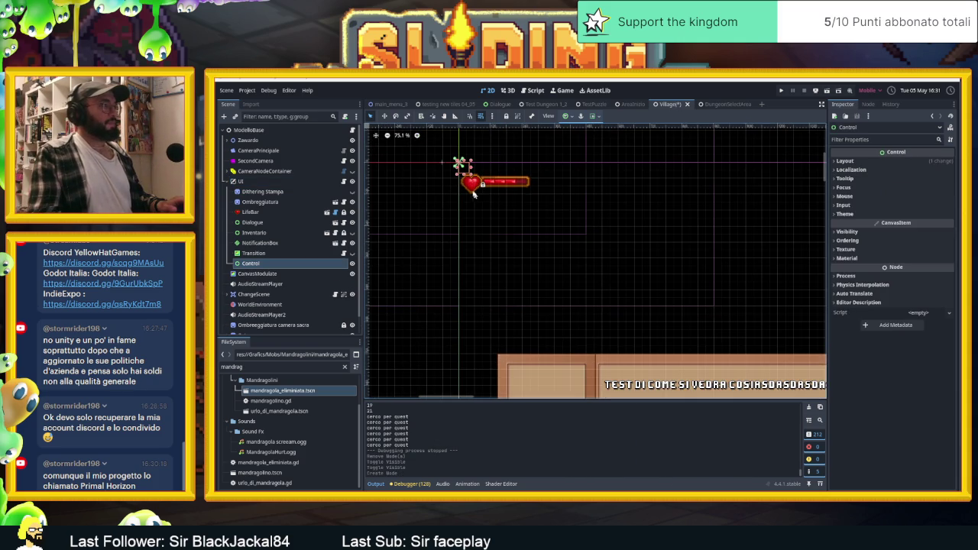
pyautogui.scroll(2, 466, 172)
pyautogui.moveTo(466, 170); pyautogui.dragTo(474, 213)
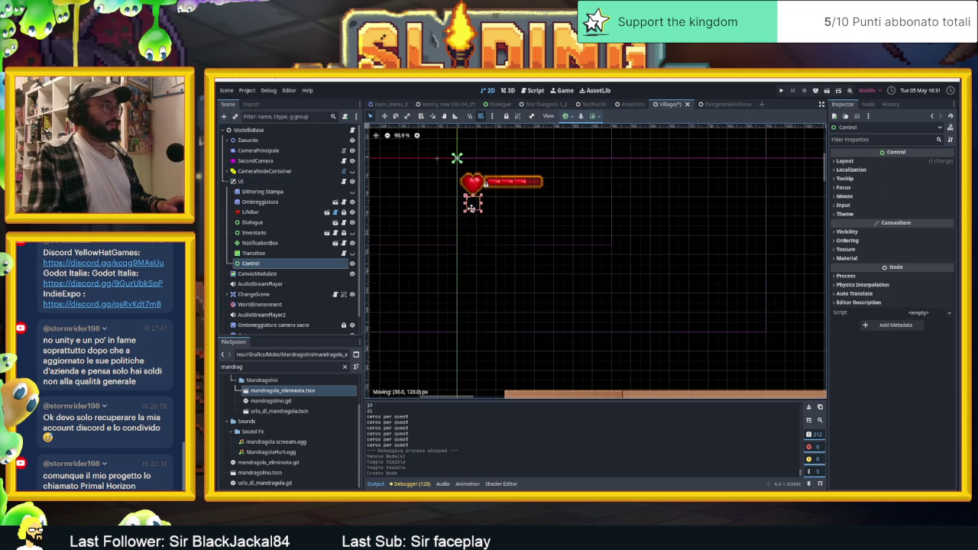
pyautogui.scroll(3, 474, 217)
pyautogui.scroll(1, 473, 217)
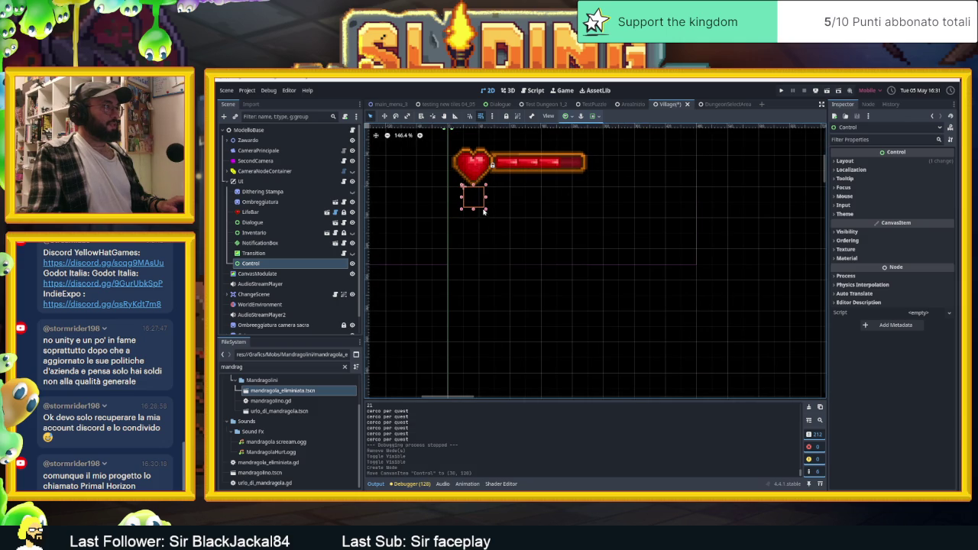
pyautogui.moveTo(476, 201); pyautogui.dragTo(476, 358)
pyautogui.scroll(-2, 532, 259)
pyautogui.scroll(1, 481, 292)
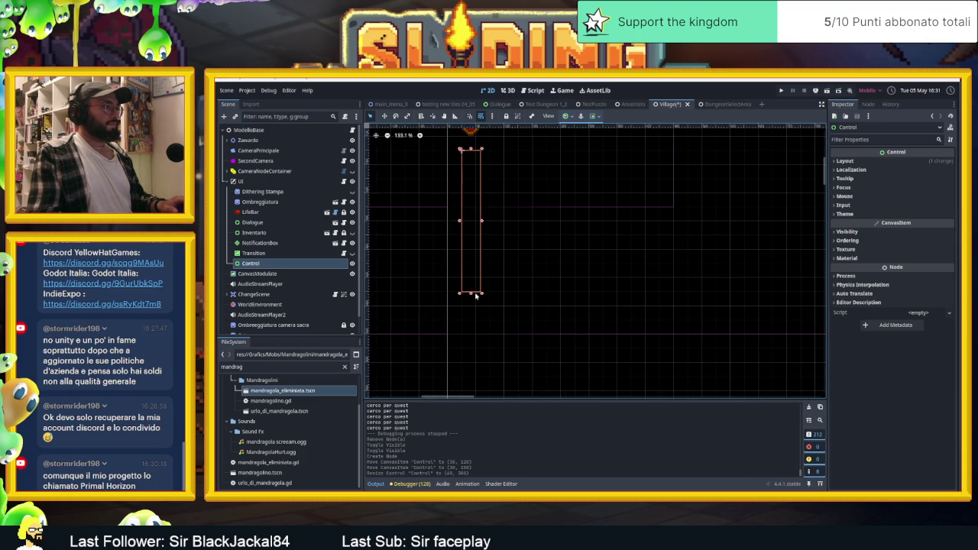
pyautogui.scroll(-6, 475, 298)
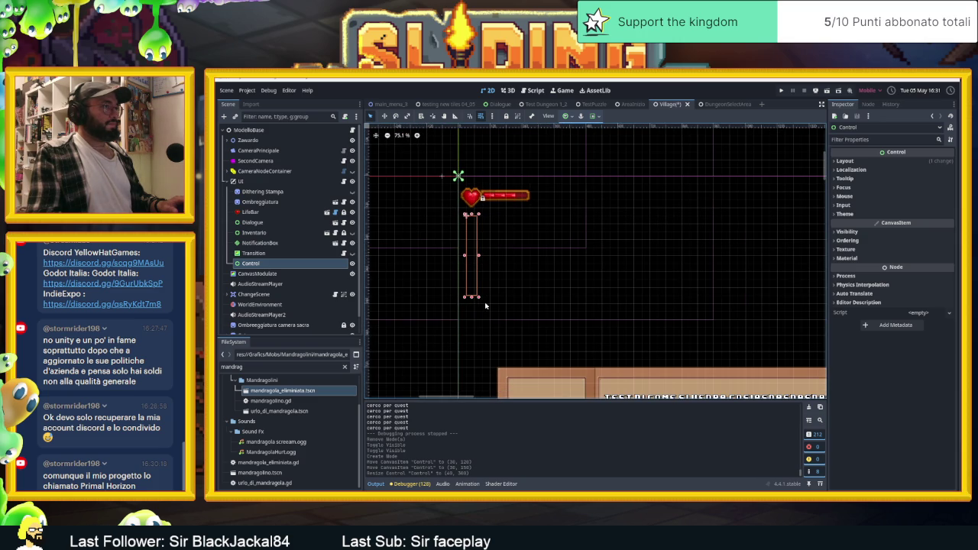
pyautogui.scroll(-3, 483, 304)
pyautogui.scroll(4, 482, 304)
pyautogui.scroll(5, 480, 300)
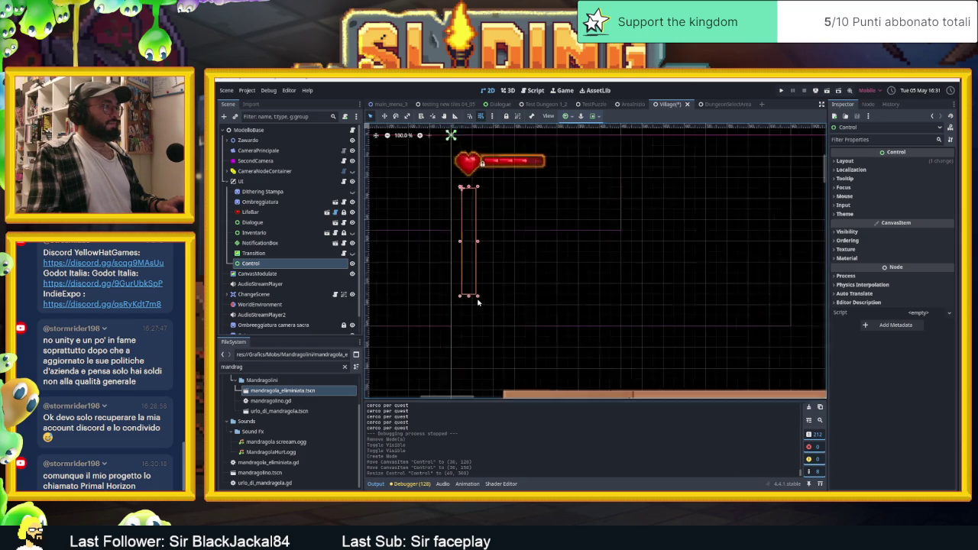
pyautogui.moveTo(476, 299)
pyautogui.mouseDown()
pyautogui.moveTo(486, 336)
pyautogui.moveTo(445, 338)
pyautogui.mouseUp()
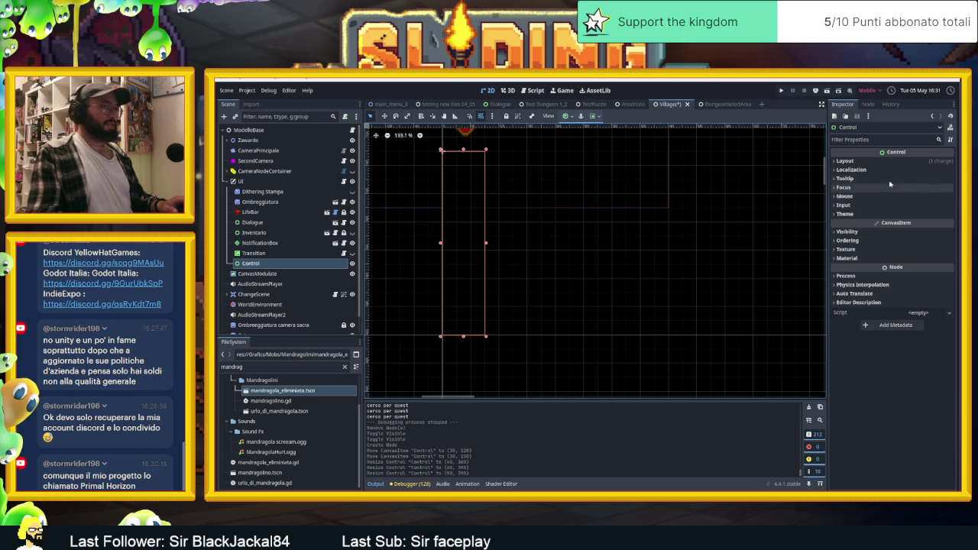
# - Copy the 90×390 Transform Size into the Control's Custom Minimum Size
pyautogui.click(844, 160)
pyautogui.click(854, 260)
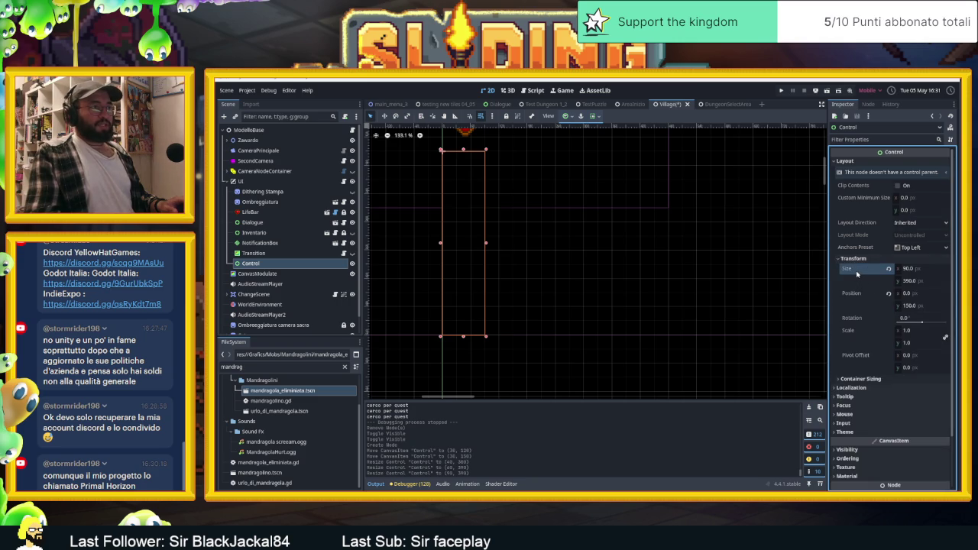
pyautogui.click(862, 197)
pyautogui.hotkey('ctrl', 'v')
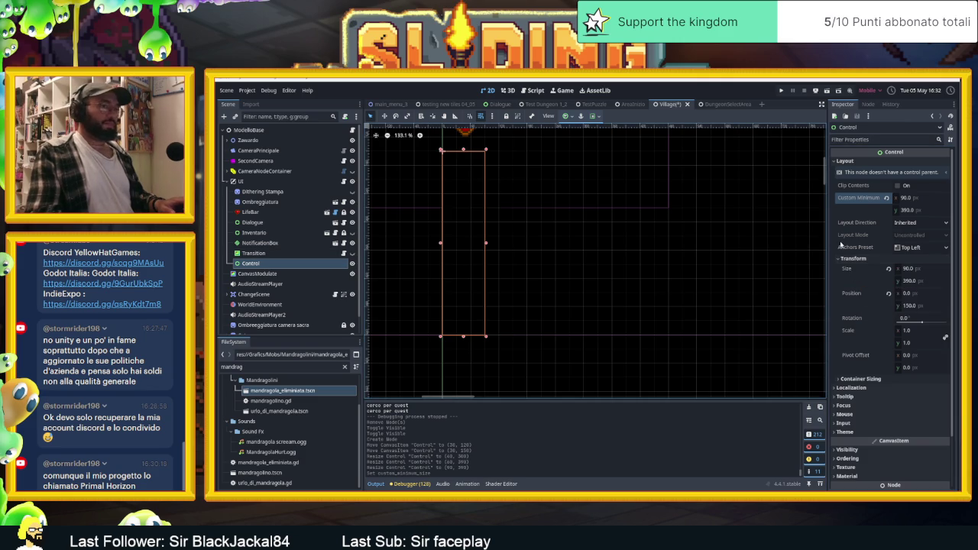
pyautogui.click(224, 116)
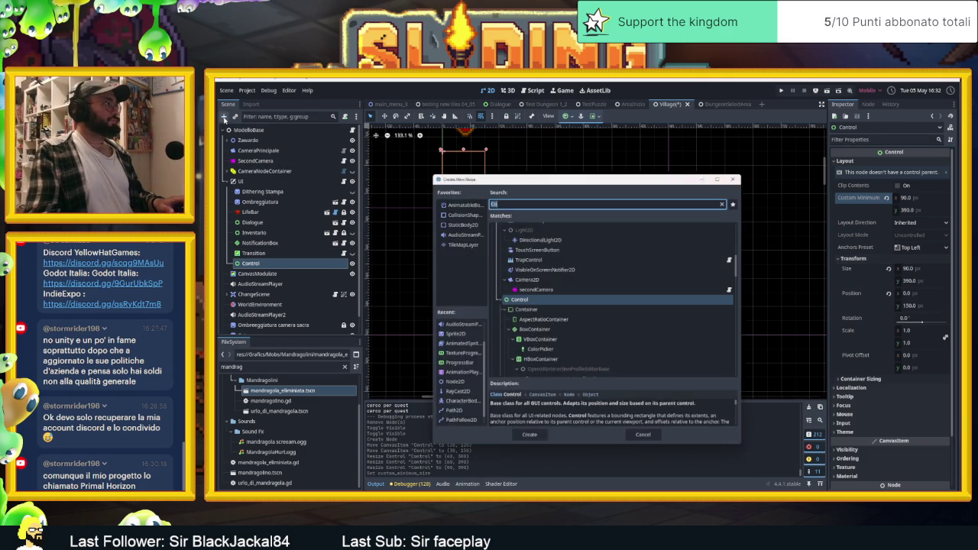
# - Add a VBoxContainer as a child of the Control
pyautogui.click(535, 340)
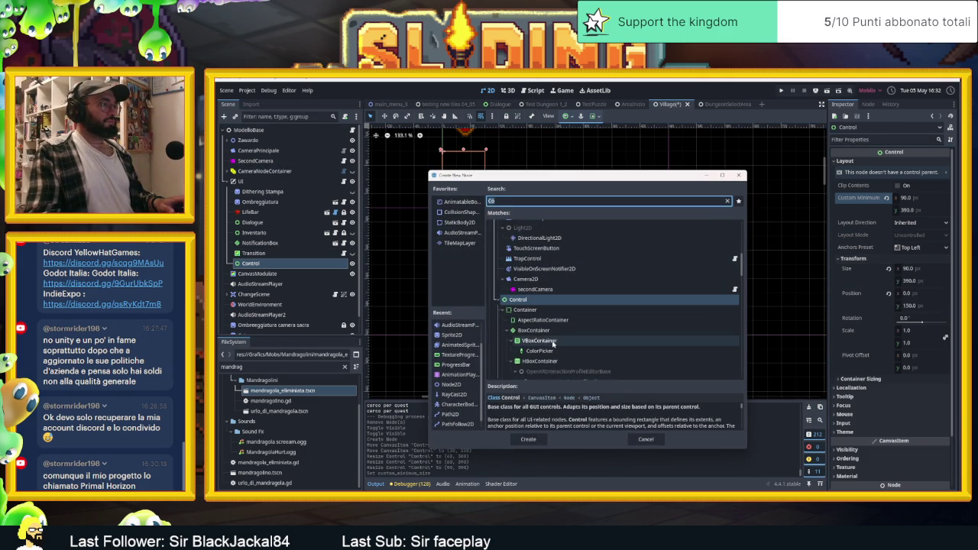
pyautogui.doubleClick(535, 340)
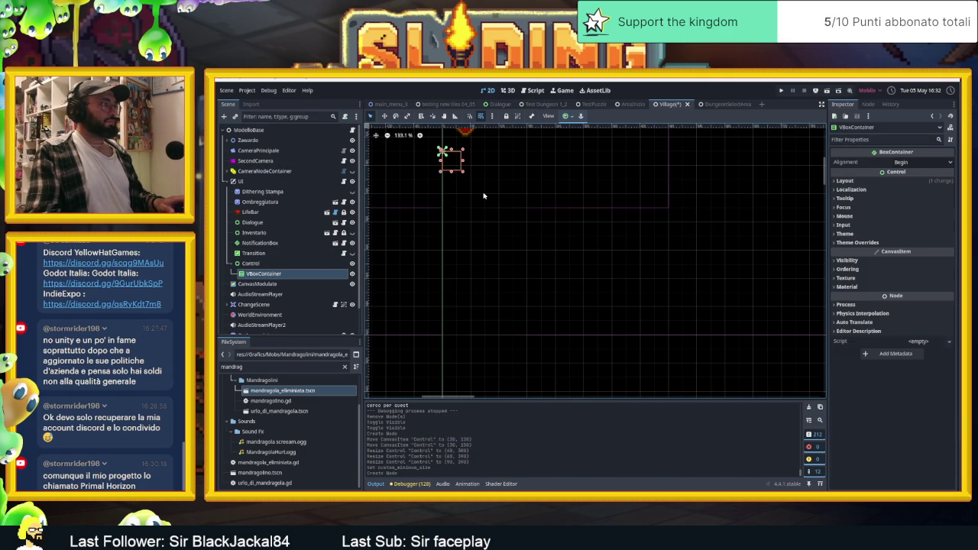
pyautogui.click(868, 181)
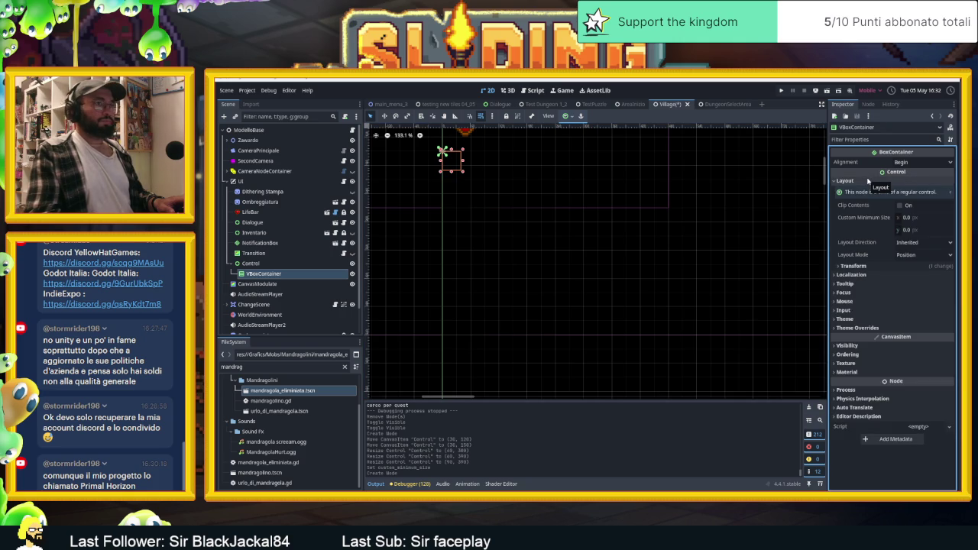
pyautogui.click(871, 194)
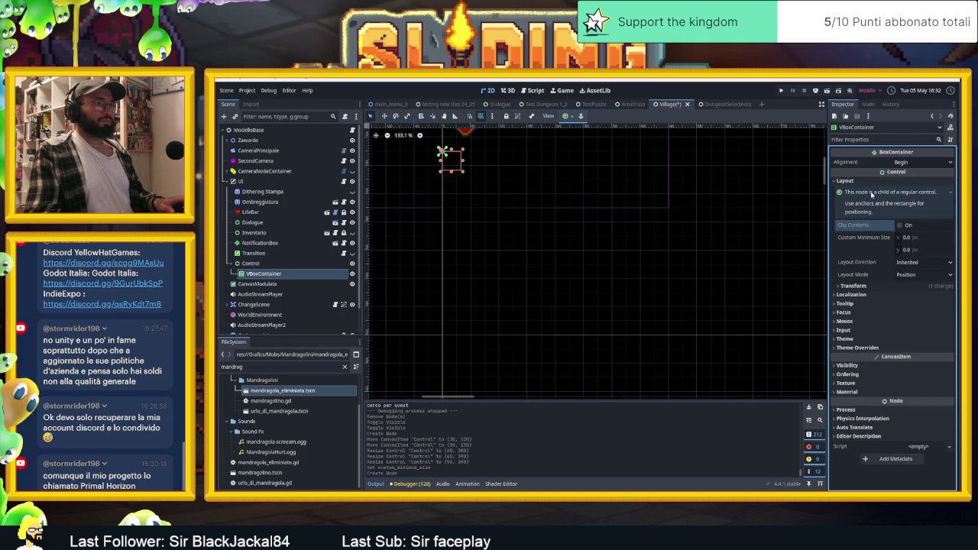
pyautogui.click(875, 194)
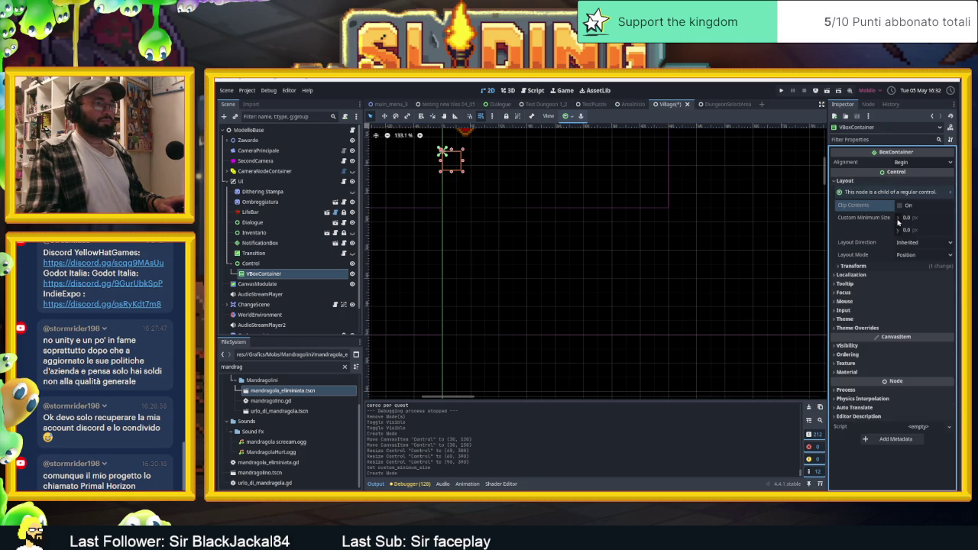
# - Set the VBoxContainer's alignment to Center and paste 90×390 as its minimum size
pyautogui.click(906, 218)
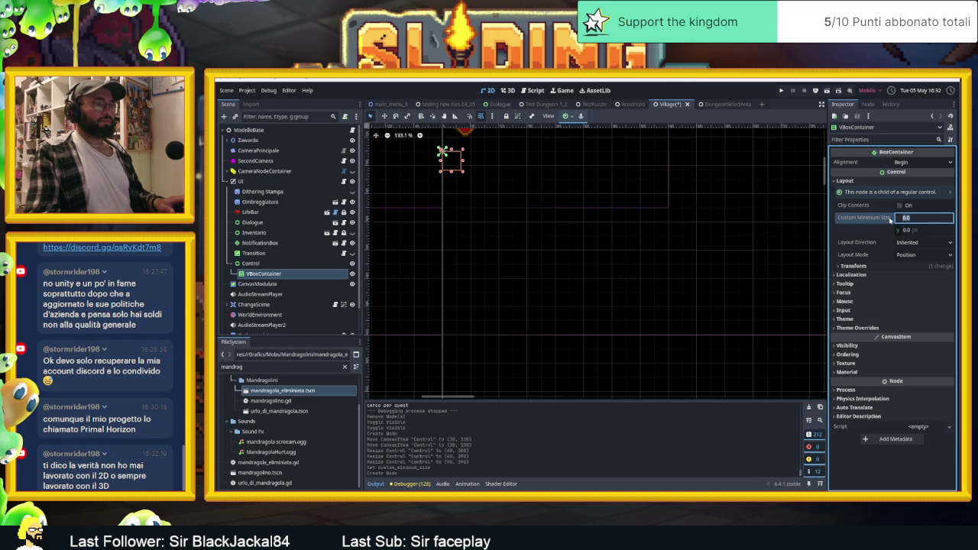
pyautogui.click(906, 163)
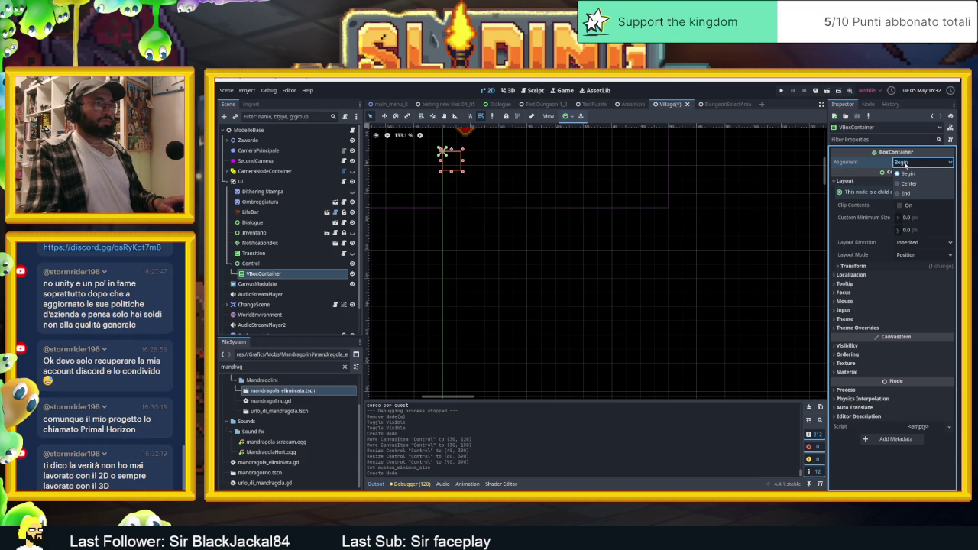
pyautogui.click(909, 183)
pyautogui.rightClick(889, 222)
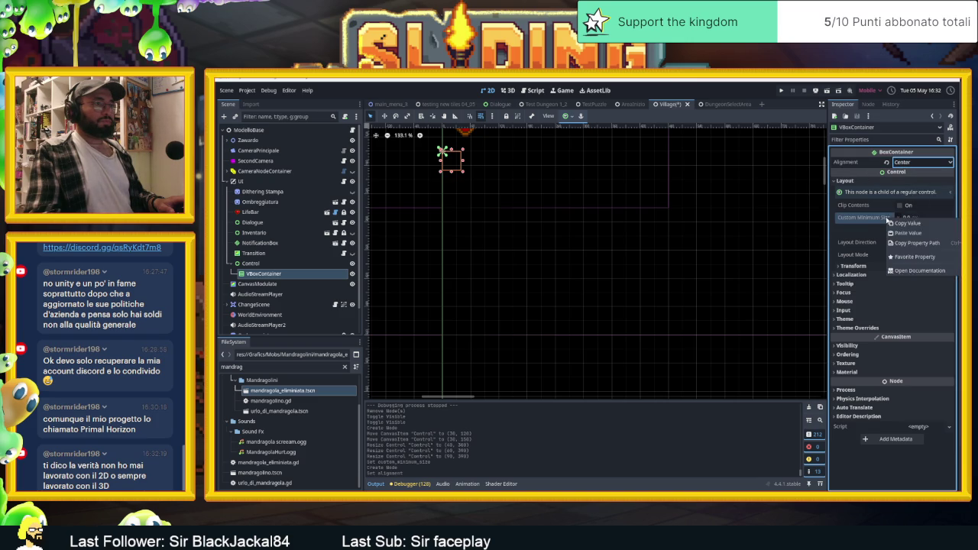
pyautogui.click(873, 237)
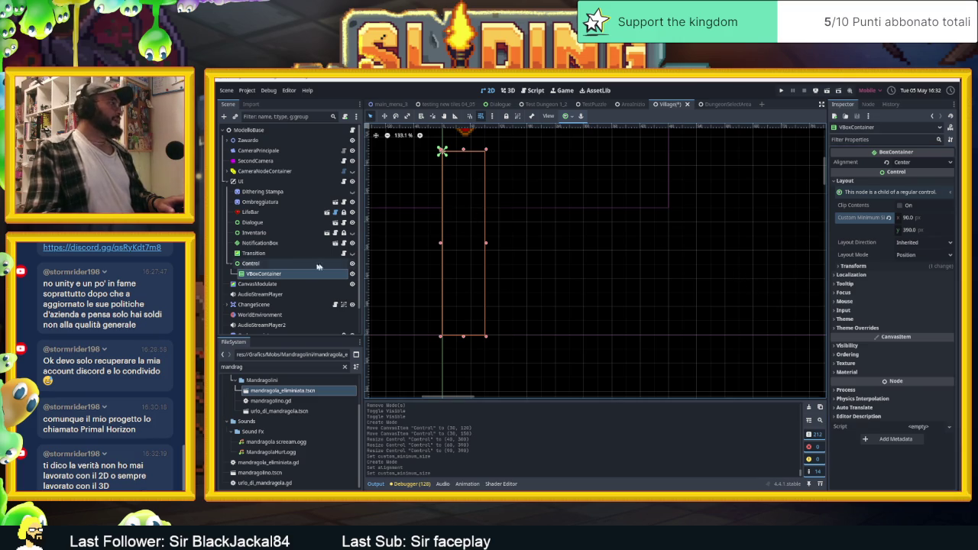
pyautogui.click(224, 117)
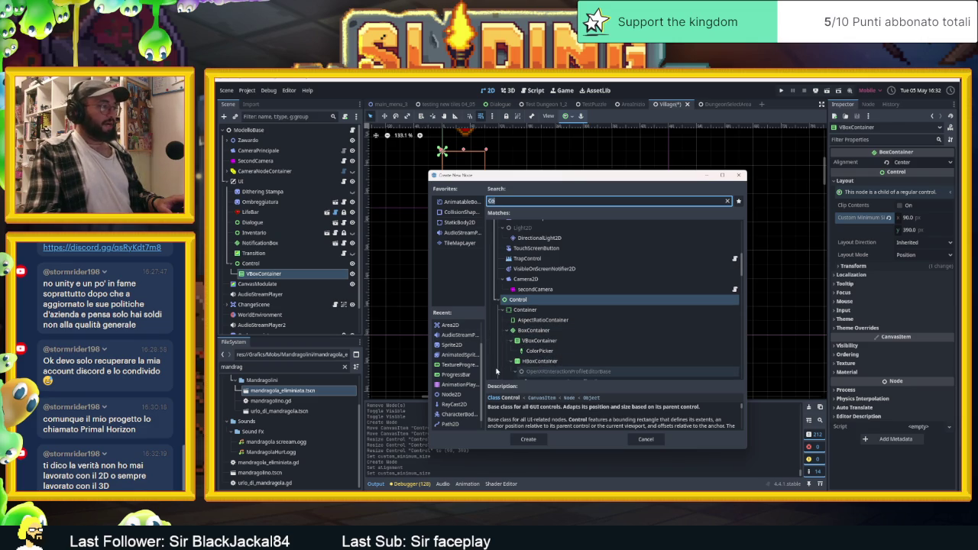
# - Add a Control inside the VBoxContainer with a 42×42 minimum size
pyautogui.click(553, 305)
pyautogui.doubleClick(554, 304)
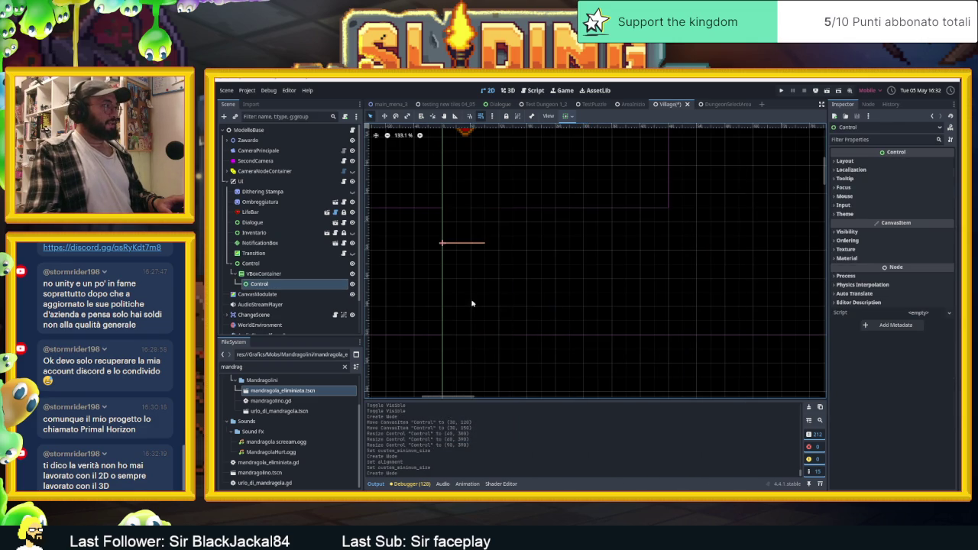
pyautogui.click(843, 160)
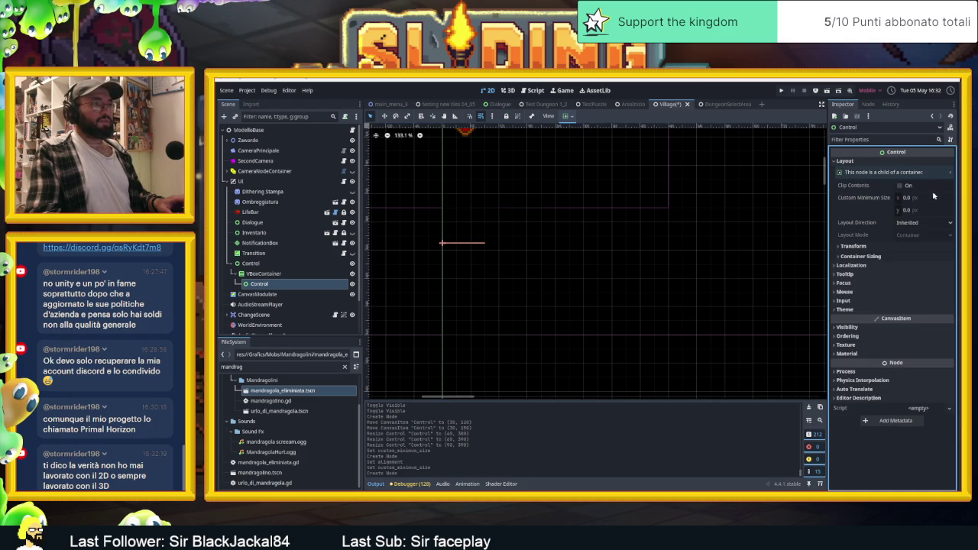
pyautogui.click(926, 198)
pyautogui.write('42')
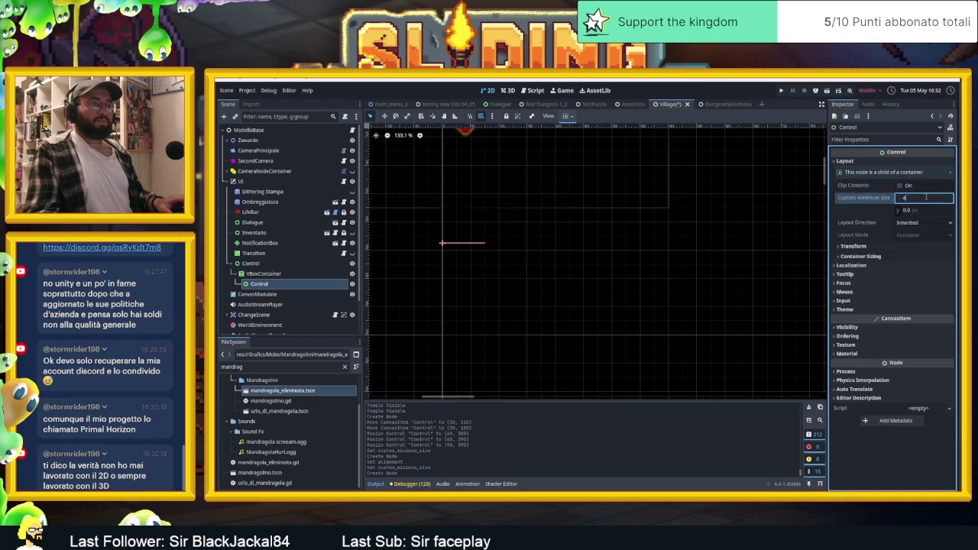
pyautogui.click(912, 211)
pyautogui.write('42')
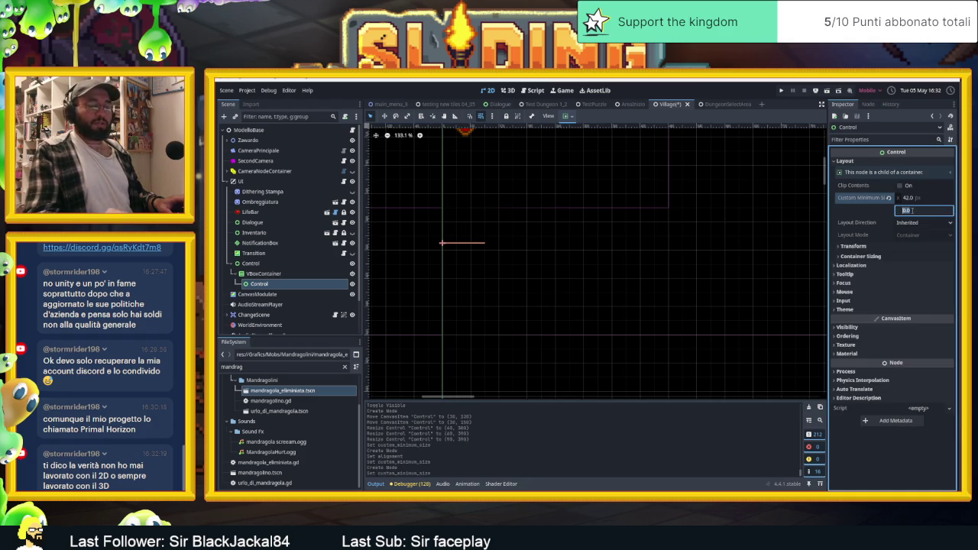
pyautogui.press('Return')
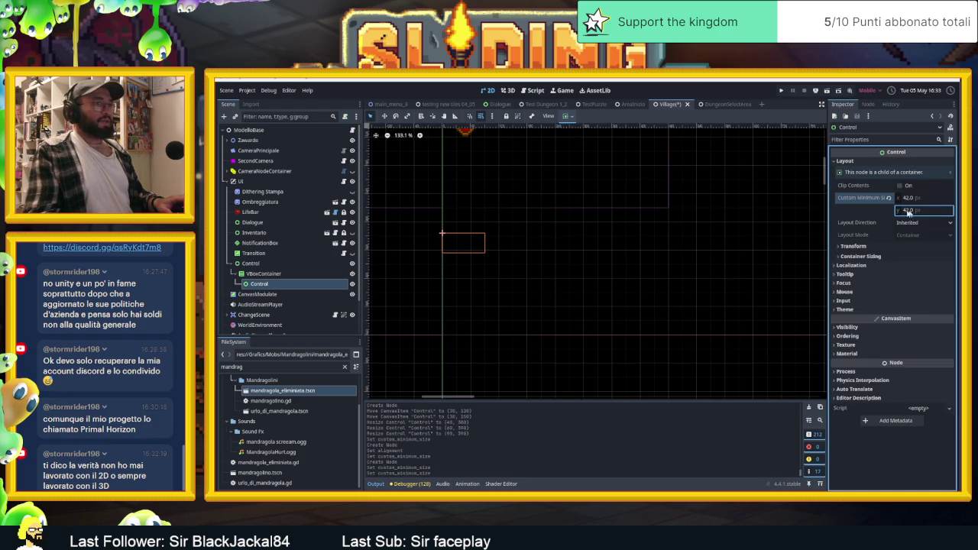
# - Try the Control's layout direction options, leaving it at Inherited
pyautogui.click(913, 223)
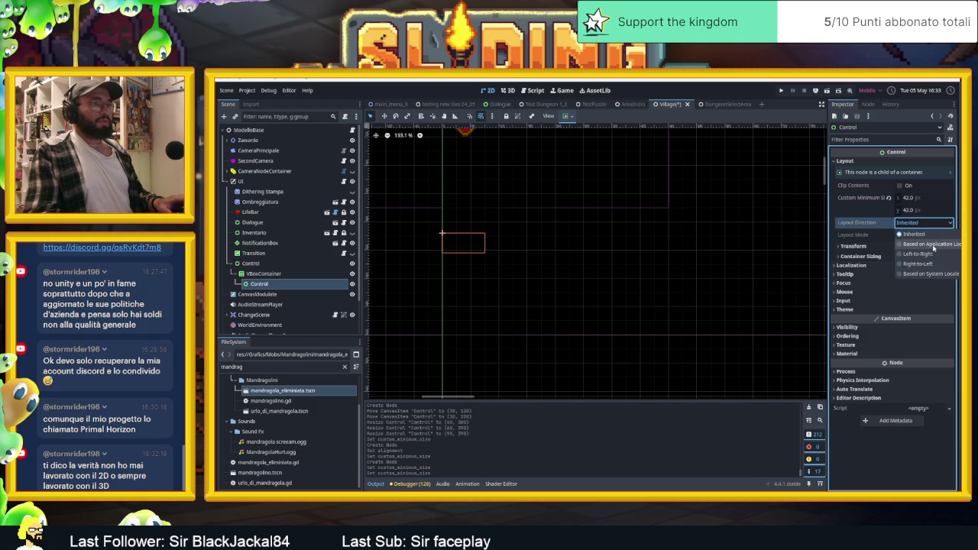
pyautogui.click(933, 245)
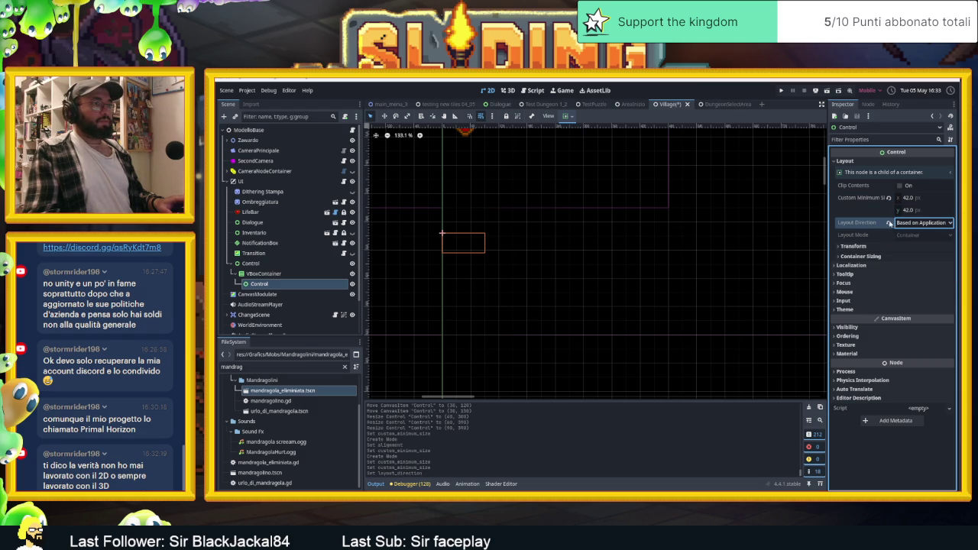
pyautogui.click(890, 223)
pyautogui.click(921, 224)
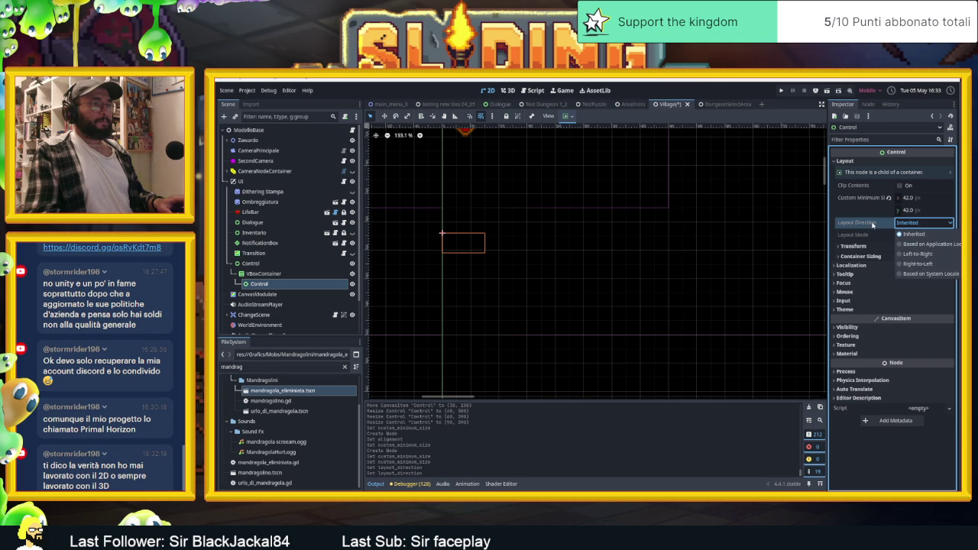
pyautogui.click(873, 224)
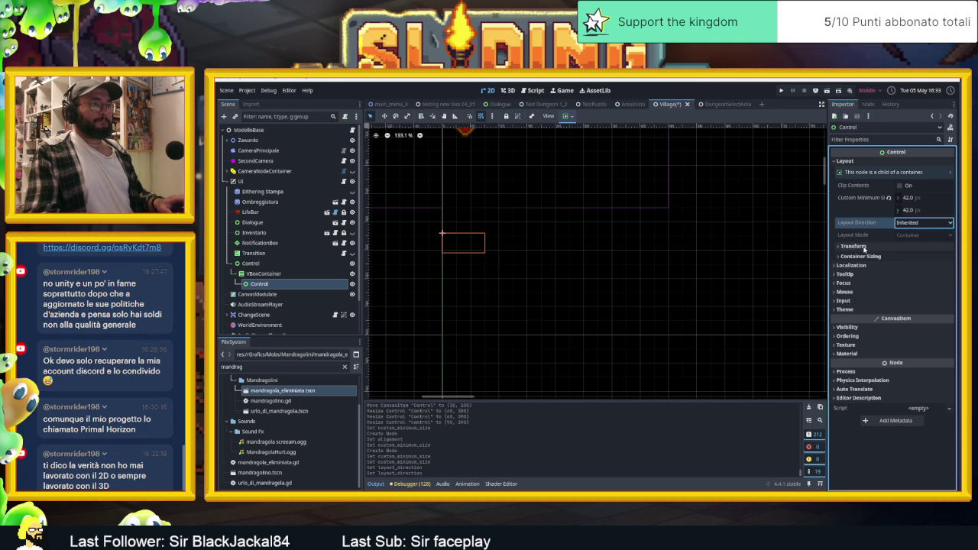
pyautogui.click(864, 247)
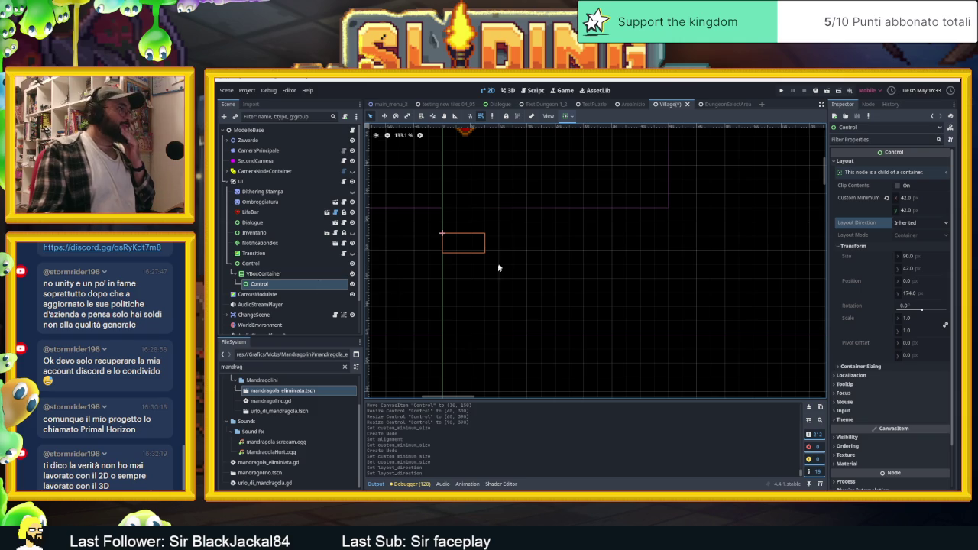
pyautogui.scroll(9, 462, 237)
pyautogui.scroll(-4, 466, 262)
# - Set the VBoxContainer's alignment to Begin, then reselect the inner Control
pyautogui.click(276, 273)
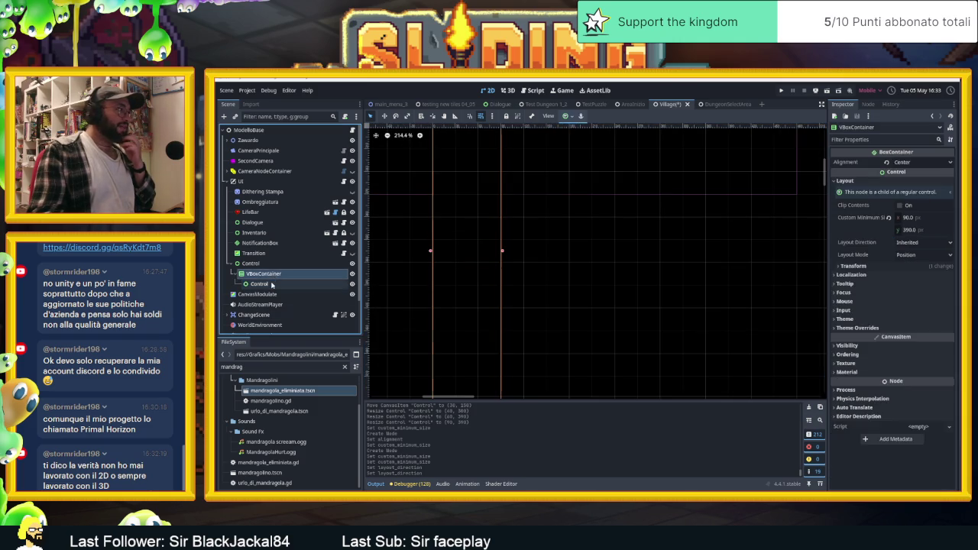
pyautogui.click(271, 284)
pyautogui.click(281, 275)
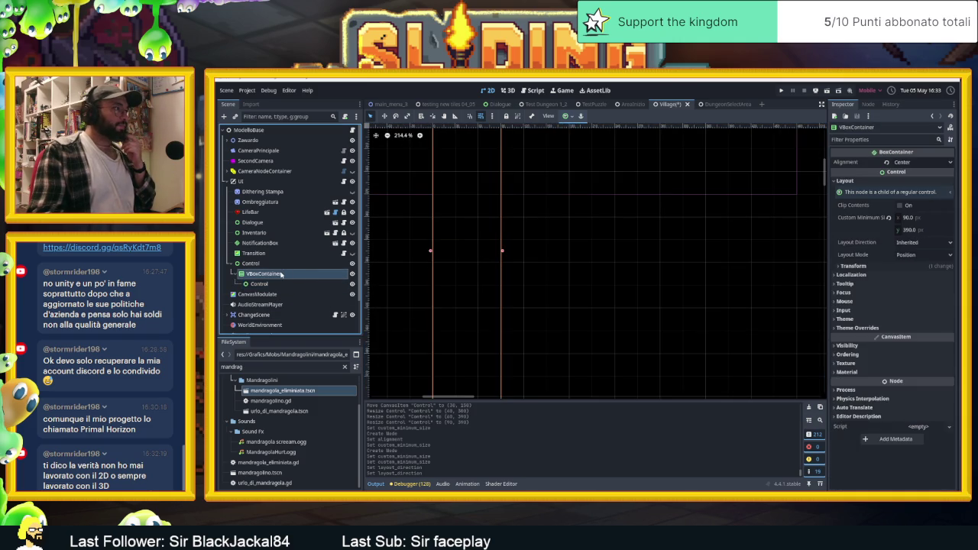
pyautogui.scroll(-5, 463, 269)
pyautogui.click(289, 283)
pyautogui.click(287, 274)
pyautogui.click(922, 162)
pyautogui.click(909, 174)
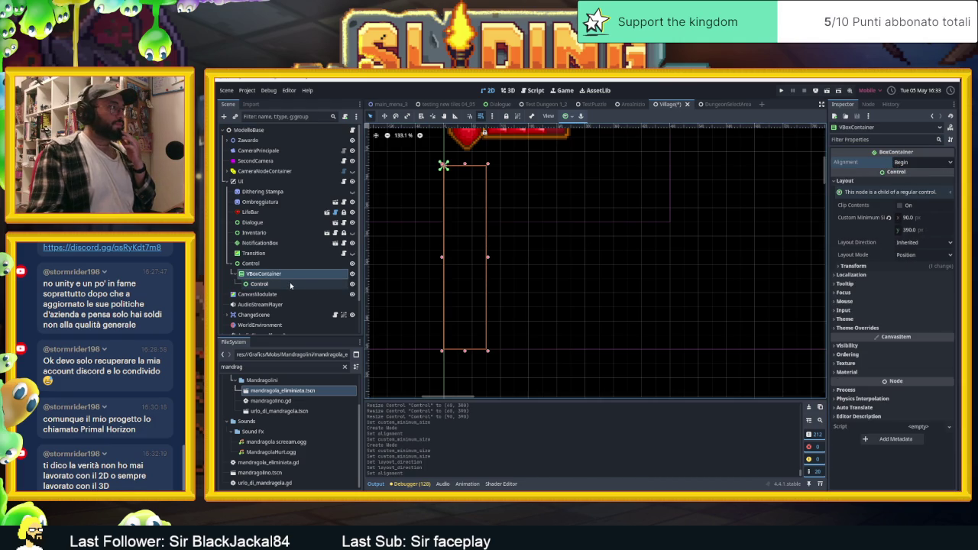
pyautogui.click(260, 284)
pyautogui.scroll(10, 455, 166)
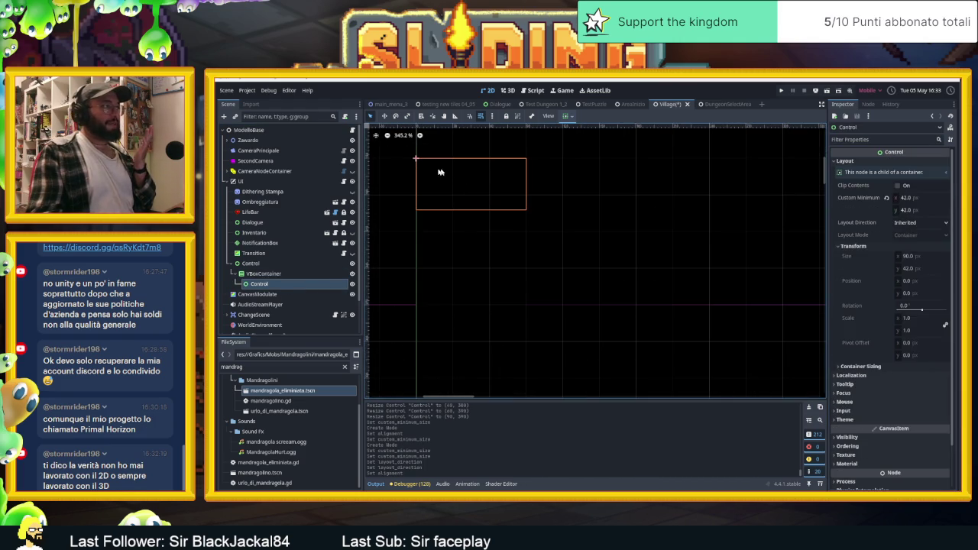
pyautogui.click(224, 116)
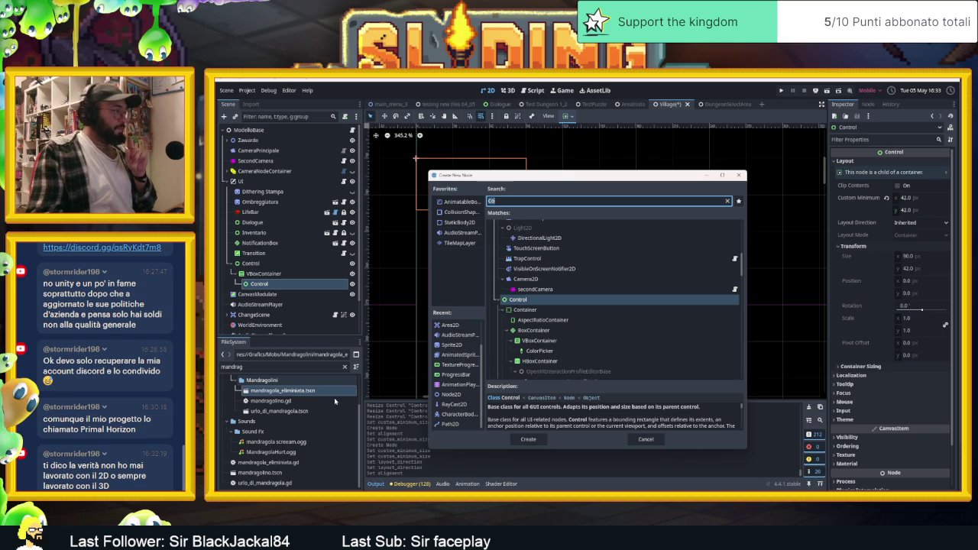
# - Cancel node creation, filter FileSystem by 'ui', and open Grafics/UI in the file manager
pyautogui.click(648, 439)
pyautogui.doubleClick(275, 366)
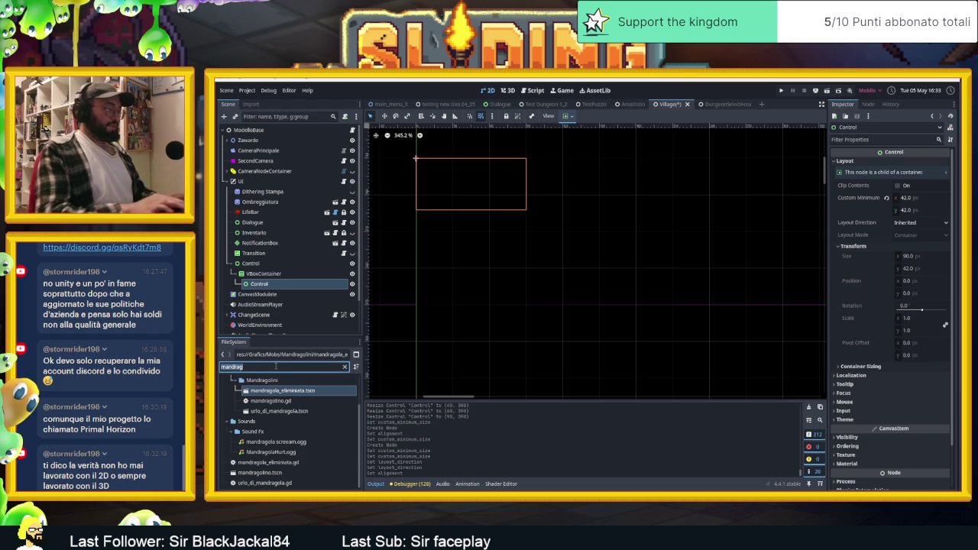
pyautogui.write('ui')
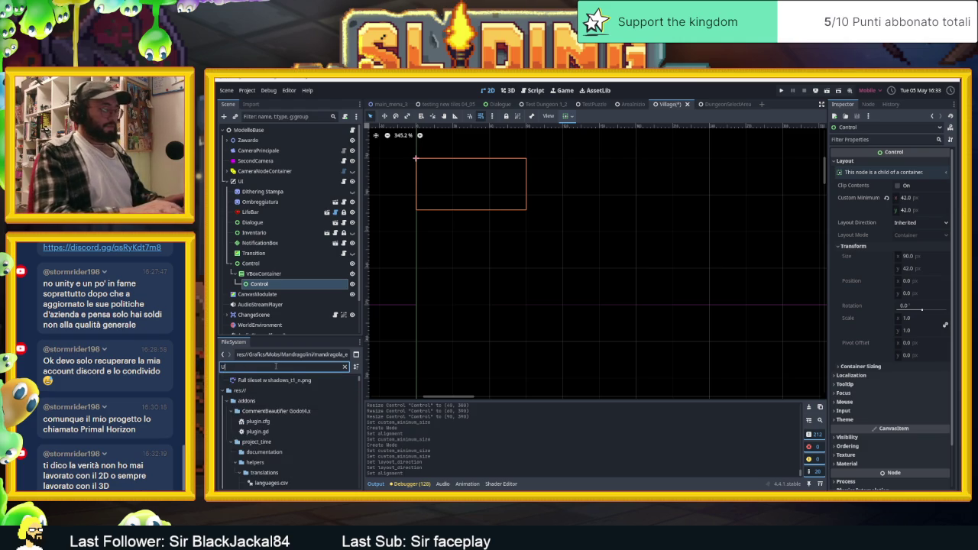
pyautogui.click(251, 391)
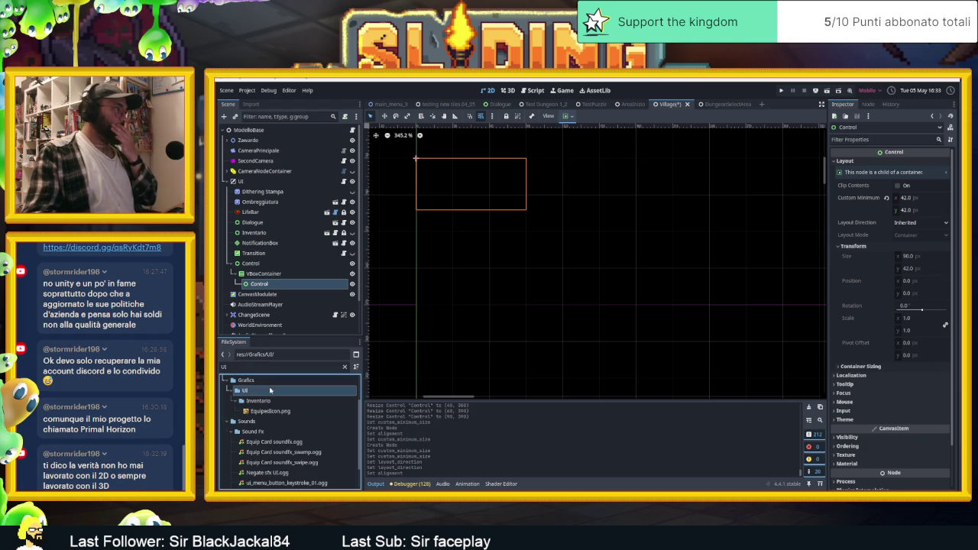
pyautogui.rightClick(271, 389)
pyautogui.click(298, 515)
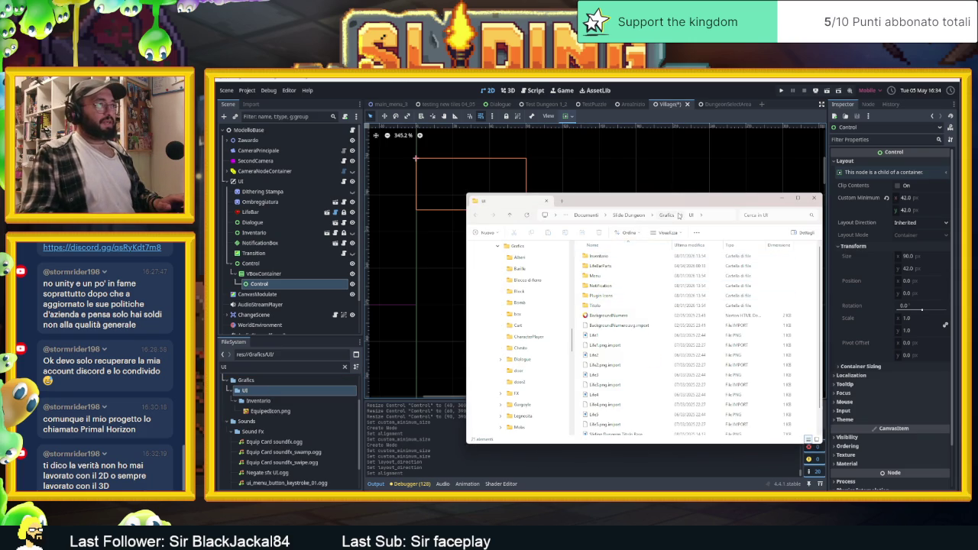
# - Create a Malus folder in Grafics/UI with a MalusIcone subfolder inside it
pyautogui.scroll(-1, 649, 351)
pyautogui.scroll(1, 649, 351)
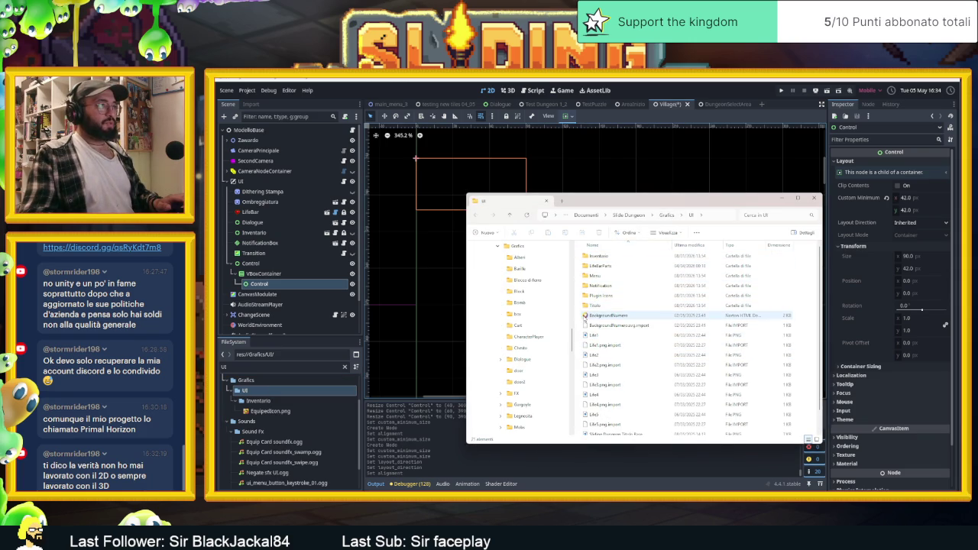
pyautogui.rightClick(578, 319)
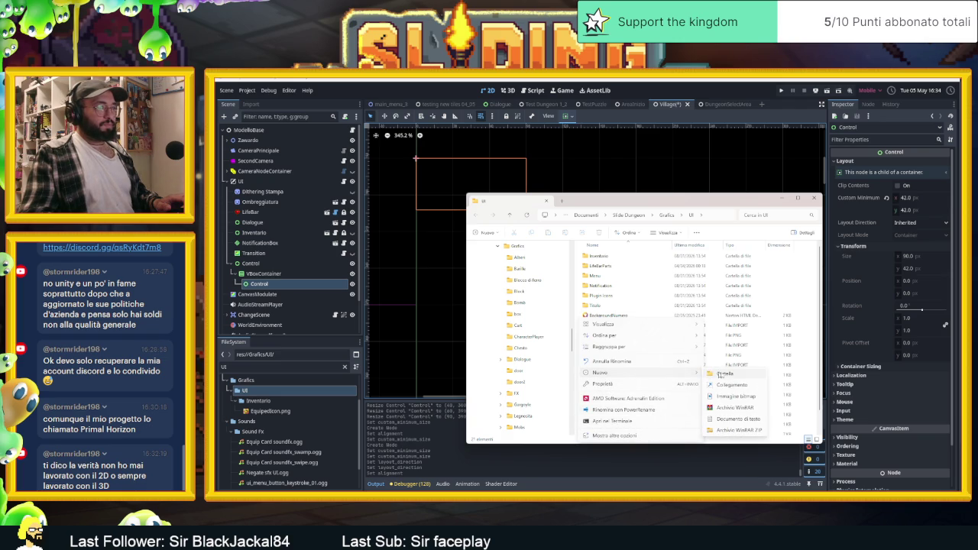
pyautogui.click(710, 374)
pyautogui.write('Mat')
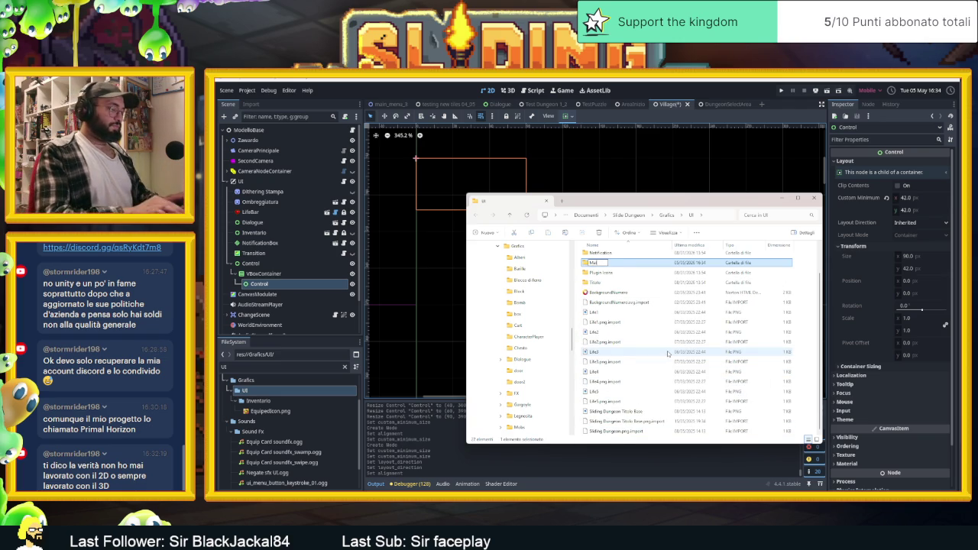
pyautogui.write('us')
pyautogui.press('Return')
pyautogui.press('Return')
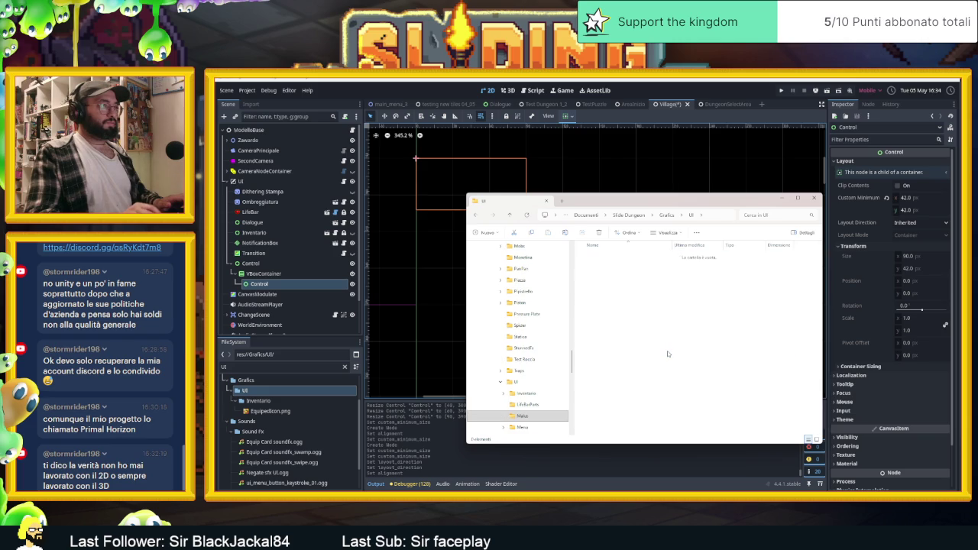
pyautogui.rightClick(667, 353)
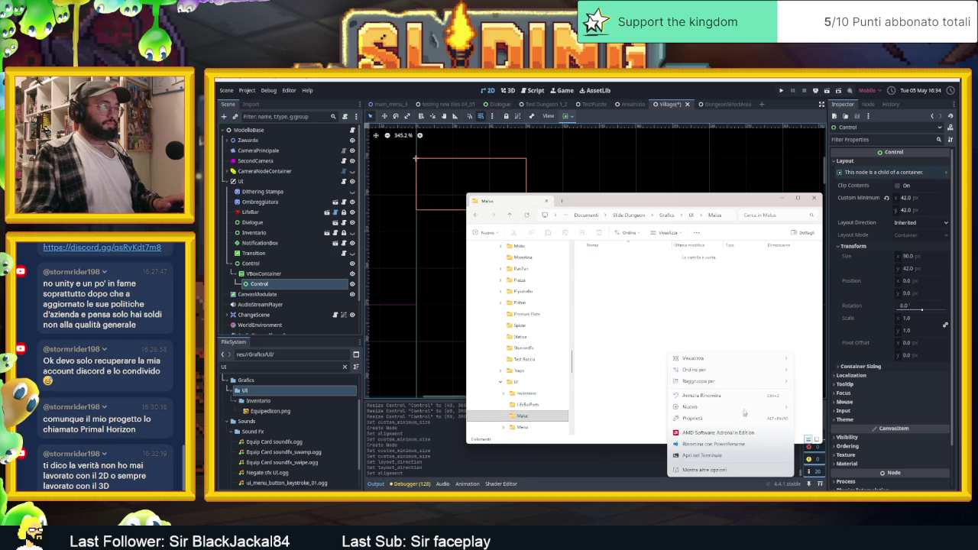
pyautogui.moveTo(714, 407)
pyautogui.click(817, 408)
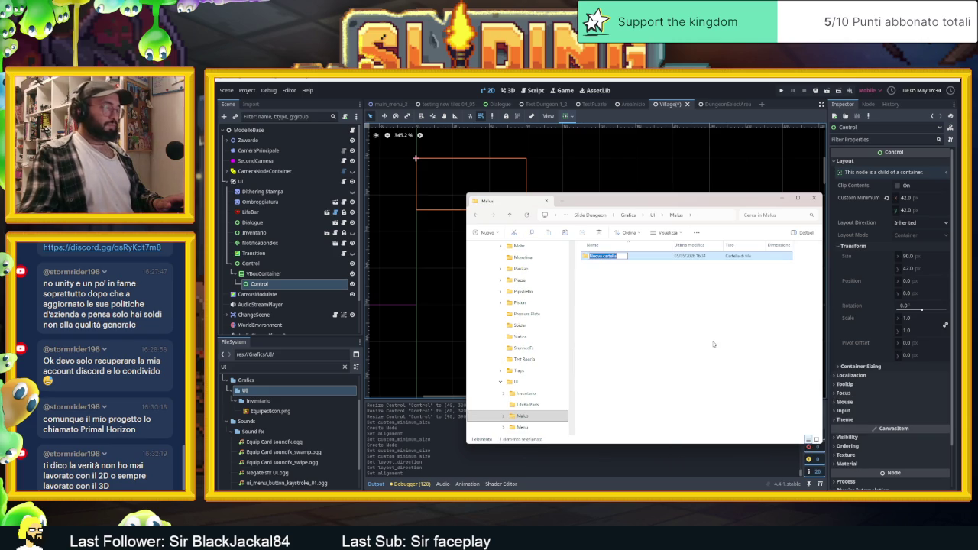
pyautogui.write('MalusIcon')
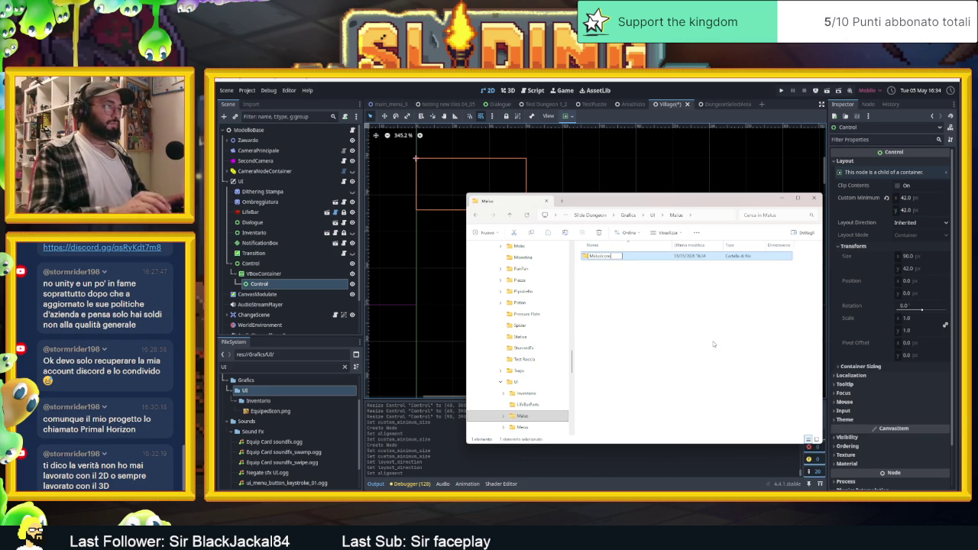
pyautogui.press('Return')
pyautogui.press('Return')
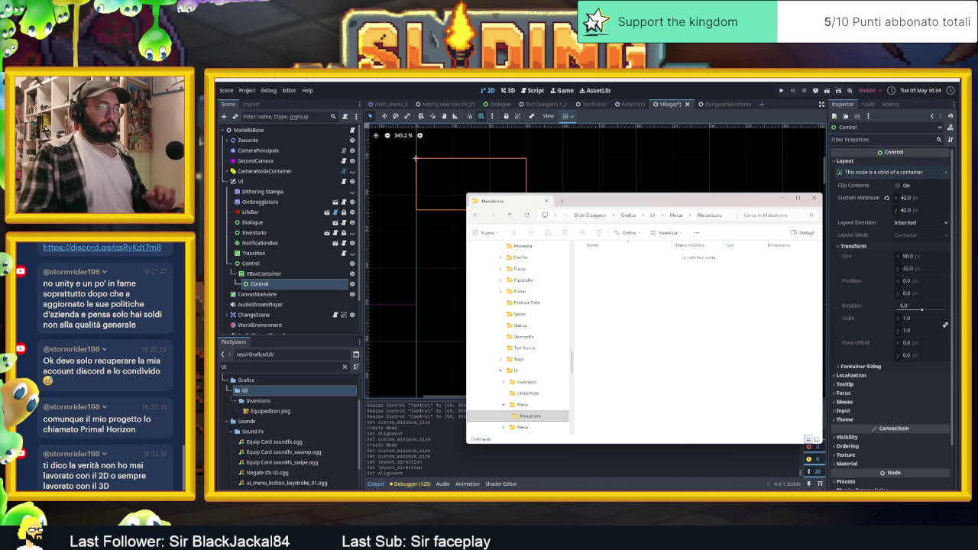
# - Copy StunnedMalusIcon and MalusRedCounter from the other Explorer window into the new folders
pyautogui.hotkey('alt', 'Tab')
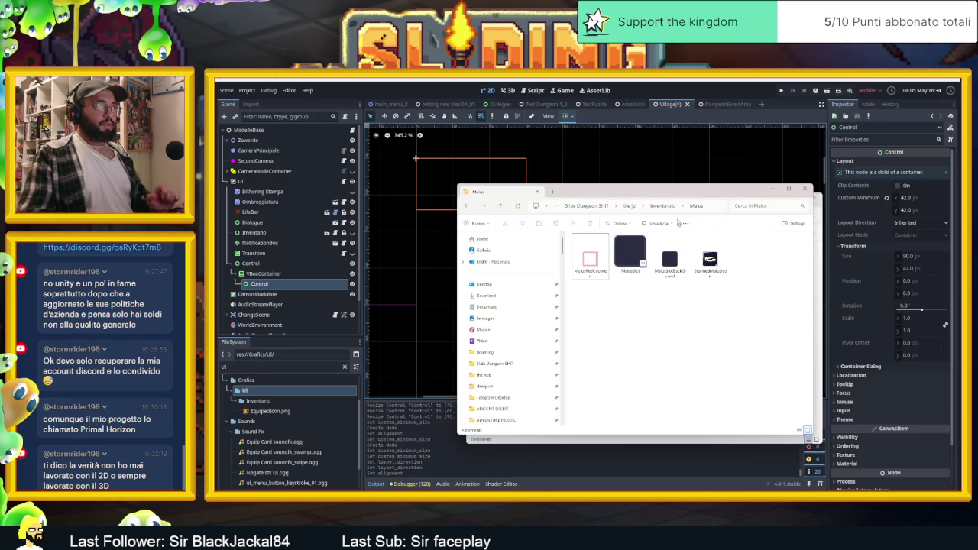
pyautogui.press('super+Right')
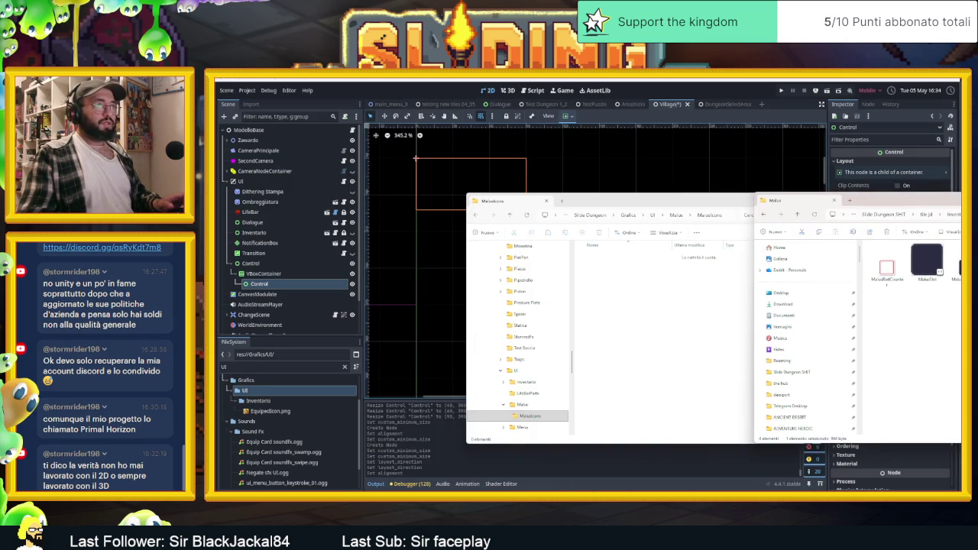
pyautogui.moveTo(951, 263); pyautogui.dragTo(622, 321)
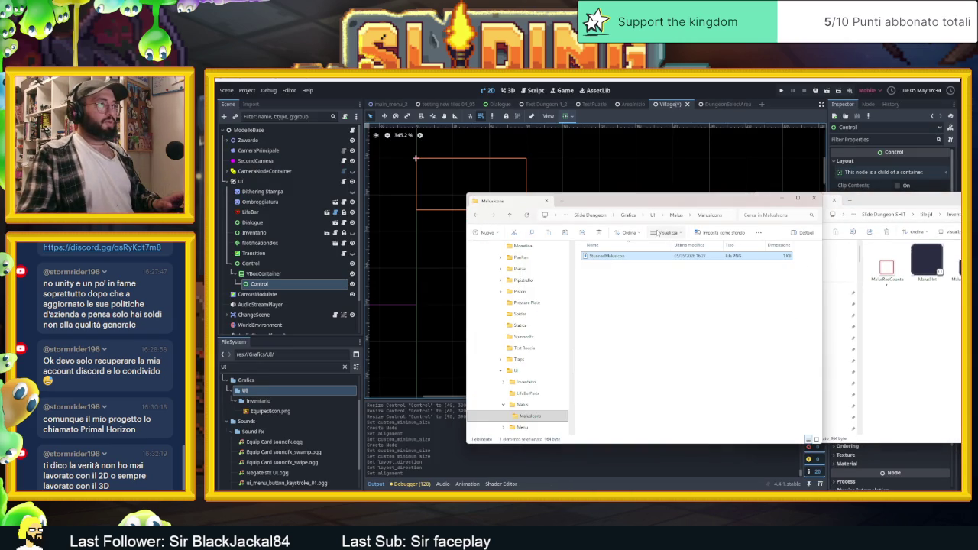
pyautogui.click(677, 216)
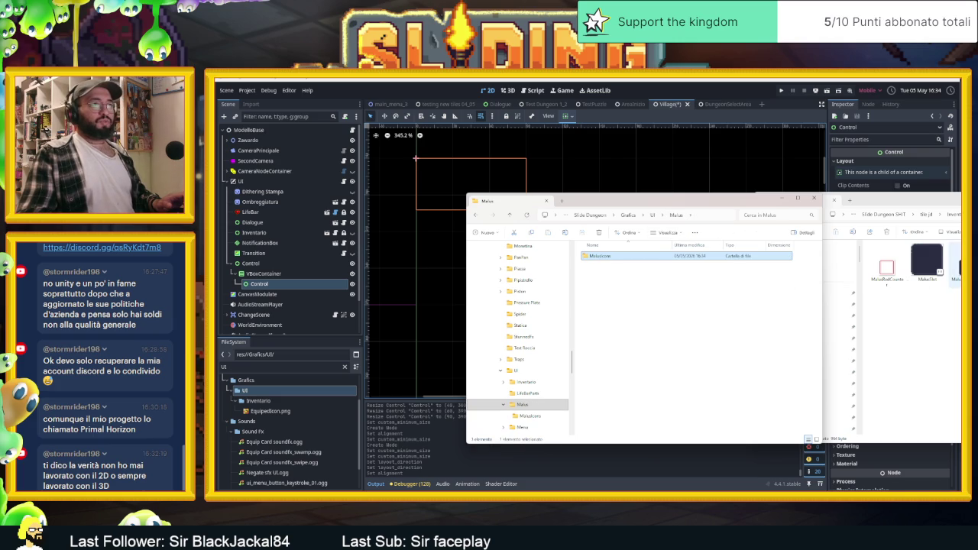
pyautogui.click(879, 267)
pyautogui.moveTo(873, 270)
pyautogui.mouseDown()
pyautogui.moveTo(657, 306)
pyautogui.moveTo(723, 298)
pyautogui.mouseUp()
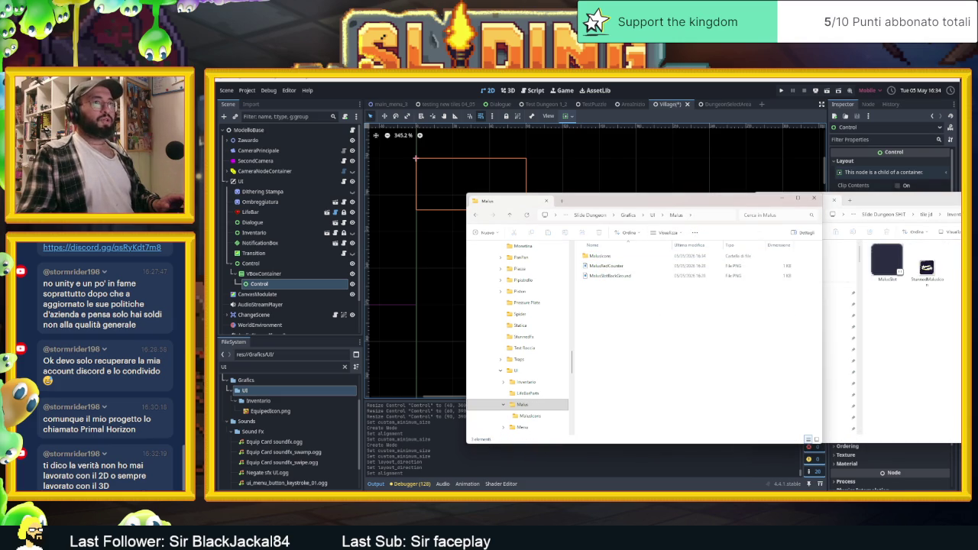
# - Close the second Explorer window, check MalusSlotBackGround, and return to Godot
pyautogui.hotkey('ctrl', 'w')
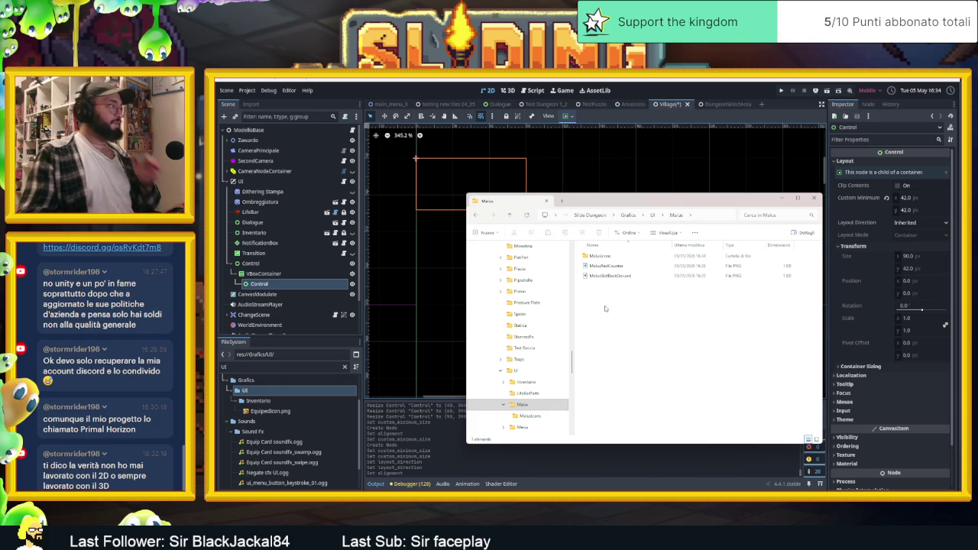
pyautogui.click(611, 275)
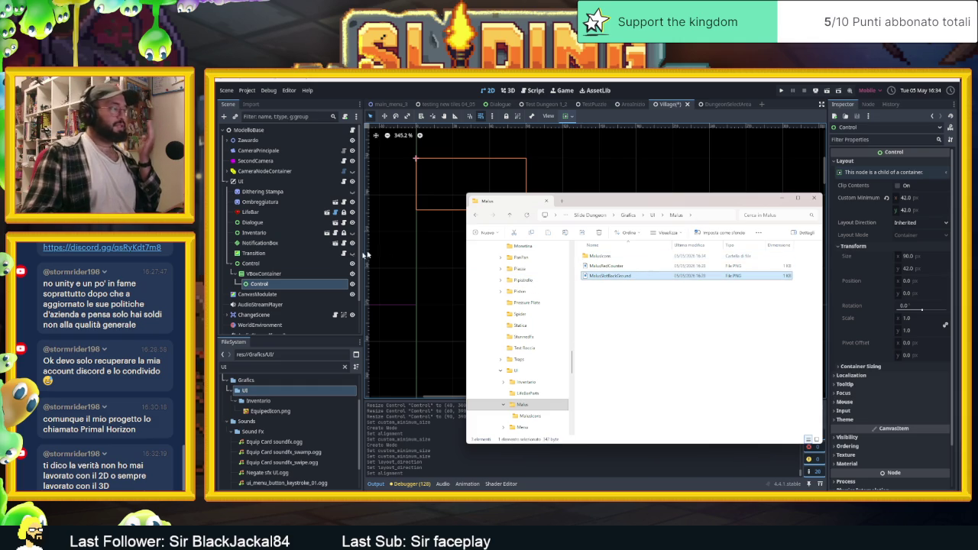
pyautogui.click(287, 283)
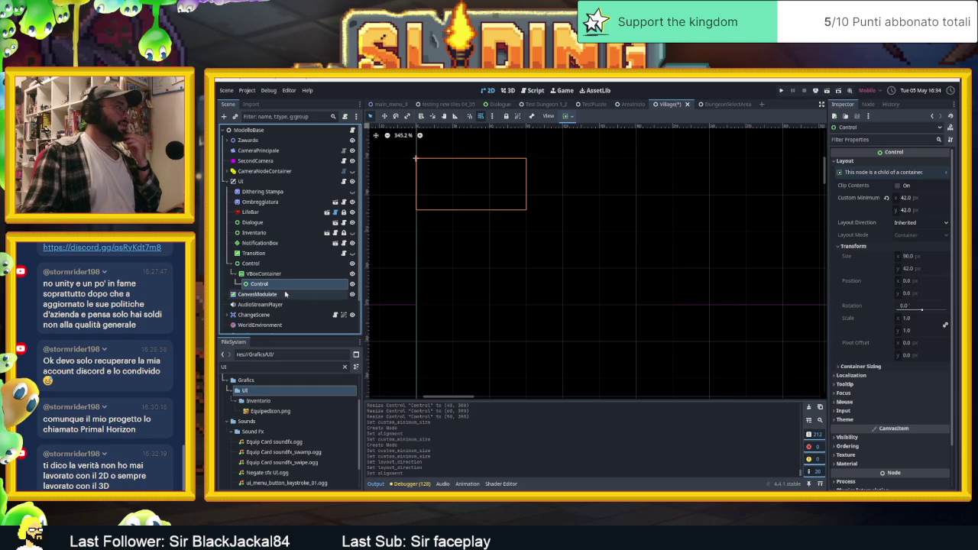
# - Filter FileSystem by 'malus' and add a TextureProgressBar directly inside the VBoxContainer
pyautogui.click(250, 367)
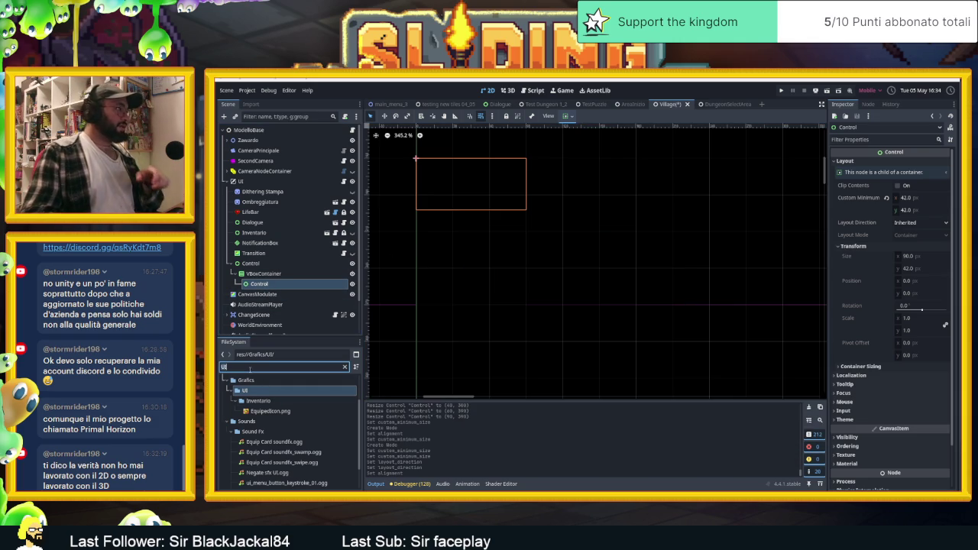
pyautogui.write('malus')
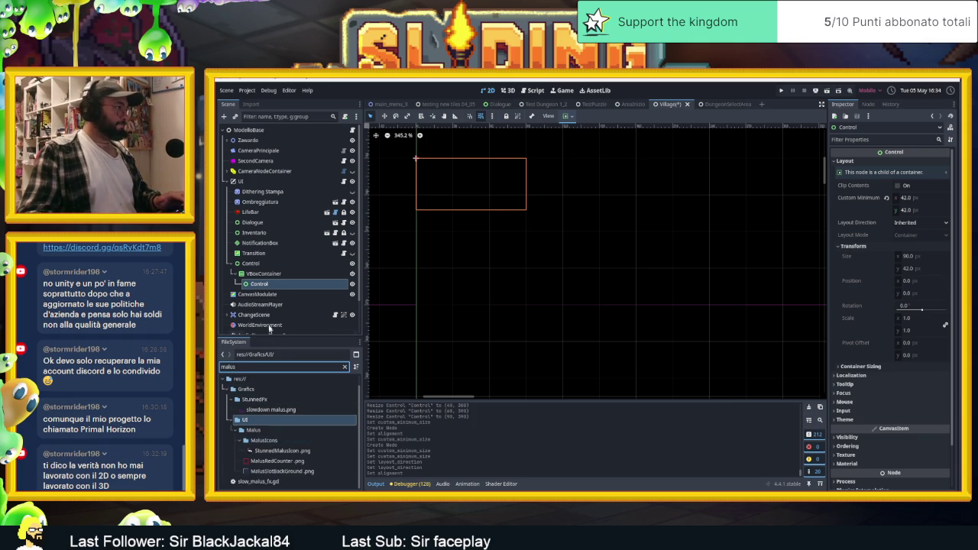
pyautogui.click(224, 117)
pyautogui.write('Co')
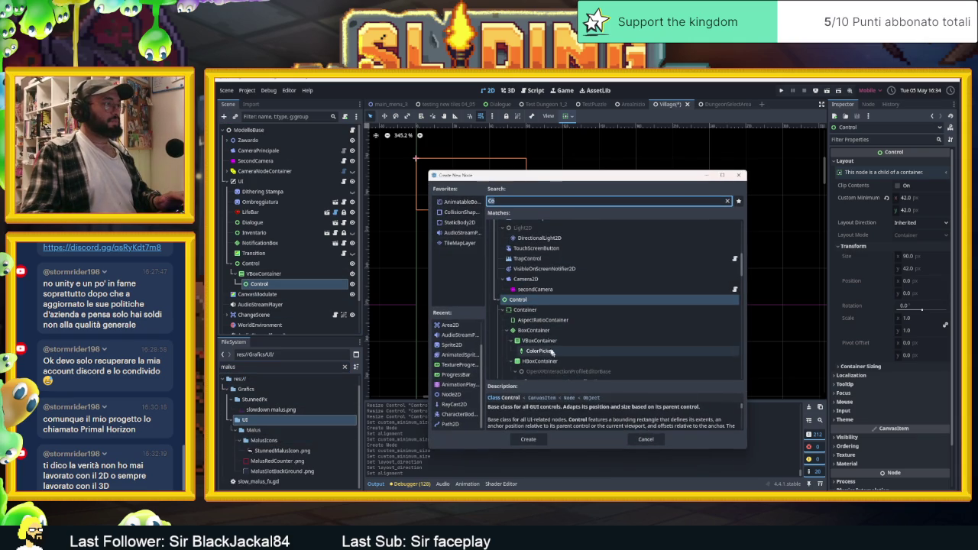
pyautogui.click(454, 365)
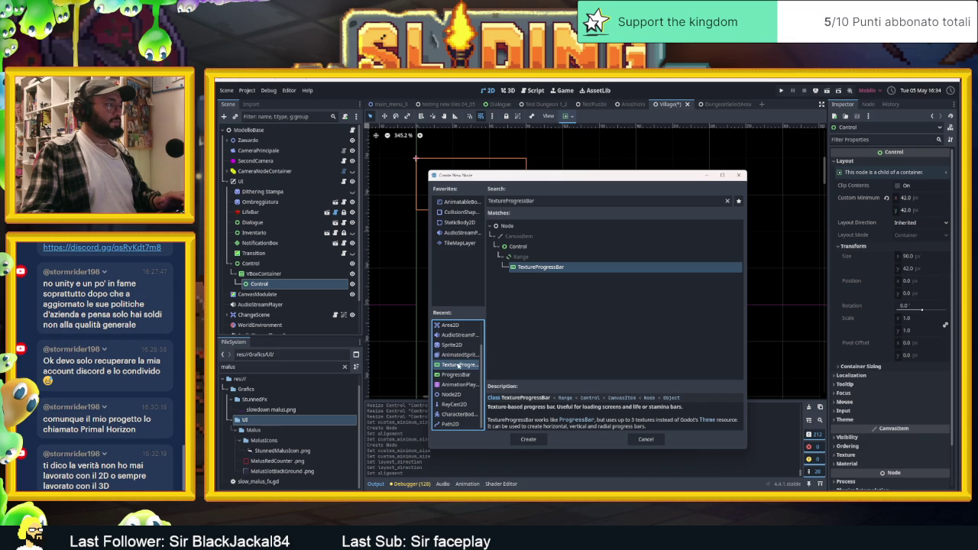
pyautogui.doubleClick(458, 366)
pyautogui.moveTo(321, 293); pyautogui.dragTo(260, 280)
# - Cut the empty 42×42 Control node out of the scene
pyautogui.click(258, 295)
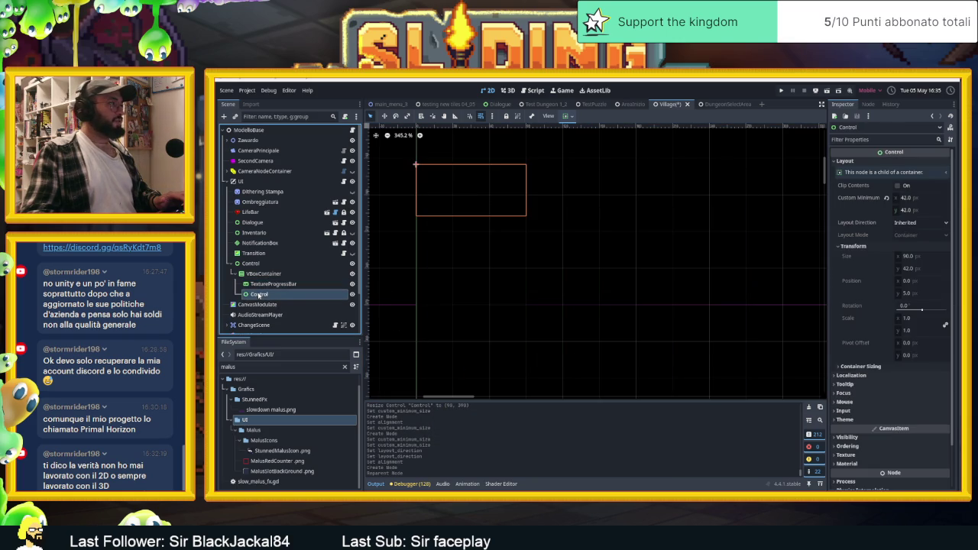
pyautogui.rightClick(287, 295)
pyautogui.click(306, 333)
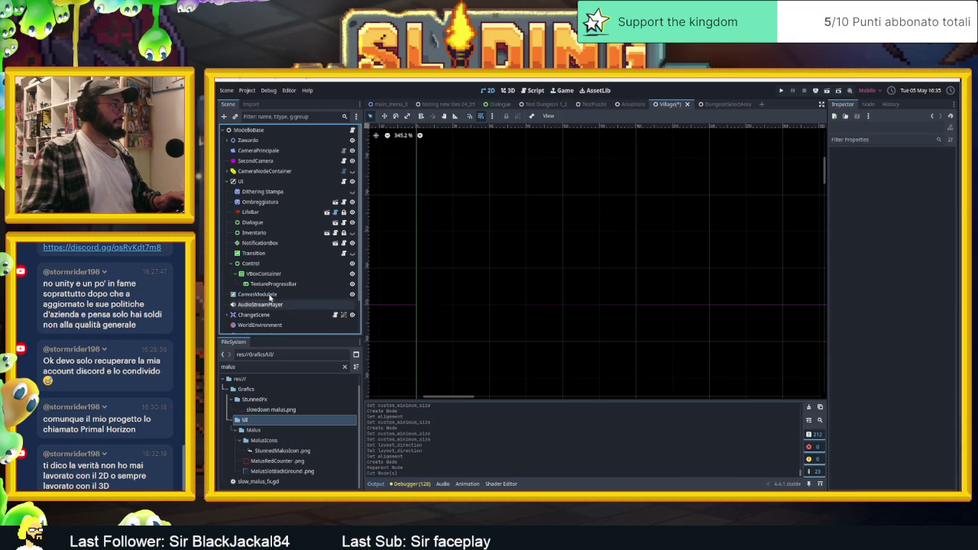
# - Assign MalusSlotBackGround, MalusRedCounter and StunnedMalusIcon as the Under, Progress and Over textures
pyautogui.click(267, 285)
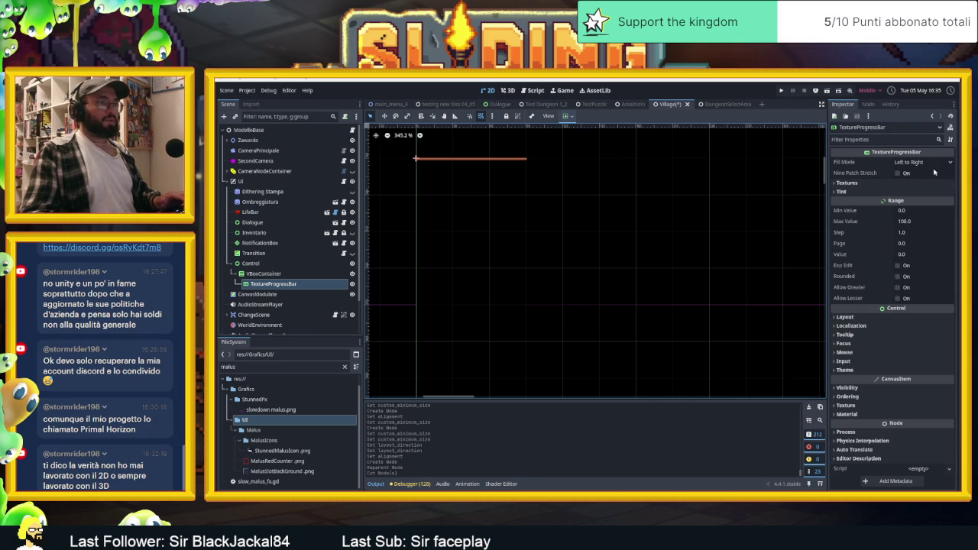
pyautogui.click(846, 183)
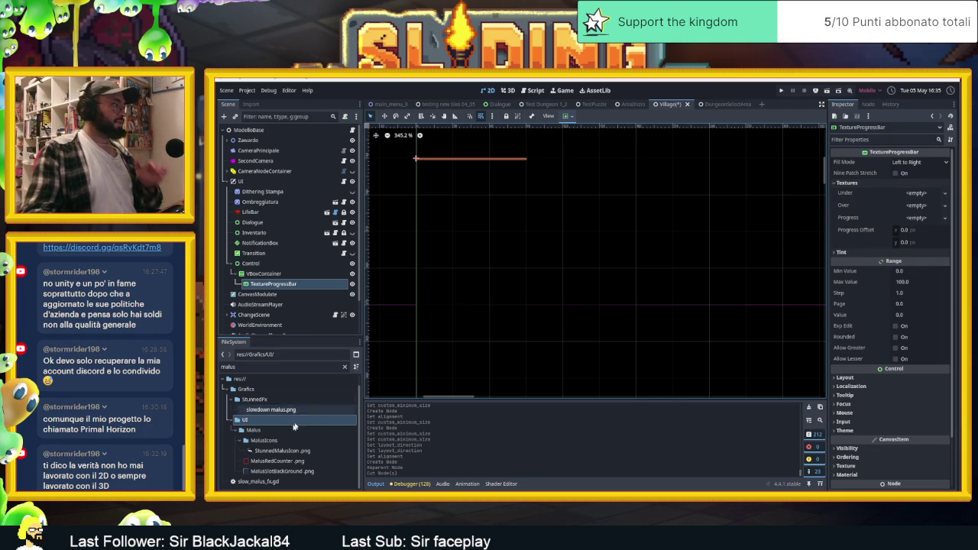
pyautogui.click(282, 472)
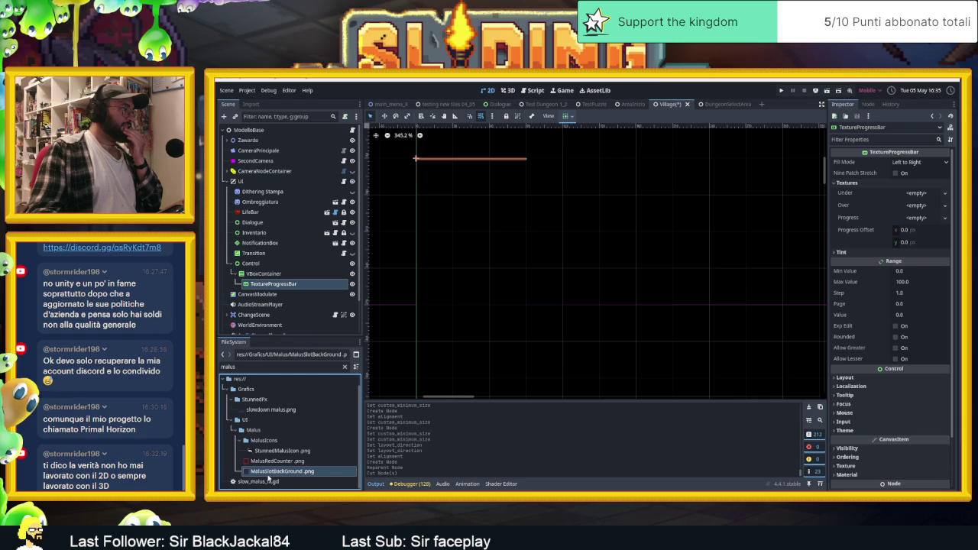
pyautogui.moveTo(268, 477)
pyautogui.mouseDown()
pyautogui.moveTo(611, 360)
pyautogui.moveTo(913, 214)
pyautogui.moveTo(912, 195)
pyautogui.mouseUp()
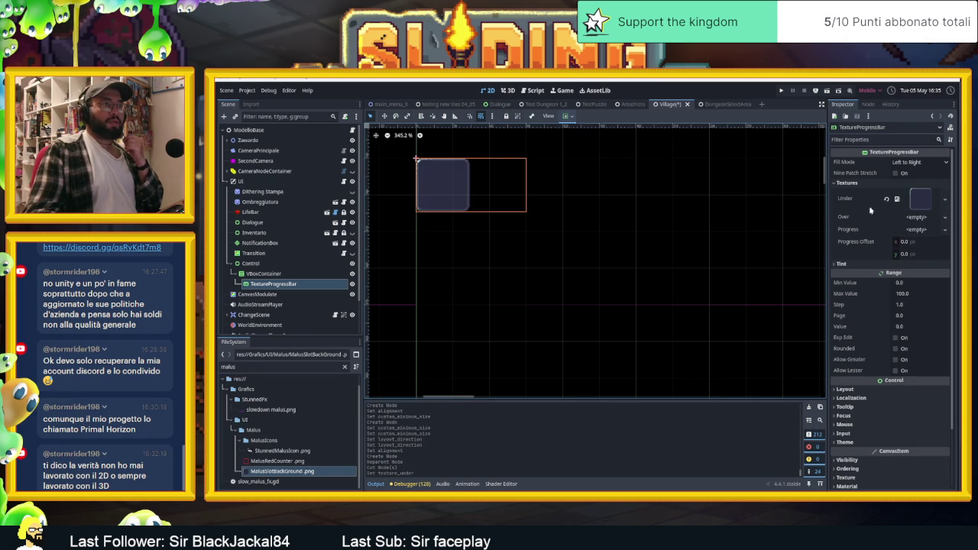
pyautogui.click(904, 174)
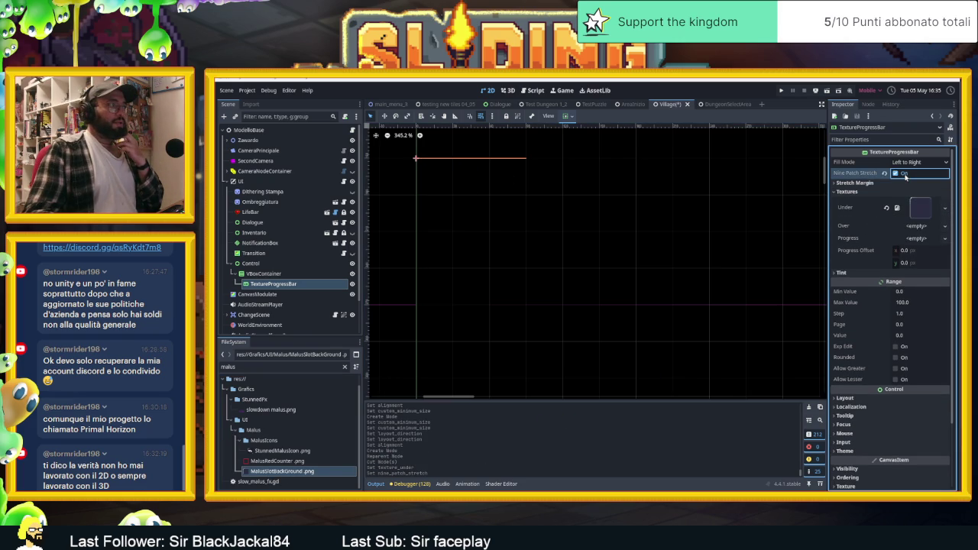
pyautogui.click(904, 175)
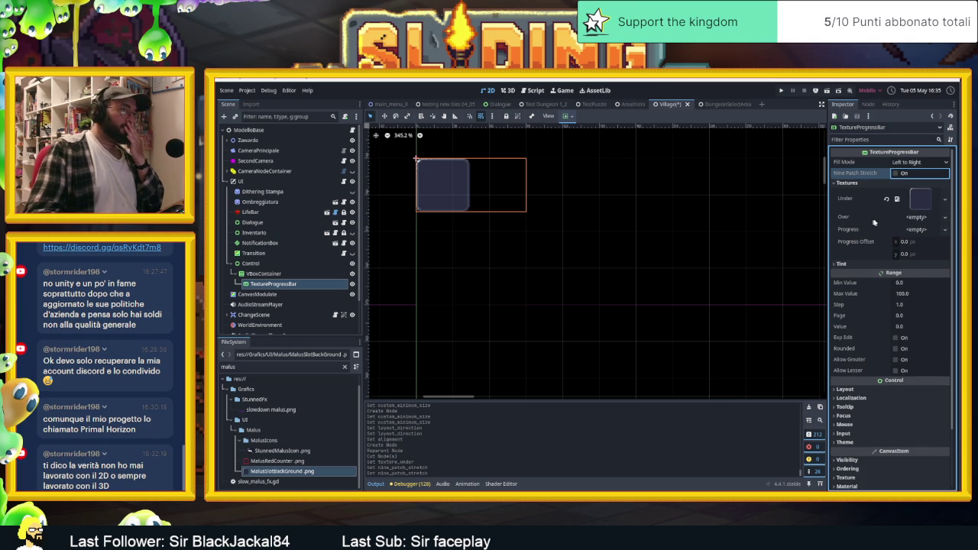
pyautogui.click(257, 463)
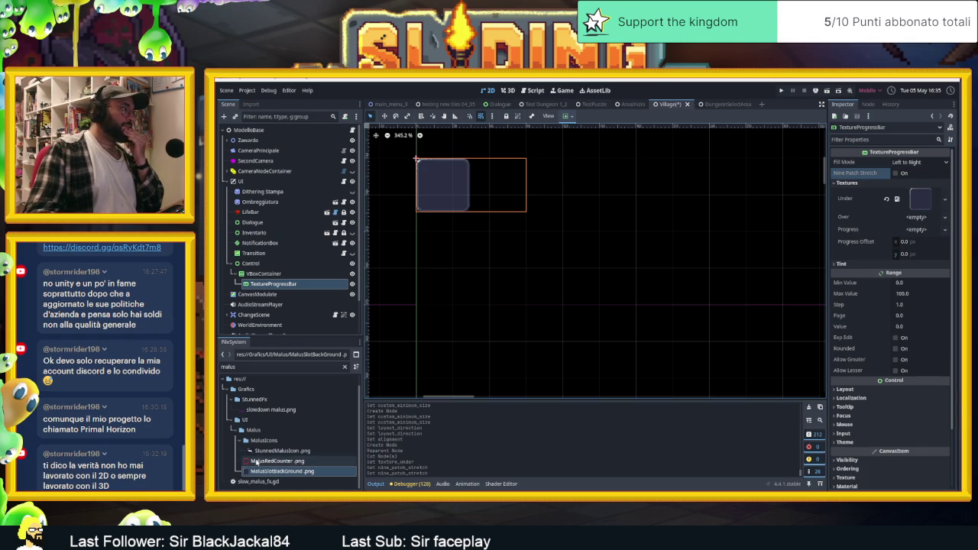
pyautogui.moveTo(263, 463)
pyautogui.mouseDown()
pyautogui.moveTo(769, 336)
pyautogui.moveTo(907, 235)
pyautogui.mouseUp()
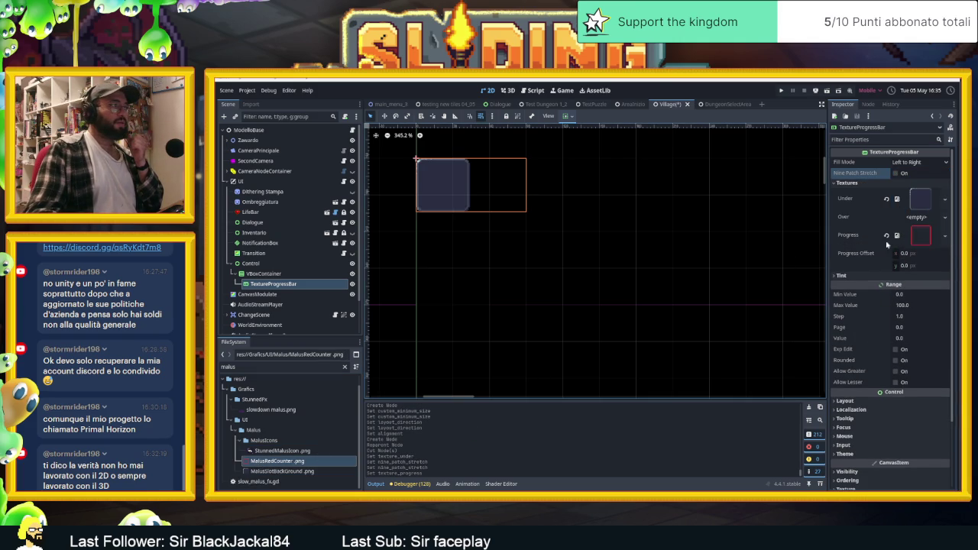
pyautogui.click(253, 452)
pyautogui.moveTo(252, 453)
pyautogui.mouseDown()
pyautogui.moveTo(936, 213)
pyautogui.moveTo(922, 222)
pyautogui.mouseUp()
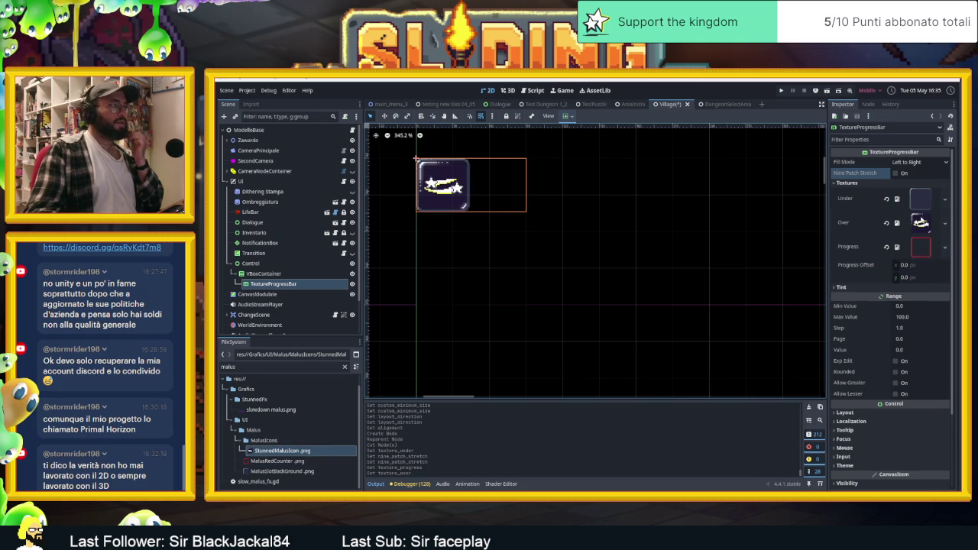
# - Enable Nine Patch Stretch and adjust the progress value, settling at 26
pyautogui.click(865, 248)
pyautogui.scroll(-3, 871, 333)
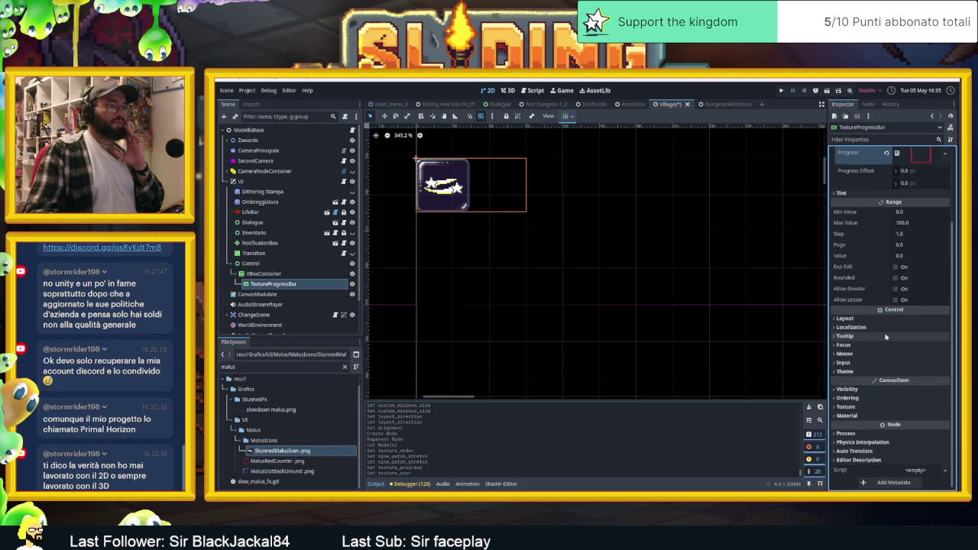
pyautogui.click(895, 256)
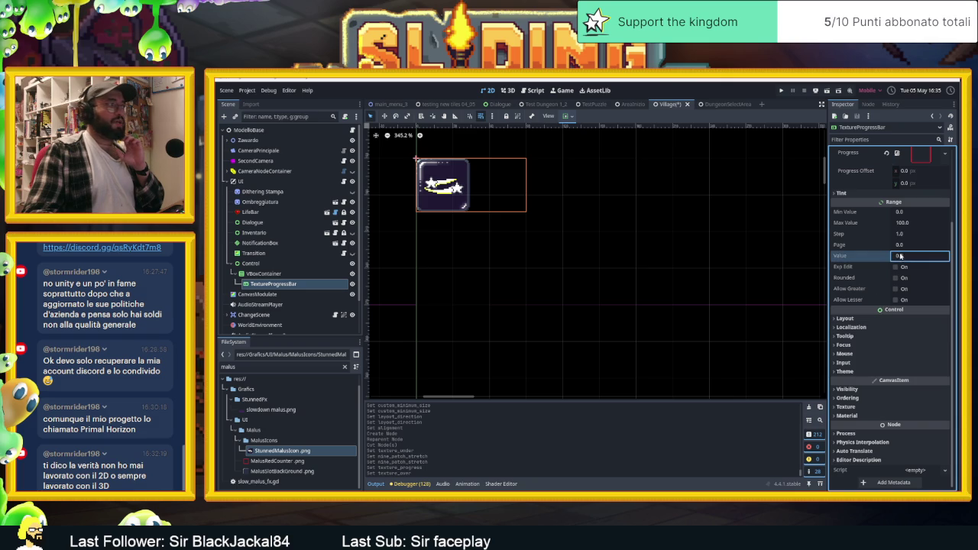
pyautogui.press('Up')
pyautogui.press('Up')
pyautogui.press('Up')
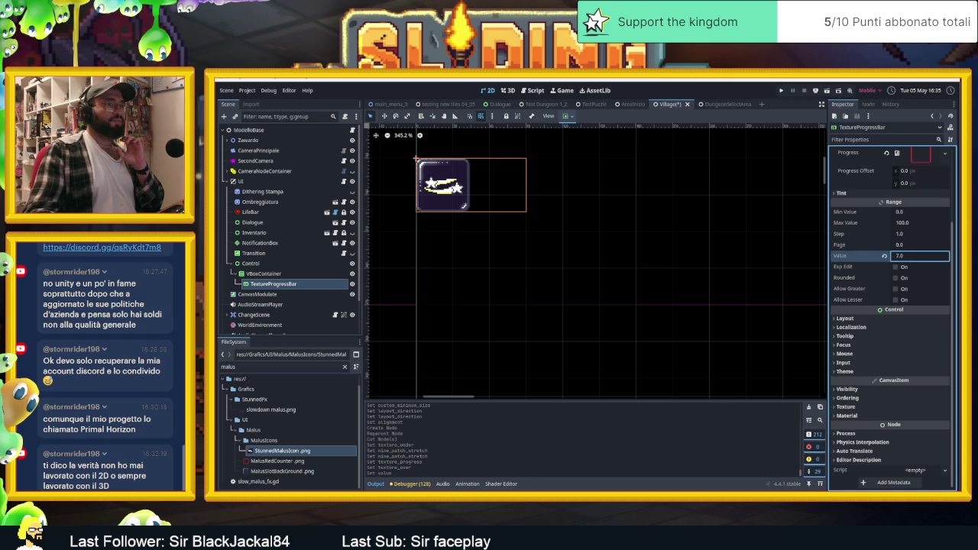
pyautogui.press('Up')
pyautogui.press('Up')
pyautogui.press('Up')
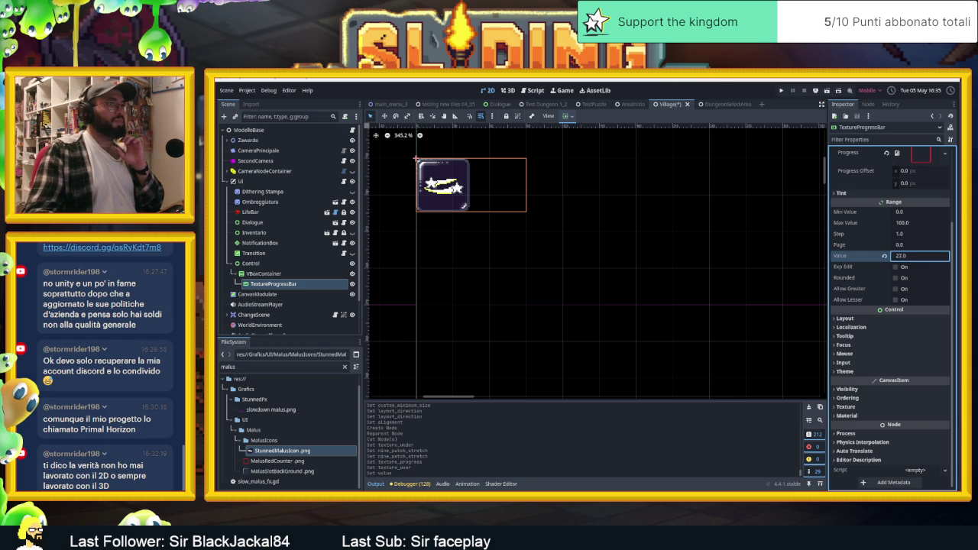
pyautogui.press('Up')
pyautogui.press('Up')
pyautogui.press('Up')
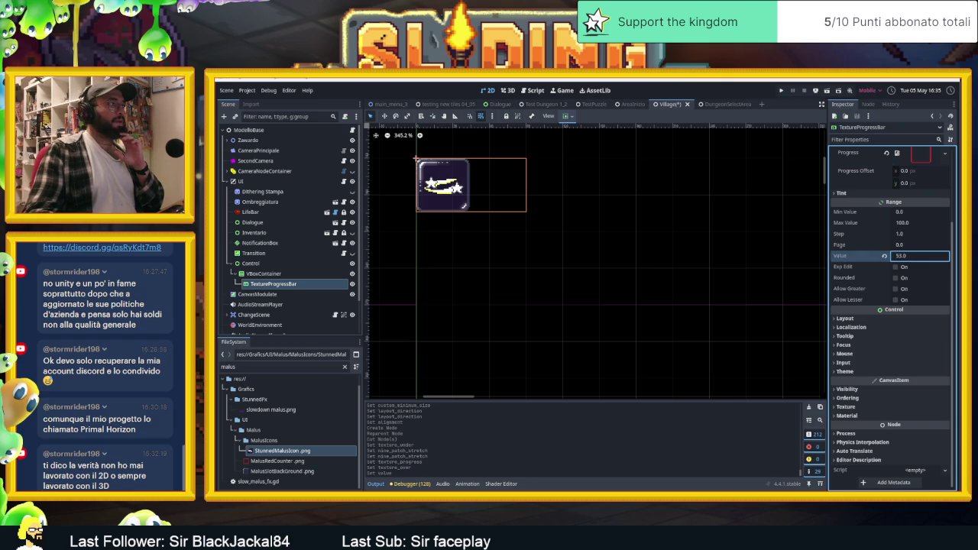
pyautogui.press('Down')
pyautogui.press('Down')
pyautogui.press('Down')
pyautogui.press('Return')
pyautogui.scroll(3, 440, 167)
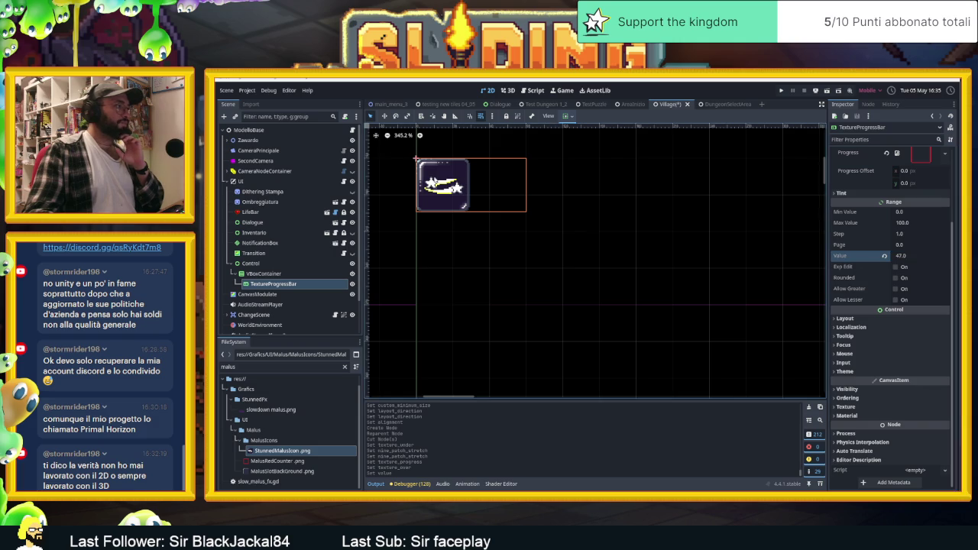
pyautogui.scroll(2, 450, 183)
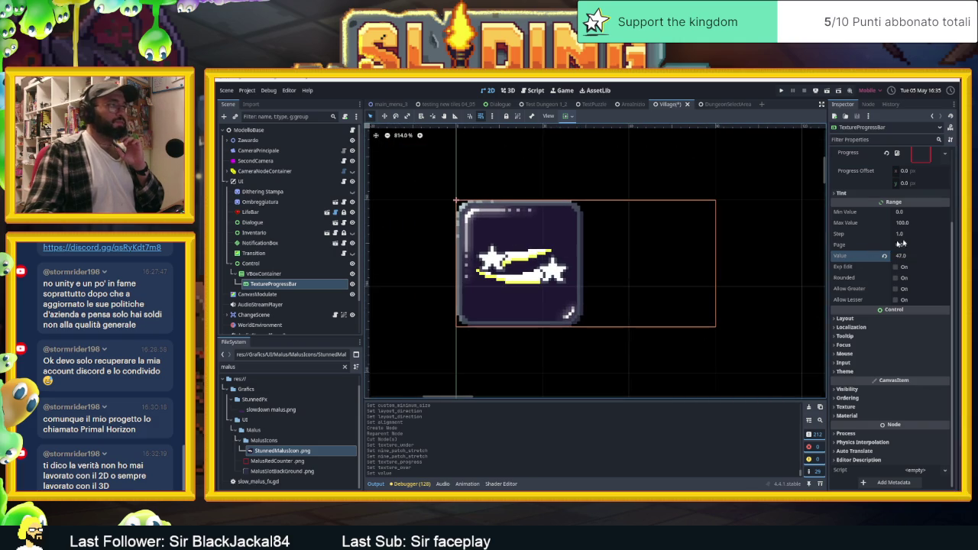
pyautogui.scroll(3, 848, 245)
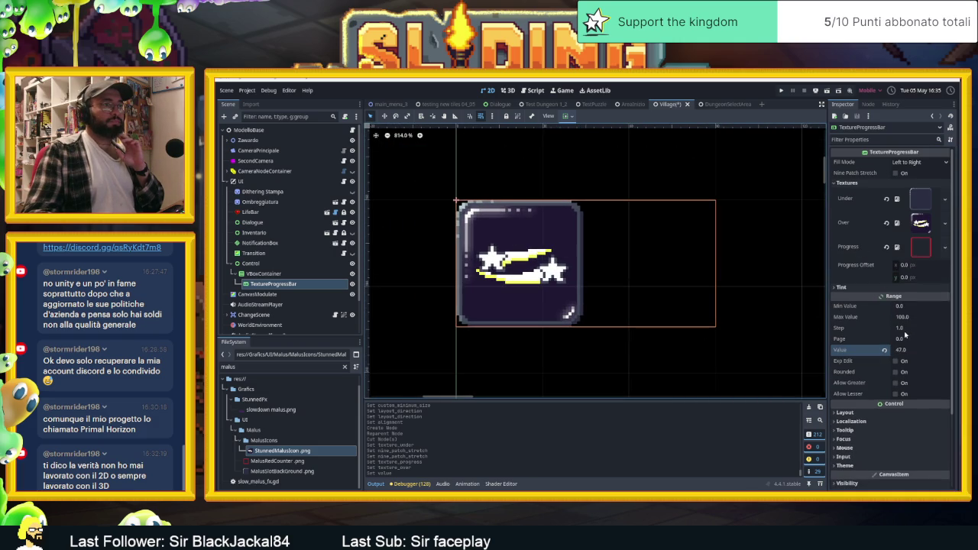
pyautogui.click(895, 172)
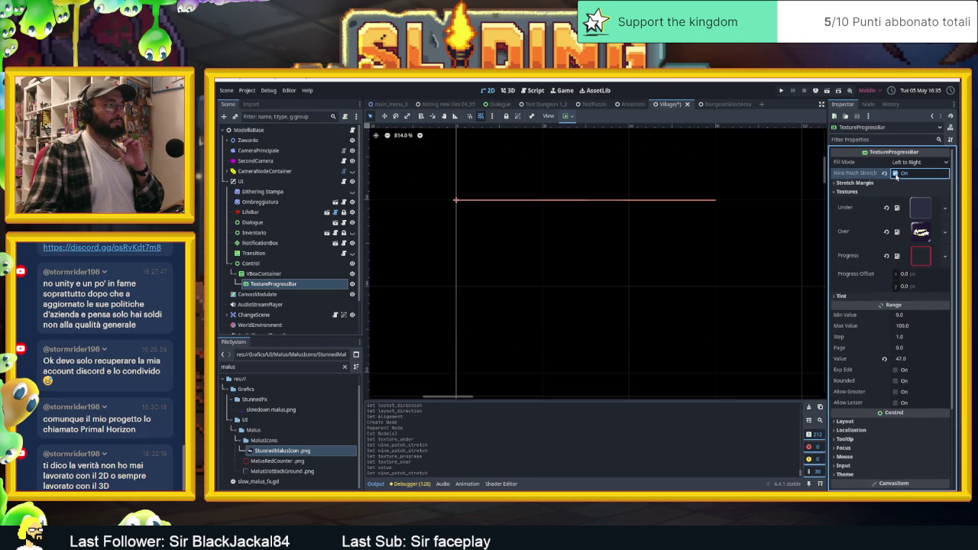
pyautogui.click(903, 358)
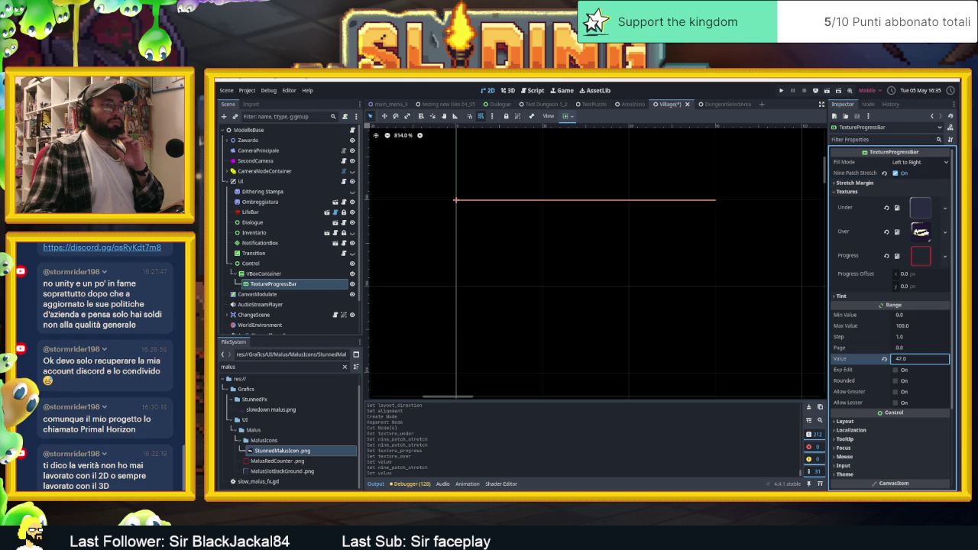
pyautogui.moveTo(903, 358); pyautogui.dragTo(894, 356)
pyautogui.scroll(-1, 852, 359)
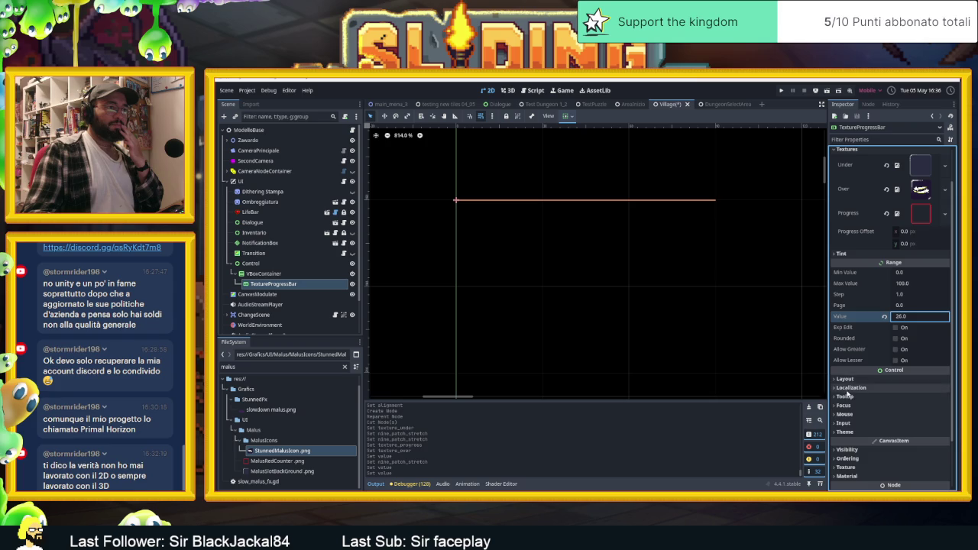
# - Try a 44×44 custom minimum size on the progress bar
pyautogui.click(845, 379)
pyautogui.click(920, 415)
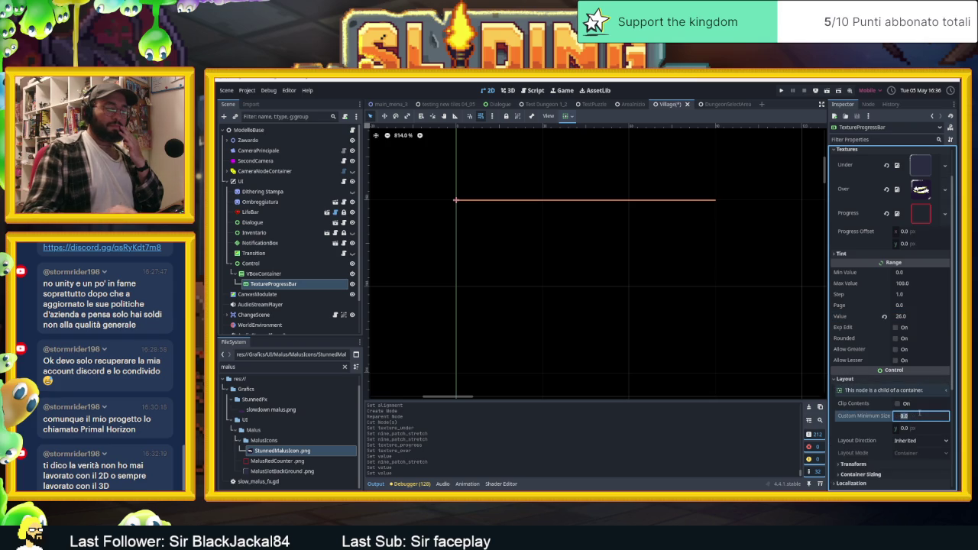
pyautogui.write('44')
pyautogui.click(919, 428)
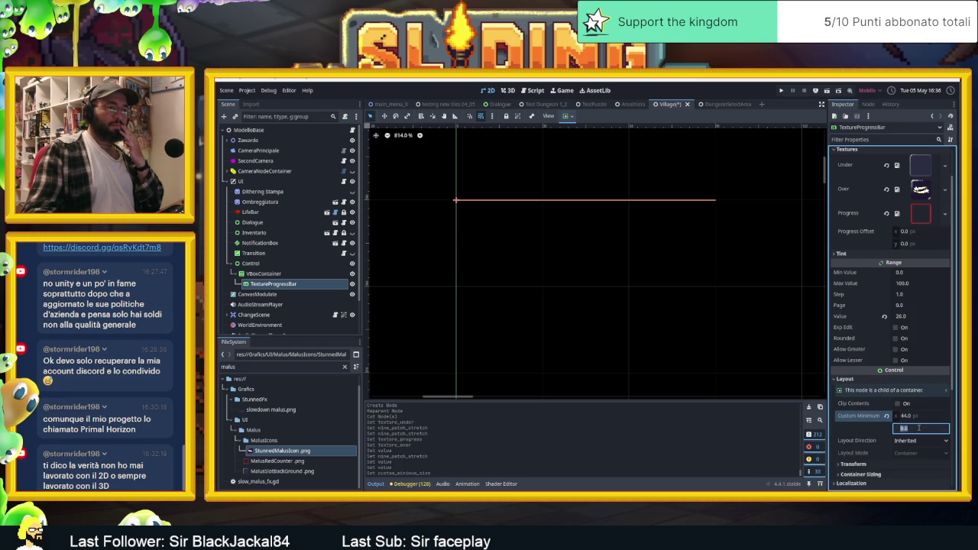
pyautogui.press('Return')
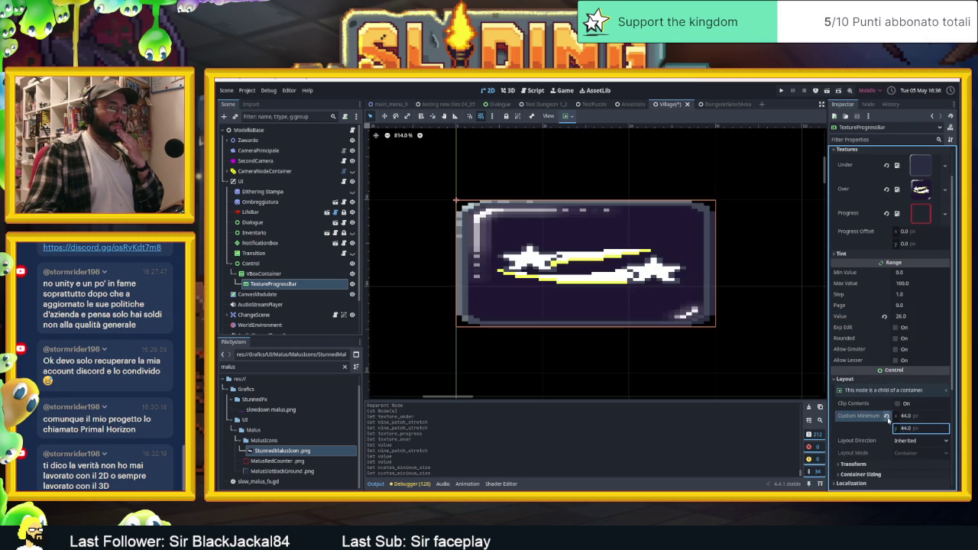
# - Try Locale layout direction, revert it and the minimum size, and turn off Nine Patch Stretch
pyautogui.scroll(-1, 875, 413)
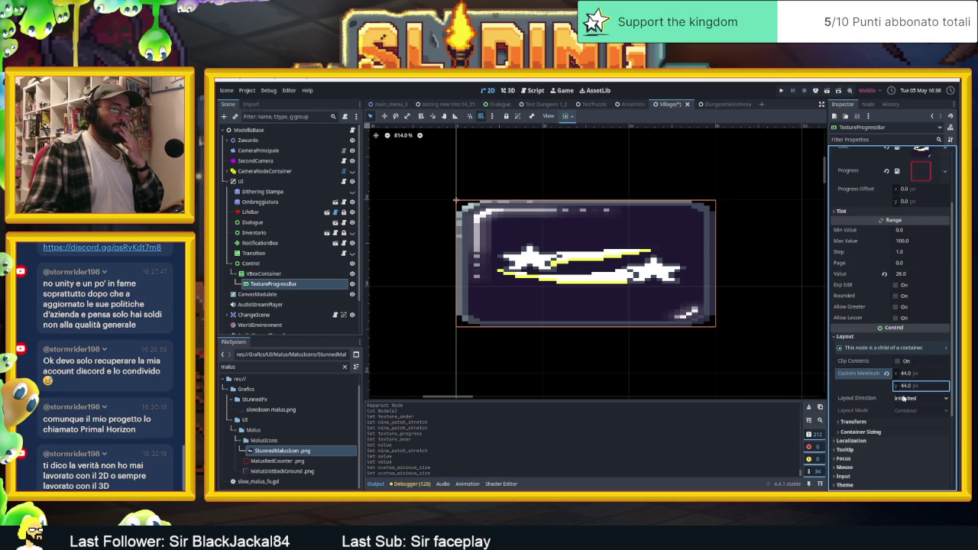
pyautogui.click(902, 398)
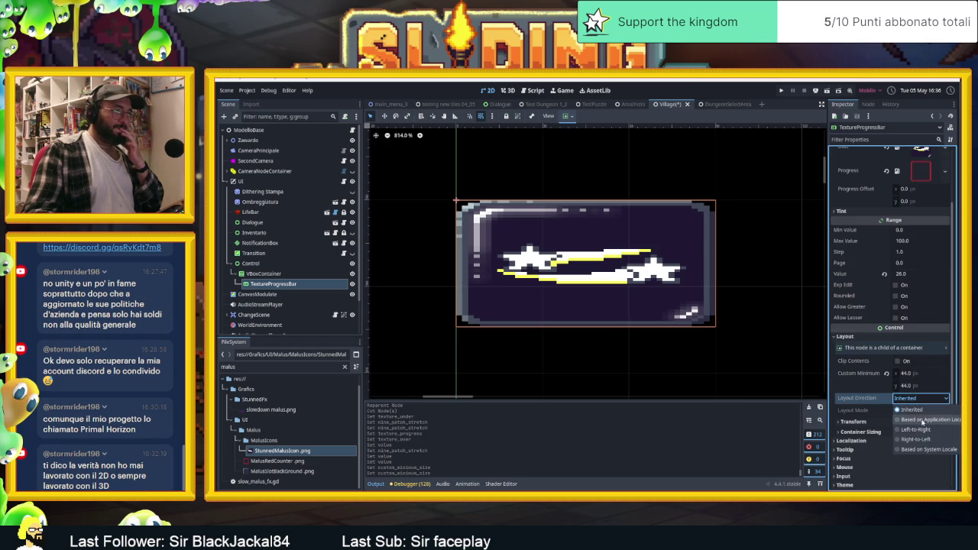
pyautogui.click(922, 420)
pyautogui.click(887, 372)
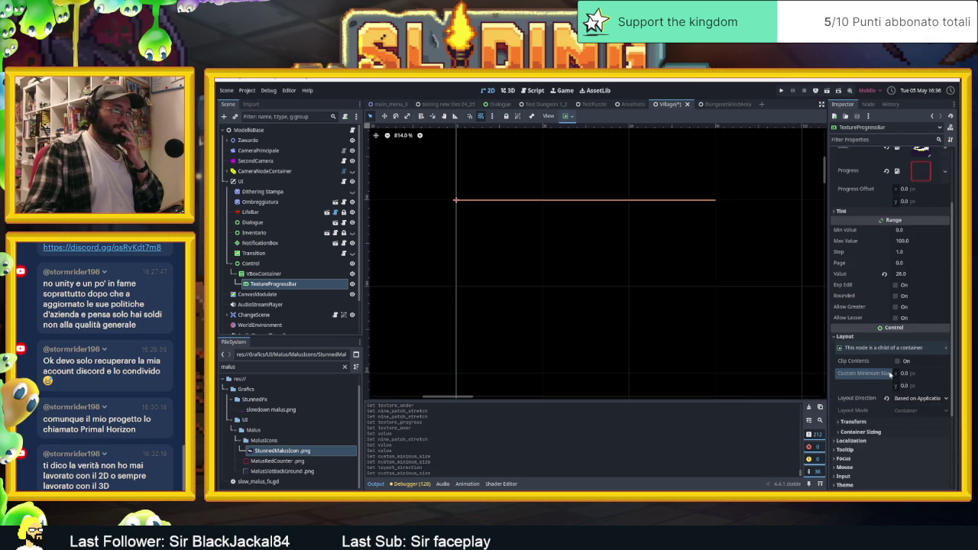
pyautogui.click(886, 398)
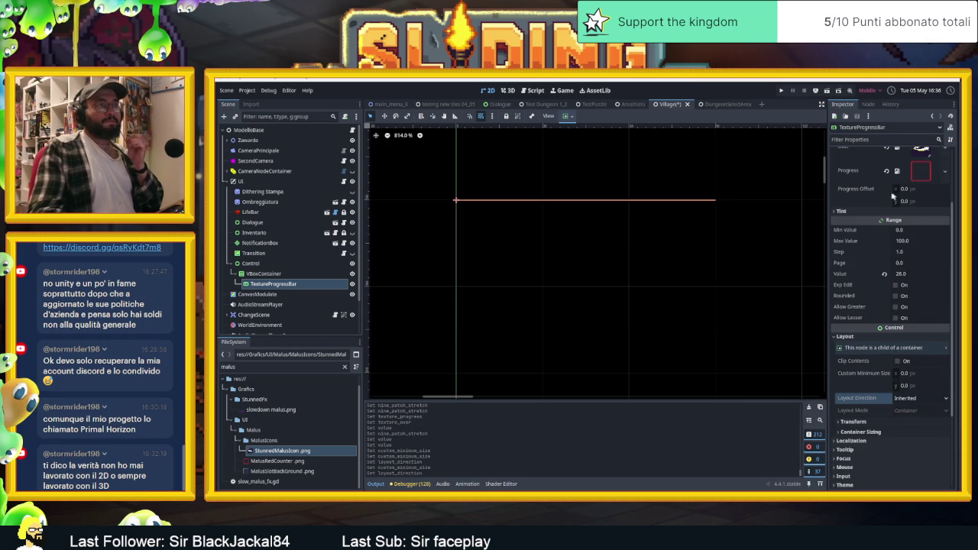
pyautogui.scroll(3, 884, 210)
pyautogui.click(897, 174)
pyautogui.click(908, 162)
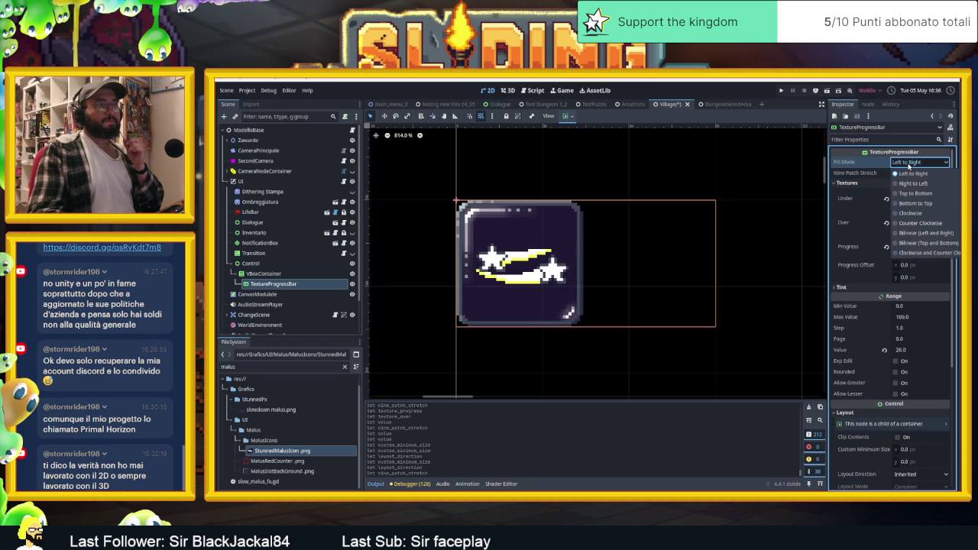
# - Set Fill Mode to Counter Clockwise, trying value 12 while toggling Nine Patch Stretch
pyautogui.click(932, 226)
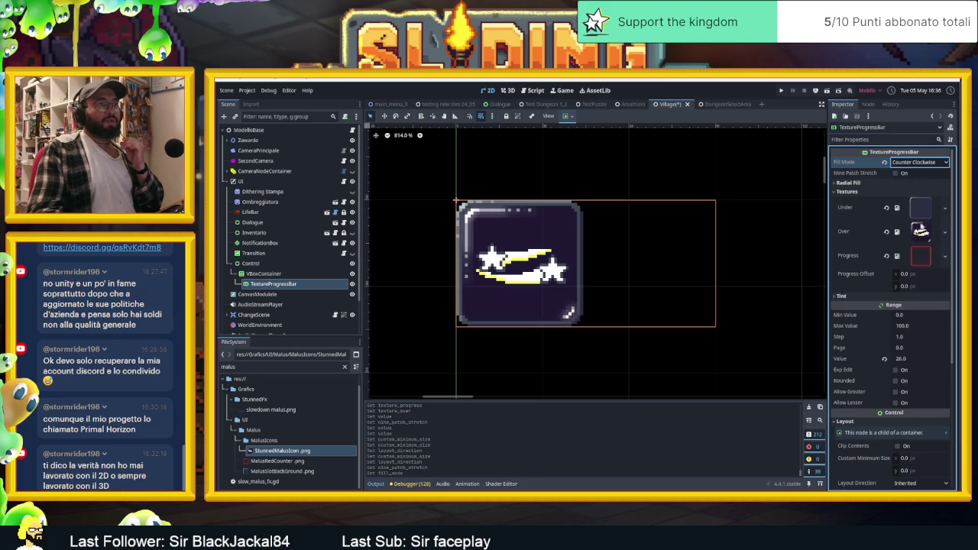
pyautogui.click(908, 360)
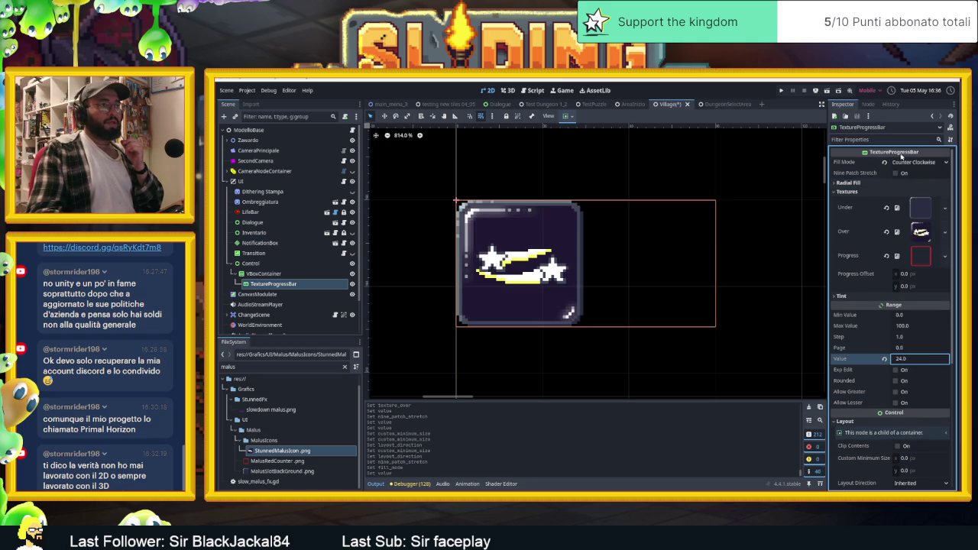
pyautogui.click(896, 173)
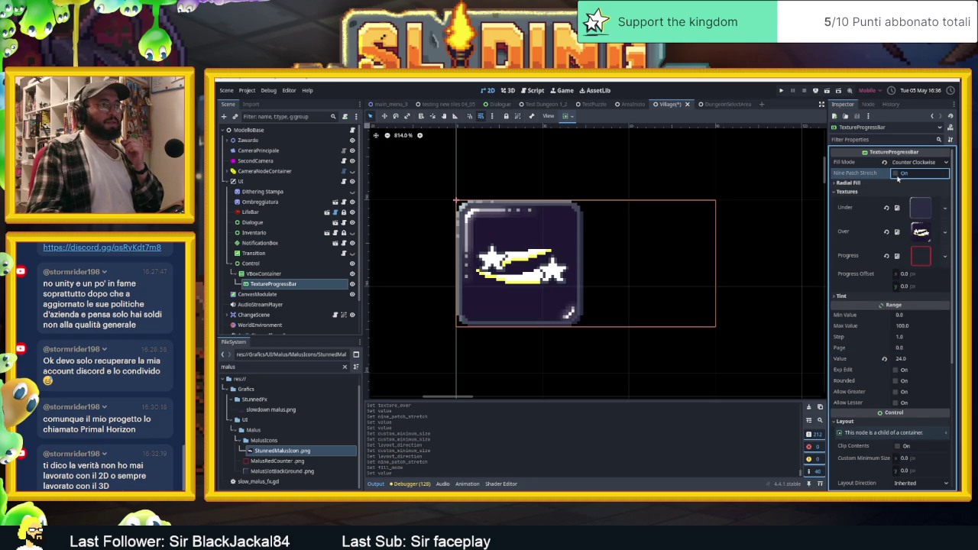
pyautogui.click(909, 367)
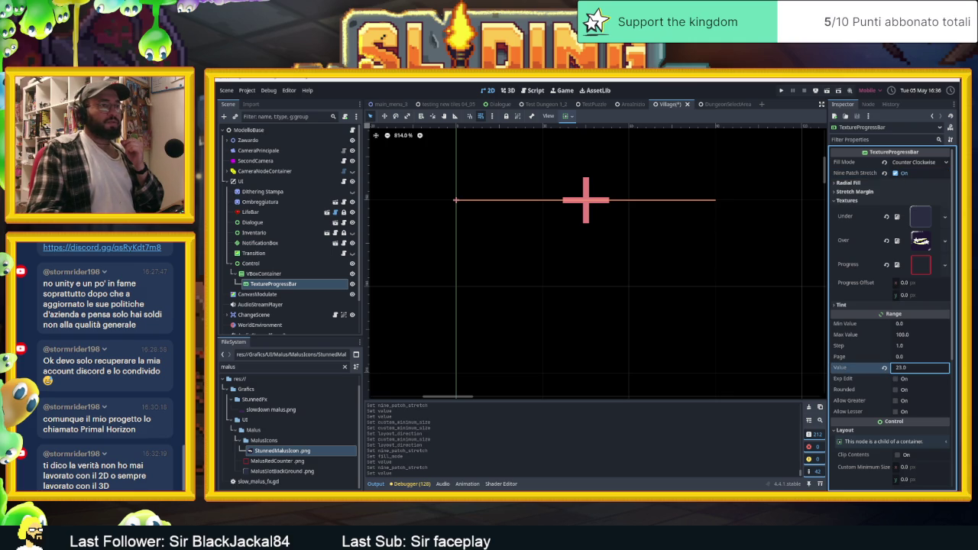
pyautogui.write('12')
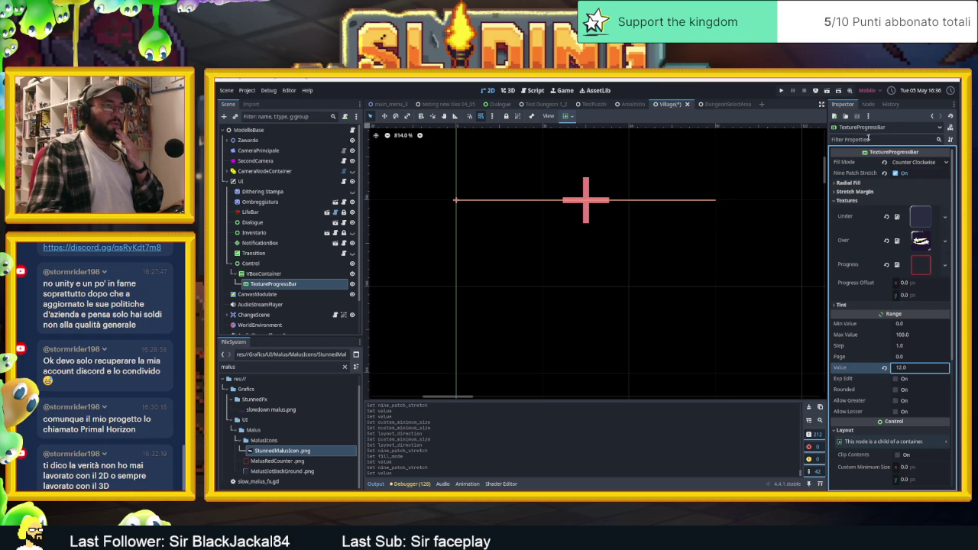
pyautogui.click(895, 174)
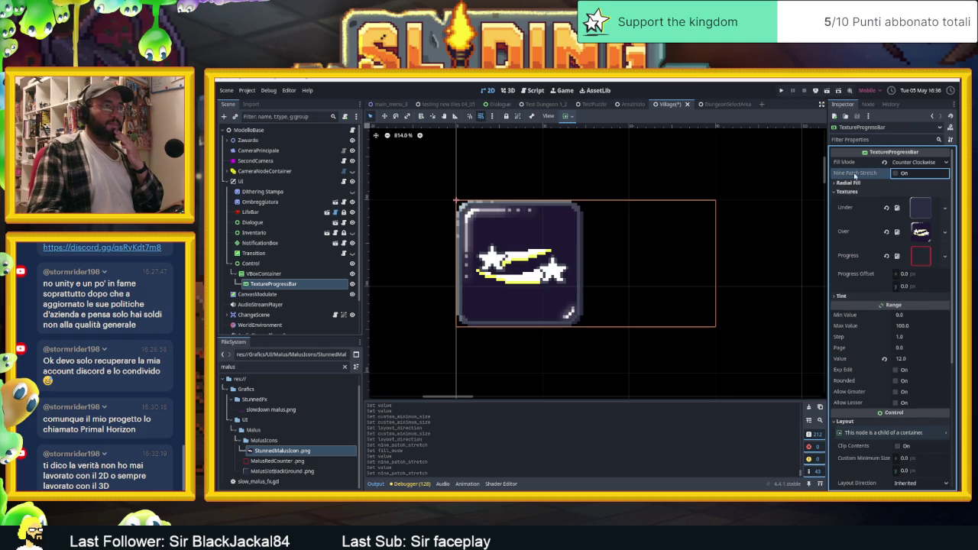
# - Try the radial fill initial angle, then set the progress value to 3
pyautogui.click(856, 183)
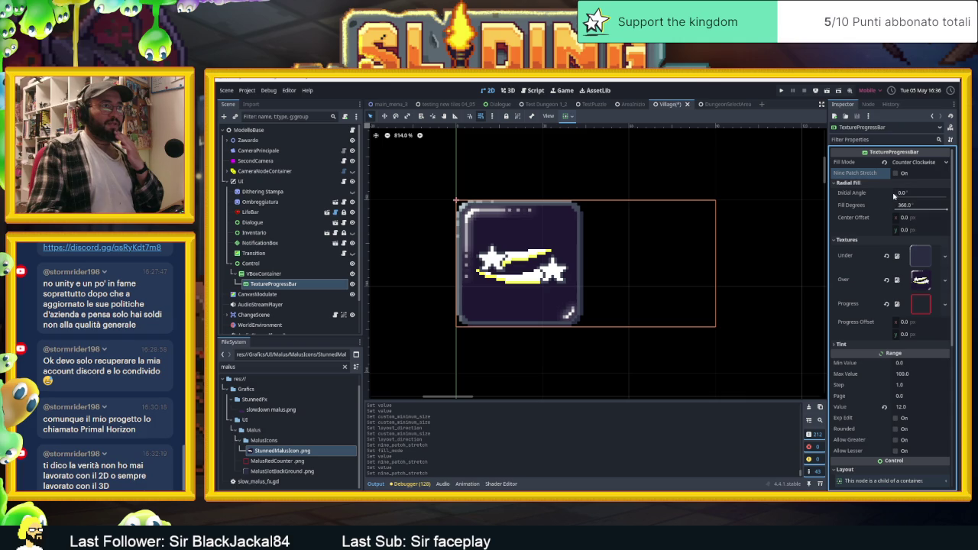
pyautogui.moveTo(895, 197)
pyautogui.mouseDown()
pyautogui.moveTo(942, 197)
pyautogui.moveTo(888, 194)
pyautogui.mouseUp()
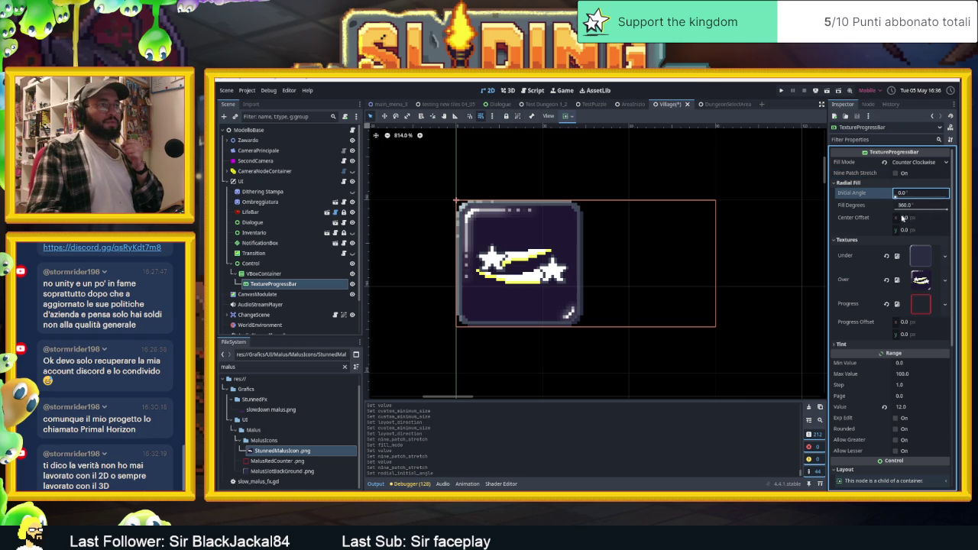
pyautogui.click(884, 407)
pyautogui.click(903, 410)
pyautogui.write('3')
pyautogui.press('Return')
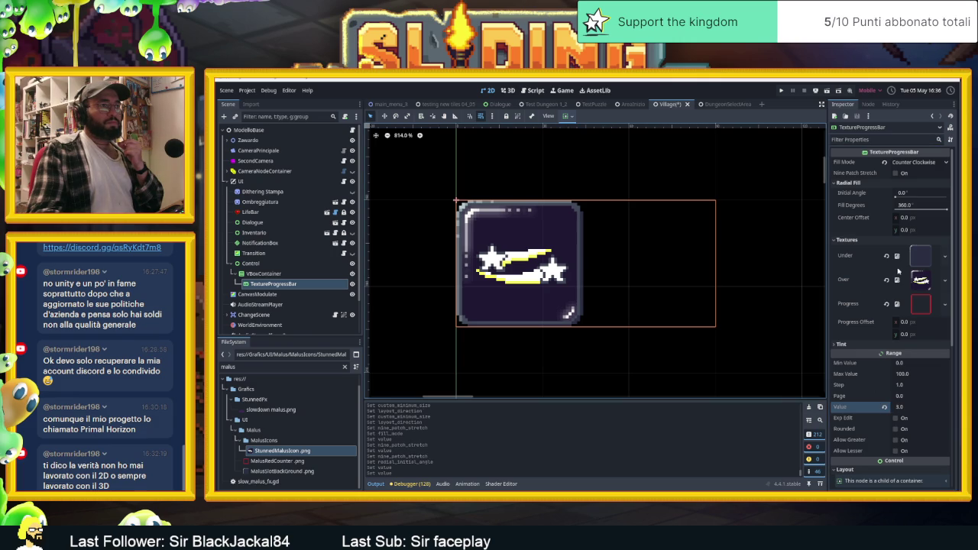
# - Clear the Over texture and drag the Value slider to preview the red radial fill
pyautogui.click(887, 278)
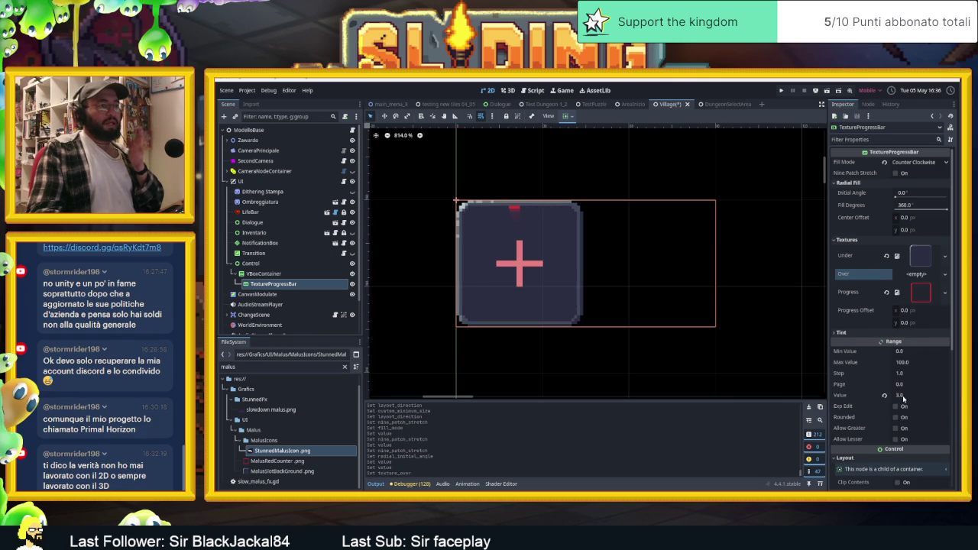
pyautogui.moveTo(908, 397)
pyautogui.mouseDown()
pyautogui.moveTo(974, 397)
pyautogui.moveTo(902, 397)
pyautogui.mouseUp()
pyautogui.scroll(-10, 441, 189)
pyautogui.click(259, 273)
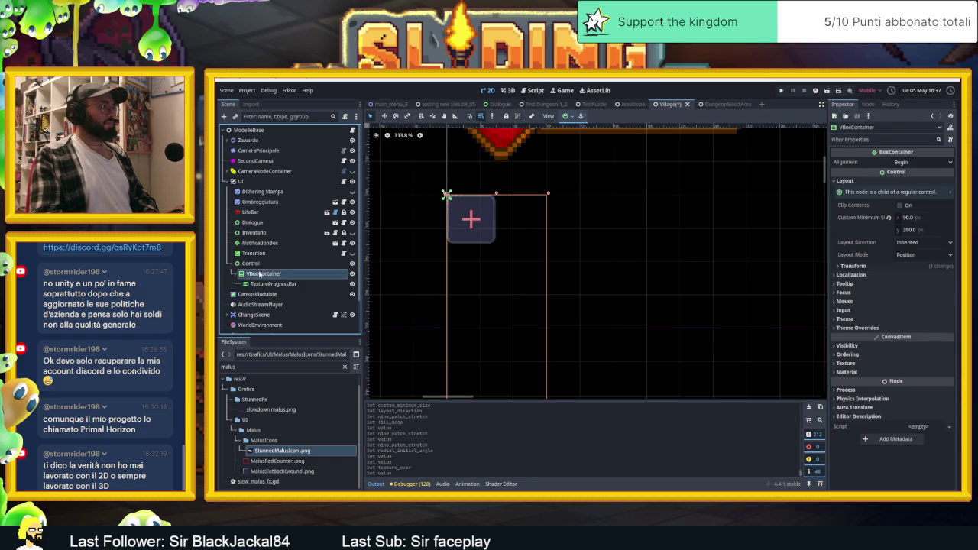
# - Reselect TextureProgressBar, keep Initial Angle at 0°, and centre the bar in the 2D view
pyautogui.click(264, 284)
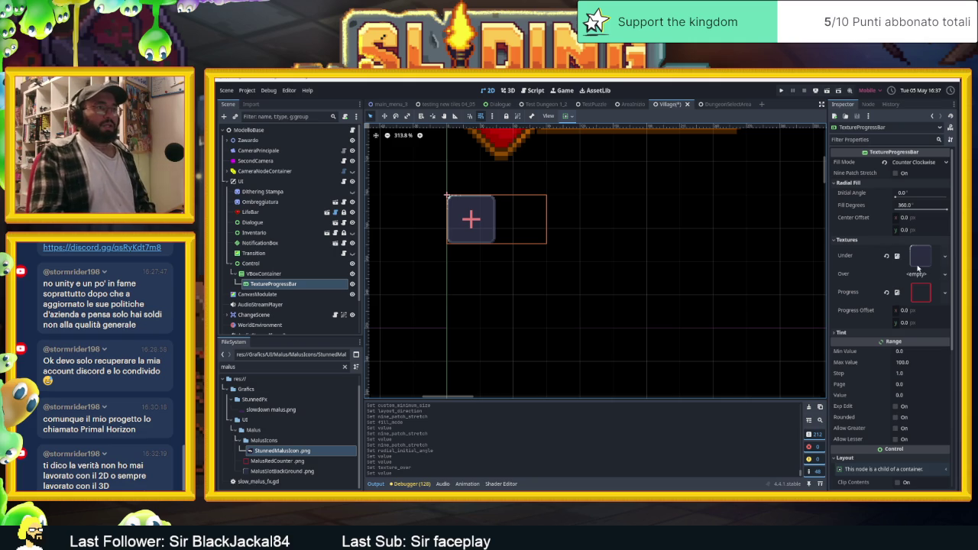
pyautogui.click(902, 193)
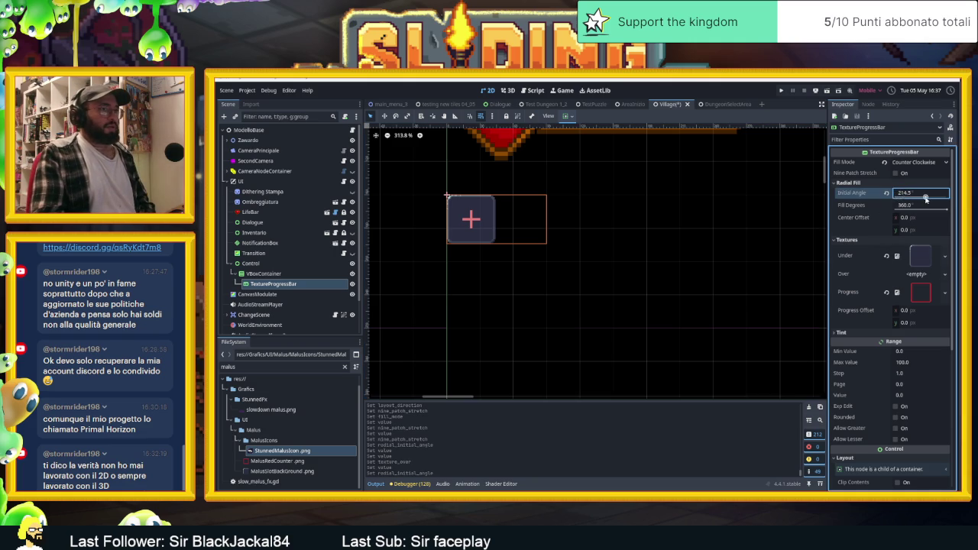
pyautogui.press('Return')
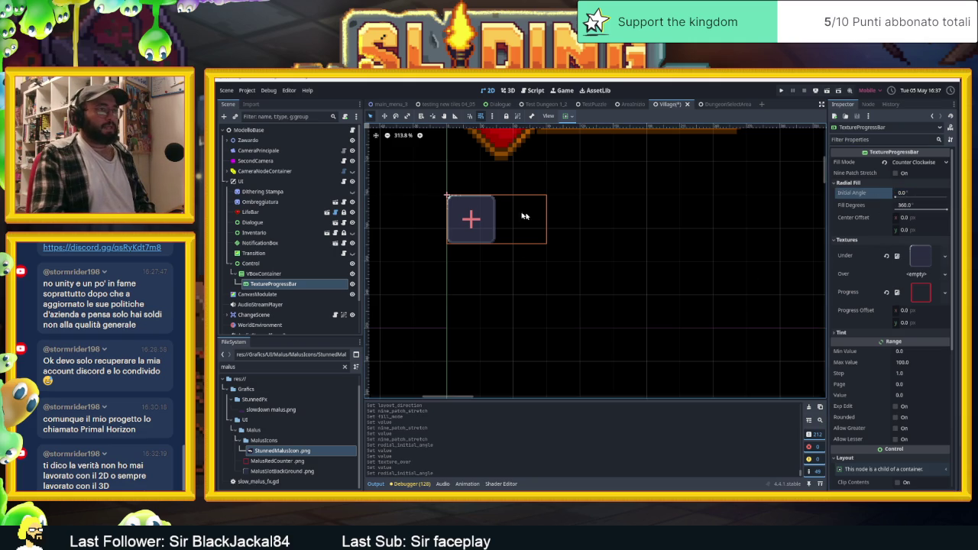
pyautogui.scroll(3, 534, 218)
pyautogui.moveTo(511, 209); pyautogui.dragTo(589, 229)
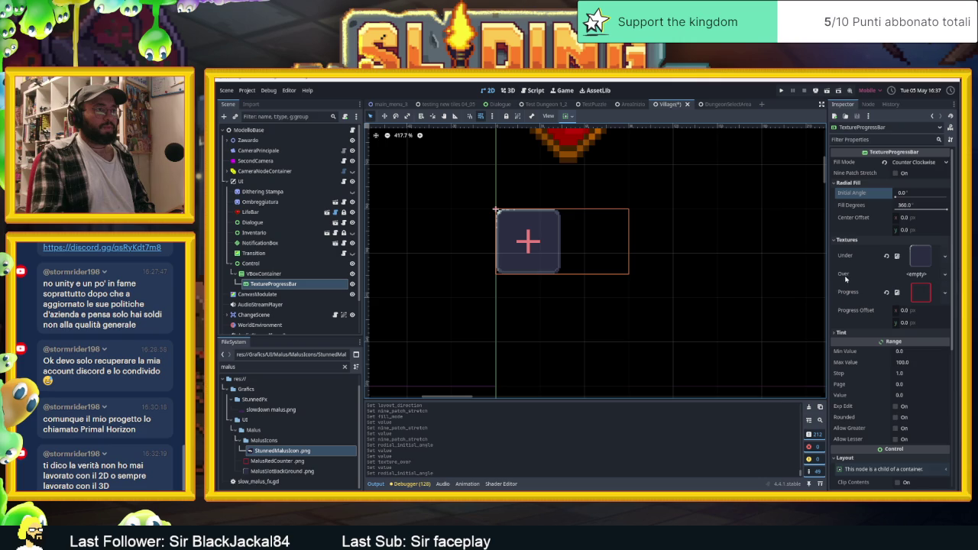
pyautogui.moveTo(845, 277)
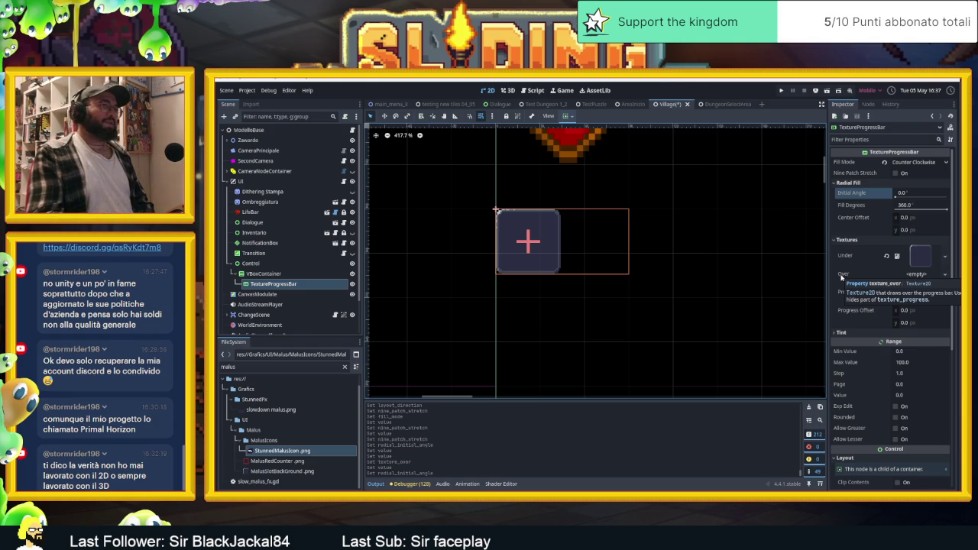
# - Try StunnedMalusIcon.png as the Over texture and preview the fill by raising Value
pyautogui.click(843, 274)
pyautogui.moveTo(280, 451)
pyautogui.mouseDown()
pyautogui.moveTo(535, 344)
pyautogui.moveTo(921, 280)
pyautogui.mouseUp()
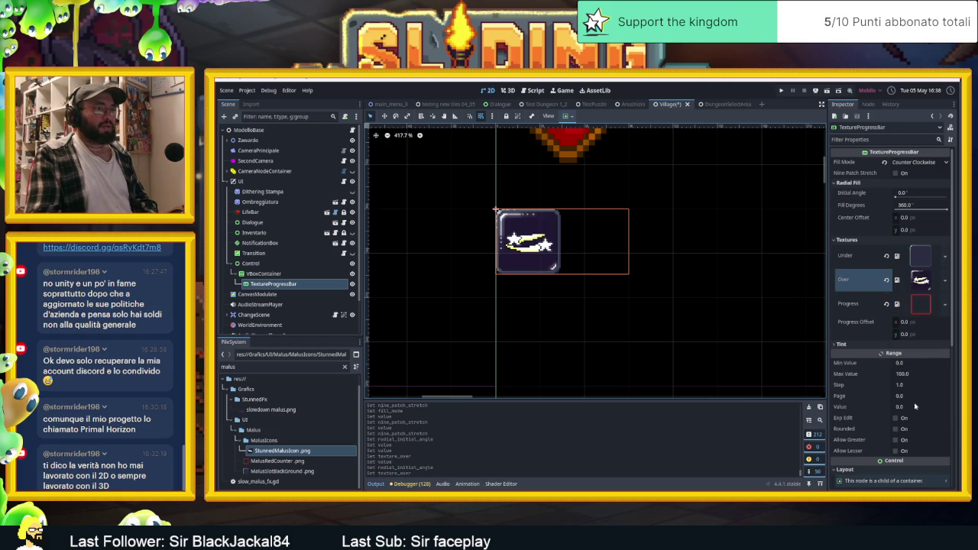
pyautogui.click(900, 408)
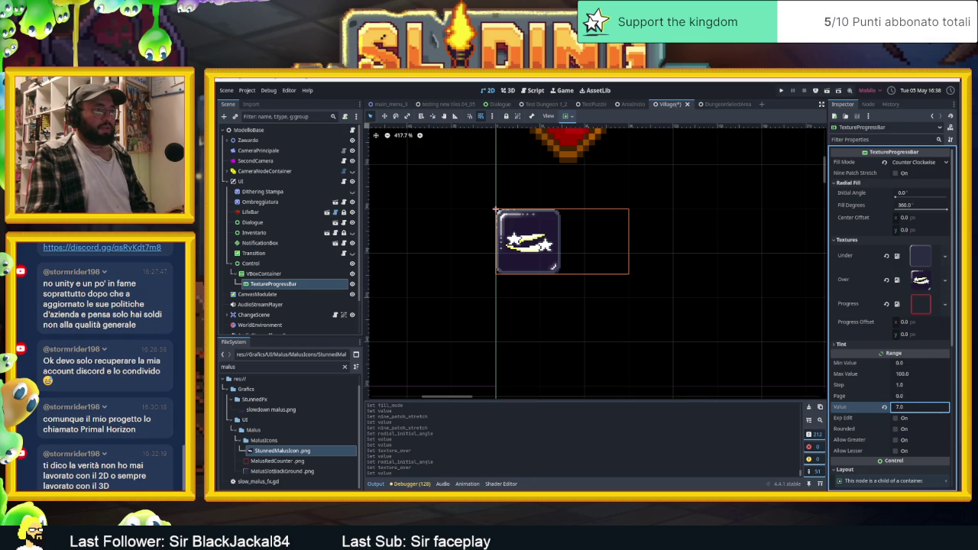
pyautogui.moveTo(917, 408); pyautogui.dragTo(926, 408)
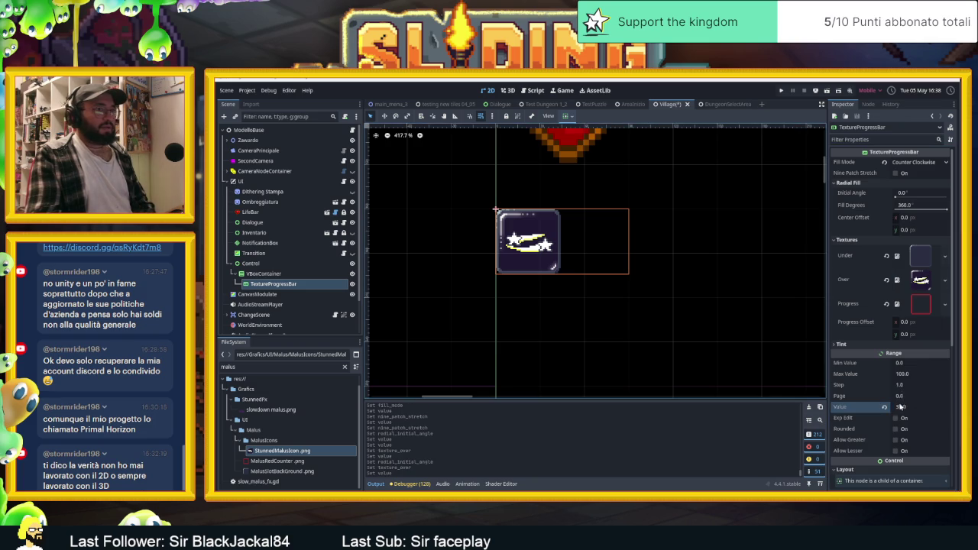
# - Move StunnedMalusIcon.png into Under, raise Value to 39, and leave Over empty
pyautogui.moveTo(921, 279); pyautogui.dragTo(923, 259)
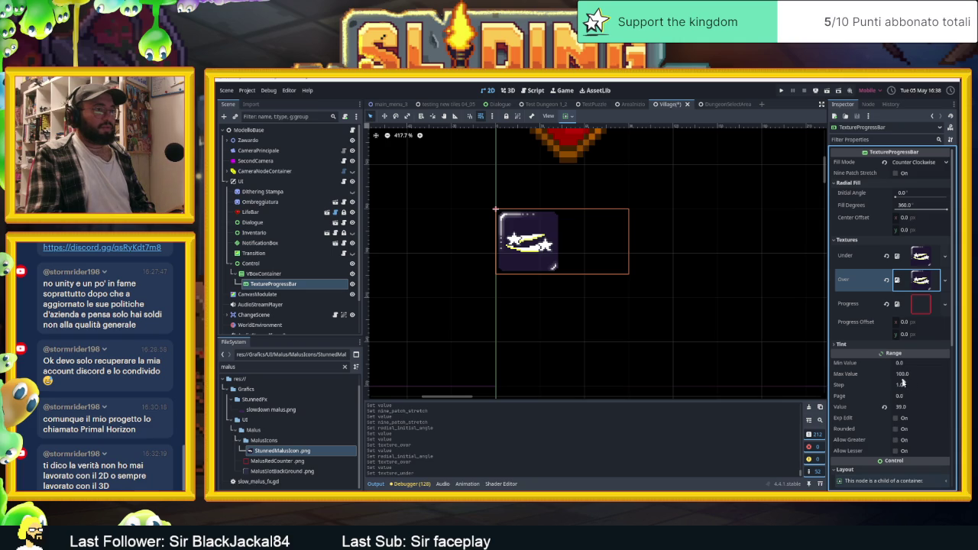
pyautogui.moveTo(900, 408); pyautogui.dragTo(903, 408)
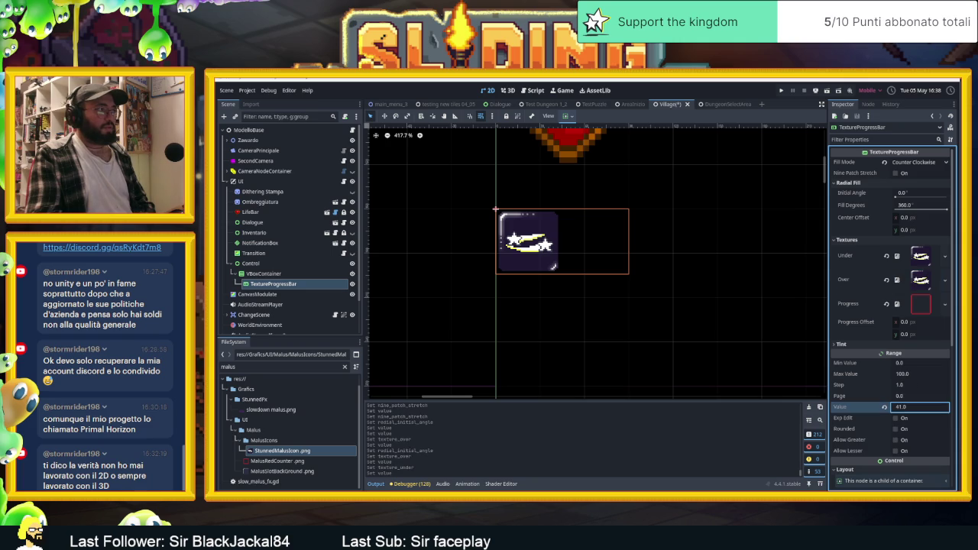
pyautogui.click(887, 280)
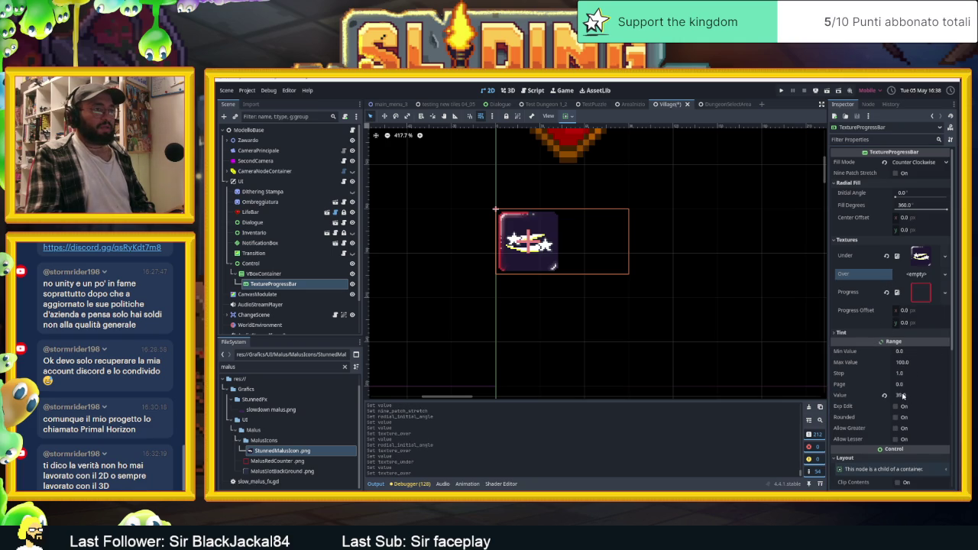
pyautogui.click(945, 273)
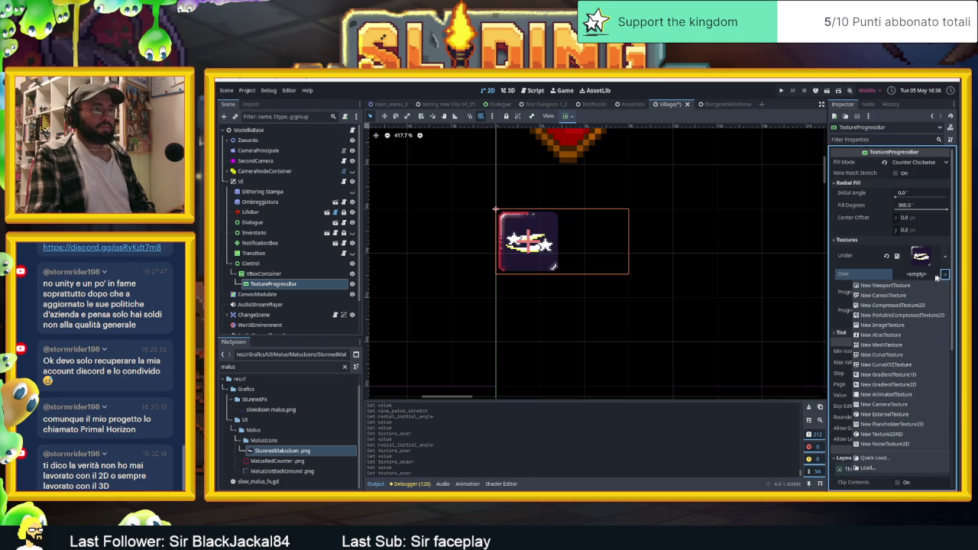
pyautogui.press('Escape')
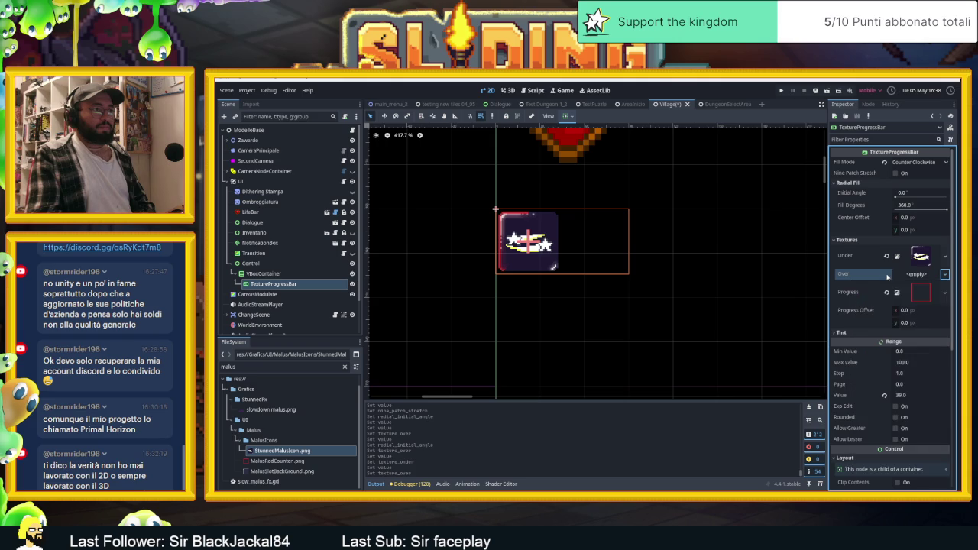
pyautogui.scroll(-3, 673, 260)
pyautogui.scroll(6, 590, 252)
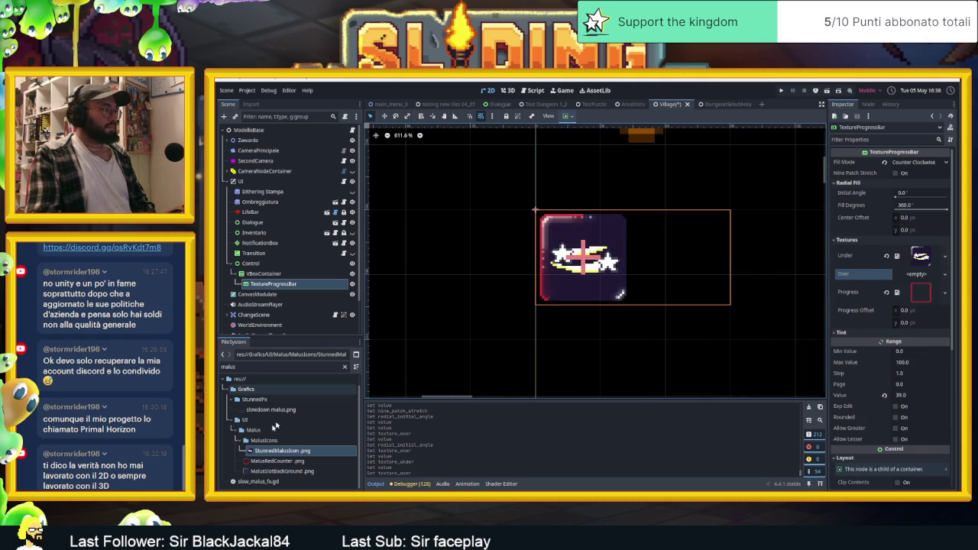
# - Test MalusSlotBackGround.png as Under and MalusRedCounter.png as Over, previewing the fill, then remove Over
pyautogui.click(260, 472)
pyautogui.moveTo(264, 472)
pyautogui.mouseDown()
pyautogui.moveTo(386, 470)
pyautogui.moveTo(925, 290)
pyautogui.moveTo(924, 256)
pyautogui.mouseUp()
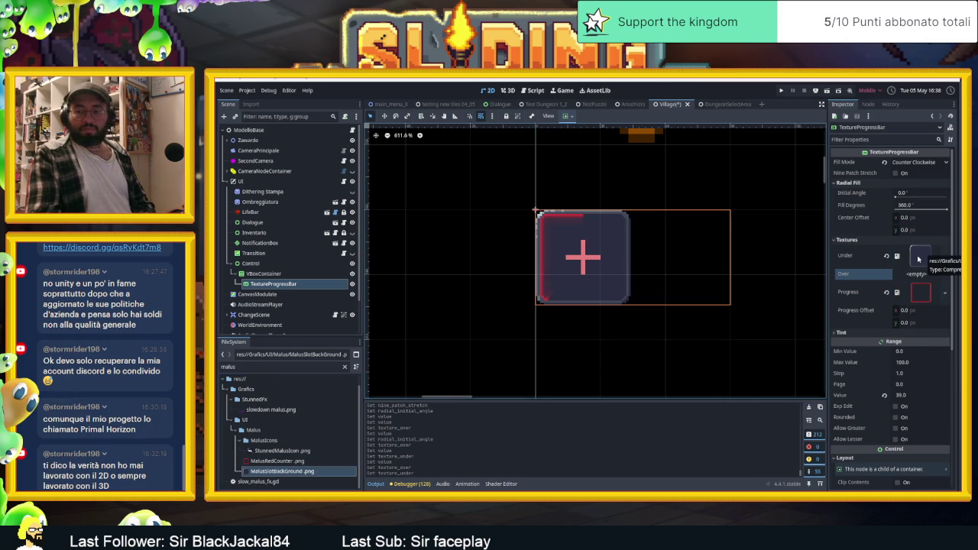
pyautogui.moveTo(277, 460)
pyautogui.mouseDown()
pyautogui.moveTo(334, 454)
pyautogui.moveTo(920, 275)
pyautogui.mouseUp()
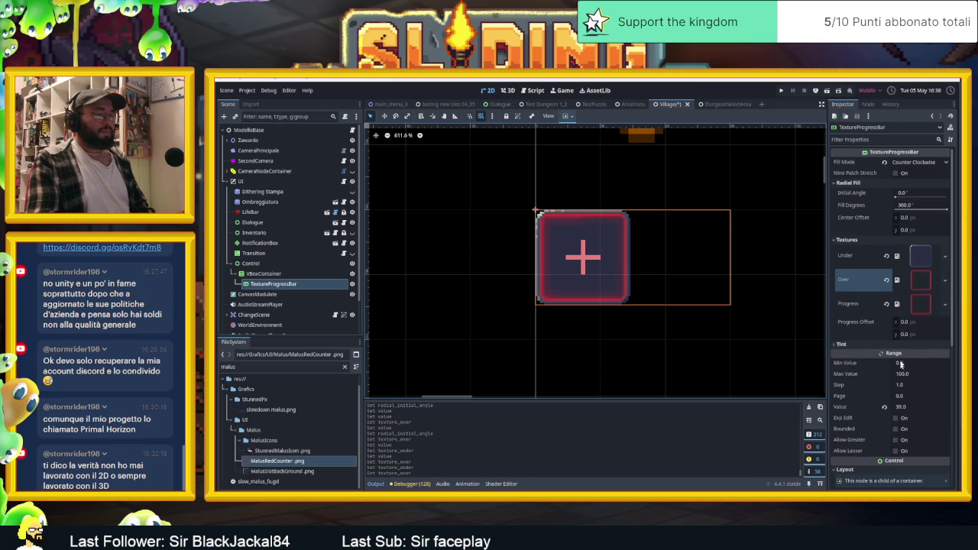
pyautogui.click(902, 409)
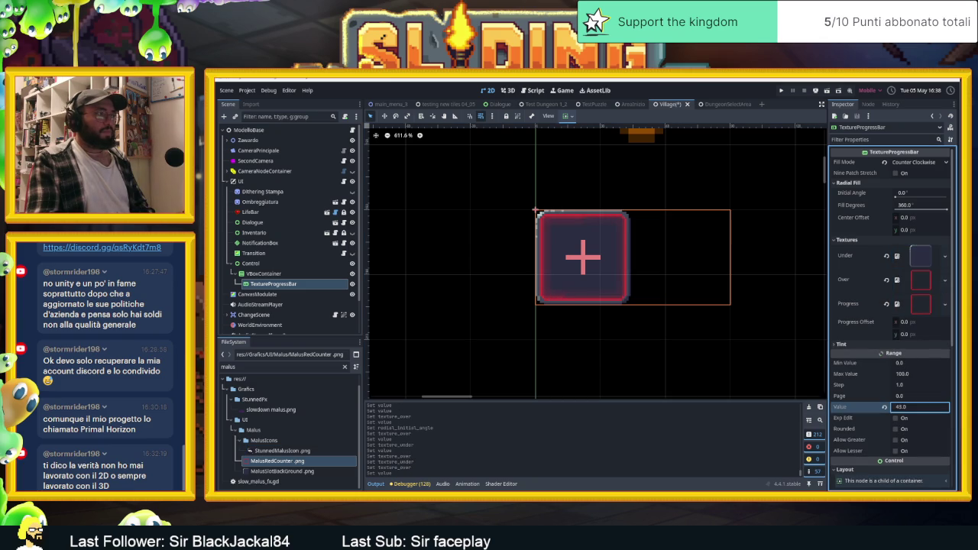
pyautogui.moveTo(917, 406); pyautogui.dragTo(905, 406)
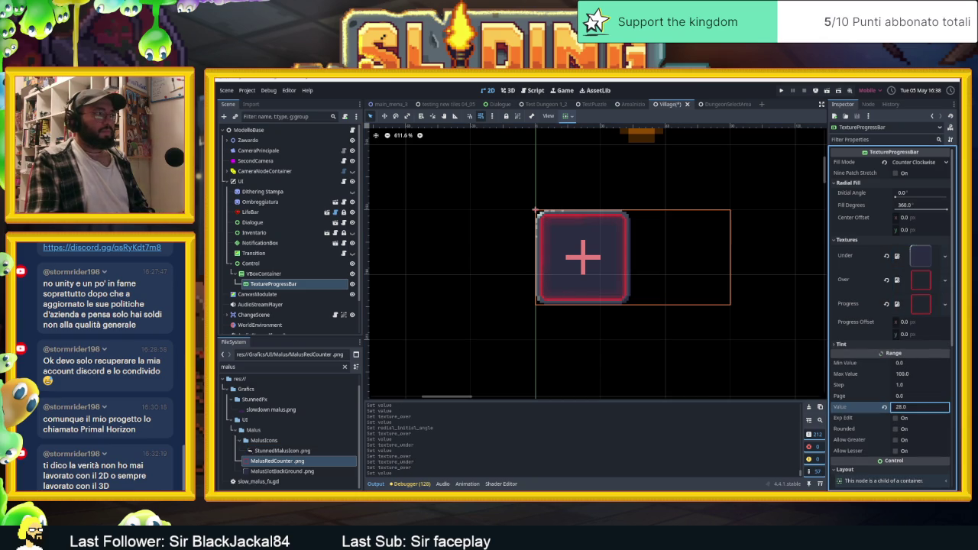
pyautogui.moveTo(916, 407); pyautogui.dragTo(919, 406)
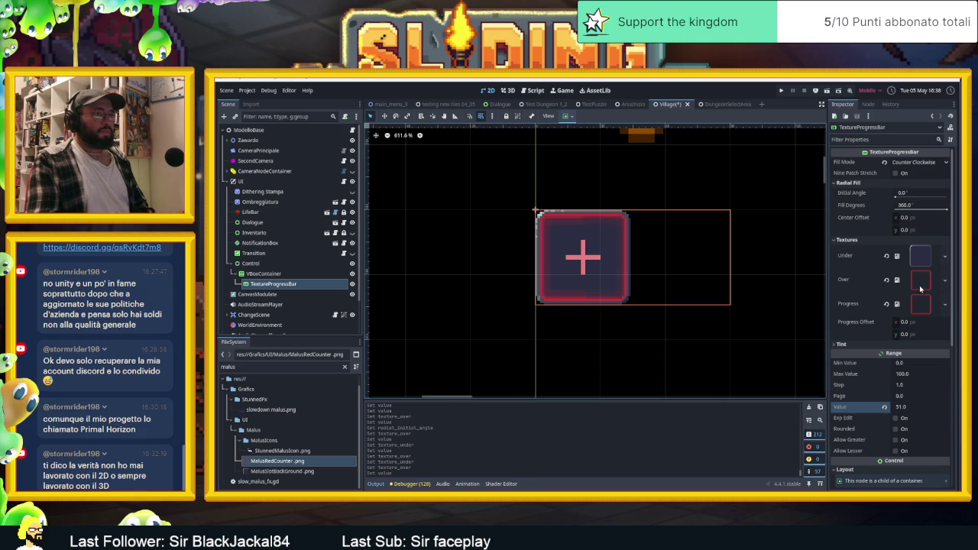
pyautogui.click(887, 281)
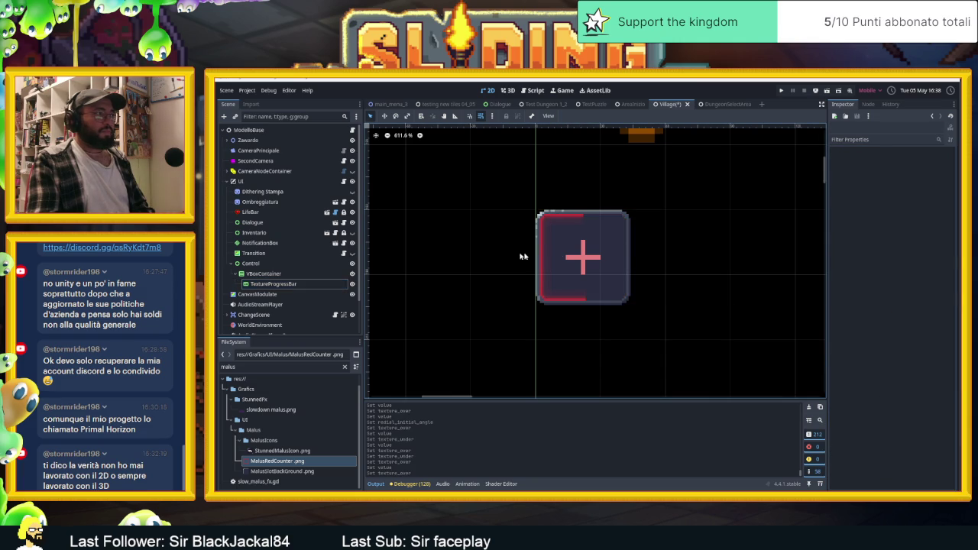
# - Reset Value to 0, restore StunnedMalusIcon.png as Under, and add a MalusSlotBackGround sprite under the bar
pyautogui.scroll(-10, 630, 273)
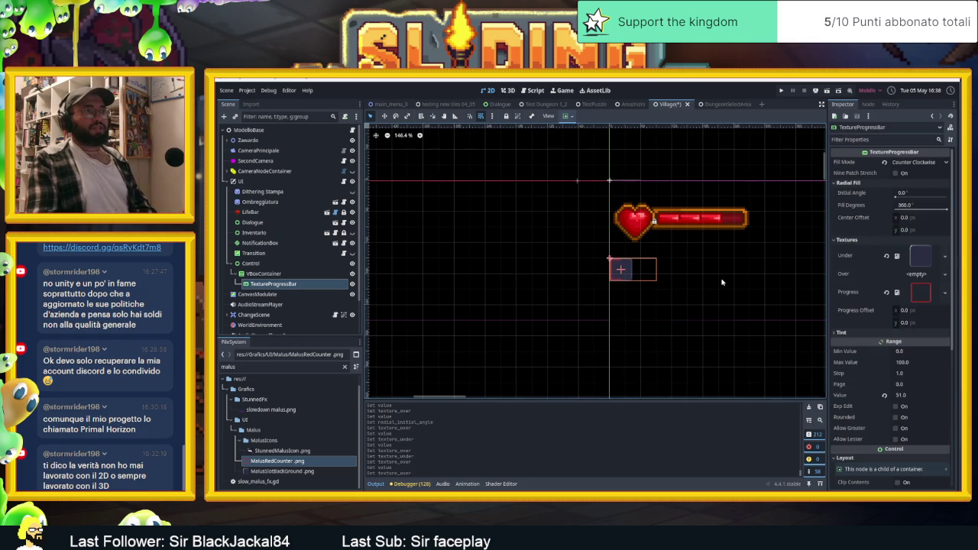
pyautogui.click(884, 395)
pyautogui.scroll(3, 657, 283)
pyautogui.scroll(2, 653, 282)
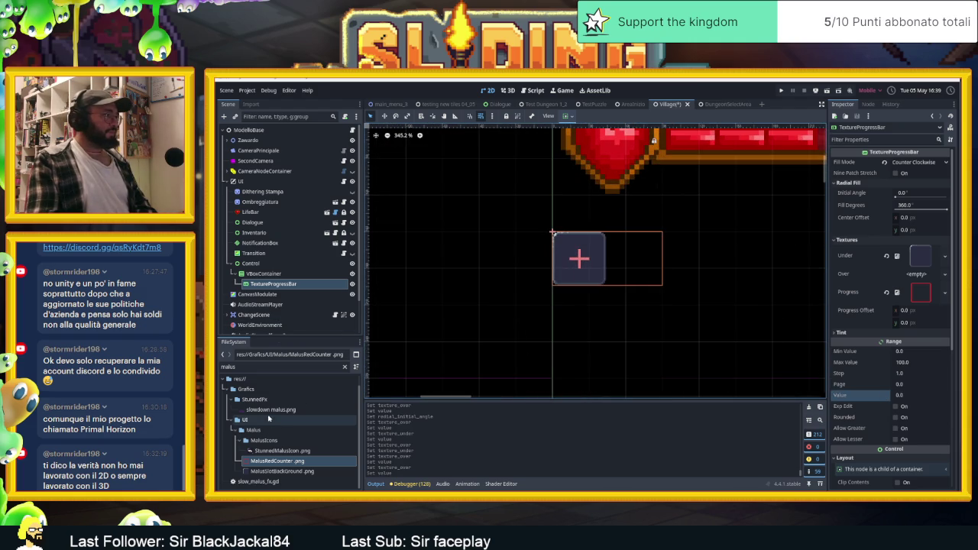
pyautogui.click(263, 452)
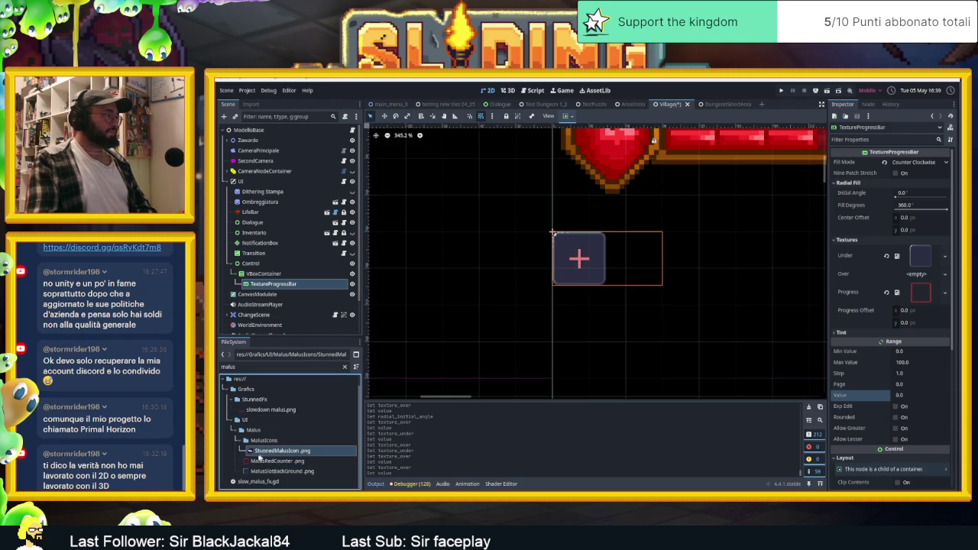
pyautogui.moveTo(260, 452)
pyautogui.mouseDown()
pyautogui.moveTo(313, 453)
pyautogui.moveTo(688, 344)
pyautogui.moveTo(928, 253)
pyautogui.mouseUp()
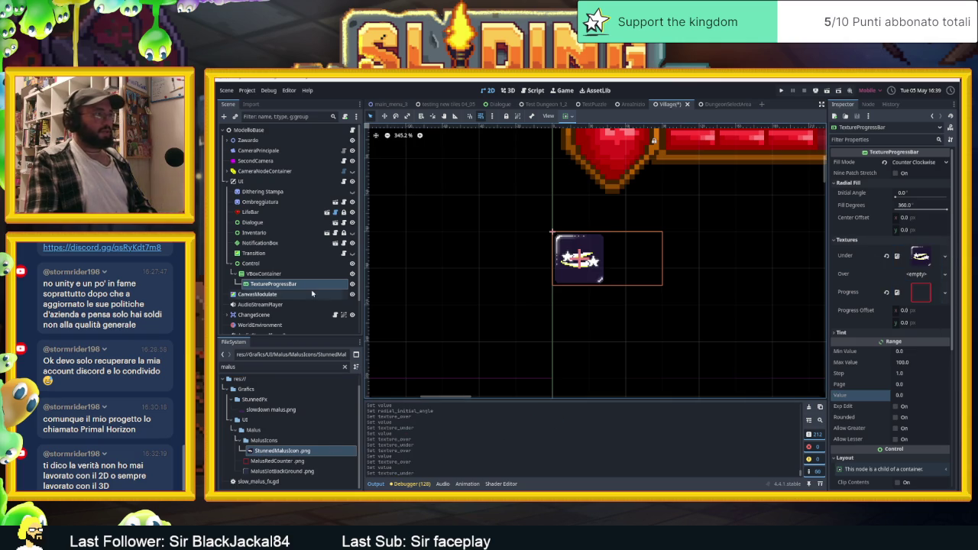
pyautogui.click(247, 283)
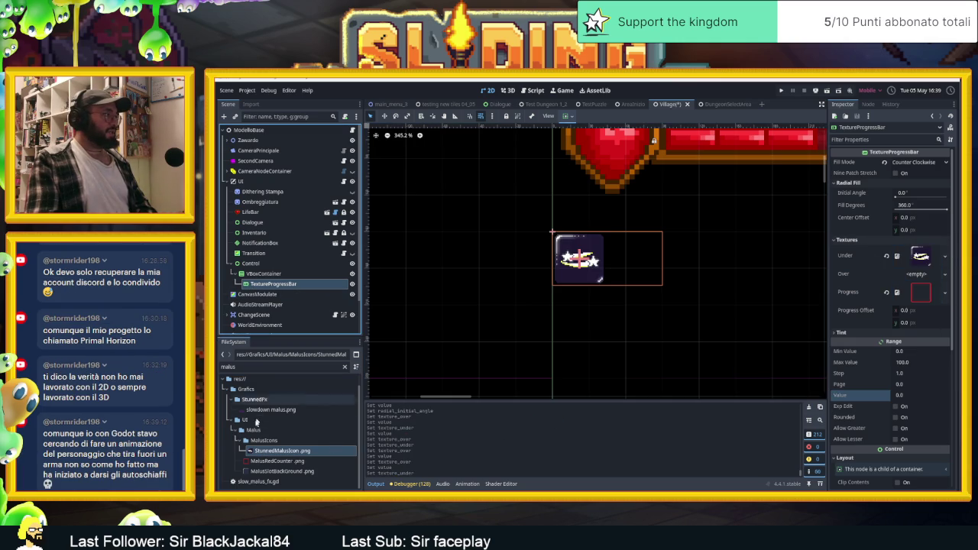
pyautogui.moveTo(262, 472)
pyautogui.mouseDown()
pyautogui.moveTo(371, 284)
pyautogui.moveTo(362, 279)
pyautogui.moveTo(584, 278)
pyautogui.moveTo(645, 265)
pyautogui.moveTo(646, 309)
pyautogui.moveTo(646, 291)
pyautogui.mouseUp()
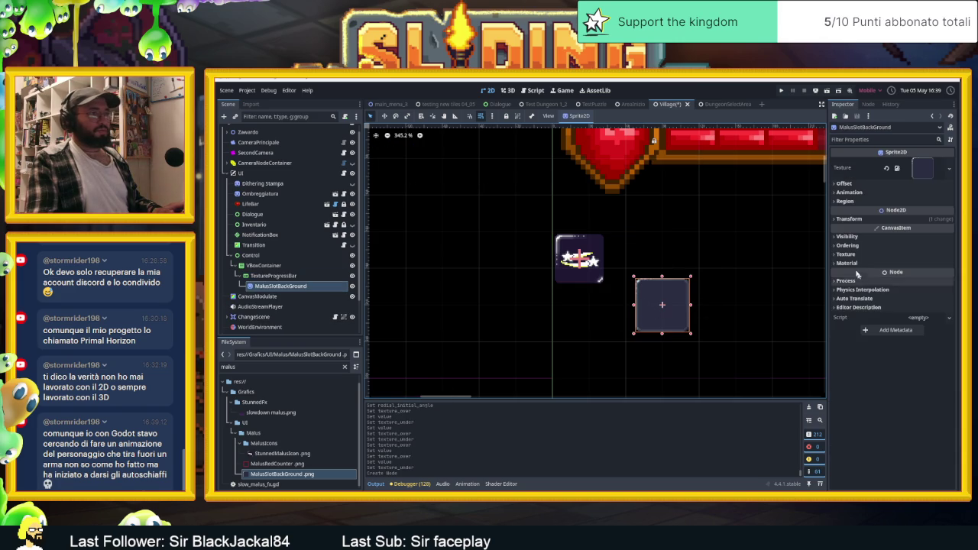
# - Set the MalusSlotBackGround sprite's position to 22, 22
pyautogui.click(848, 220)
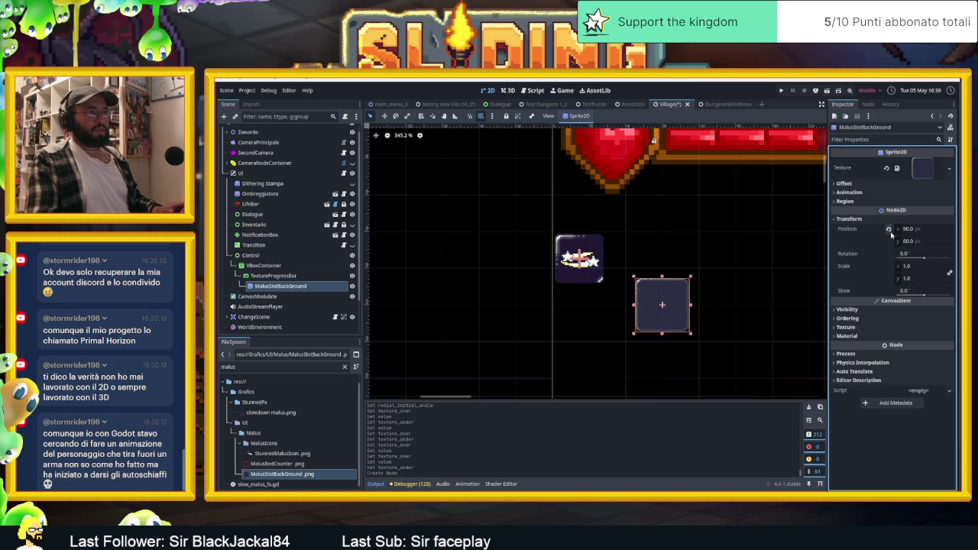
pyautogui.click(889, 229)
pyautogui.click(915, 229)
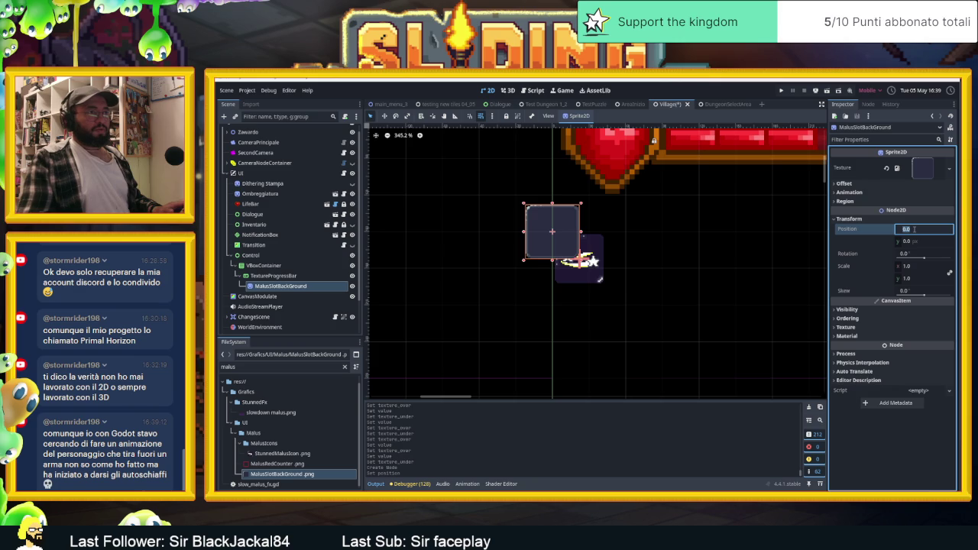
pyautogui.write('4')
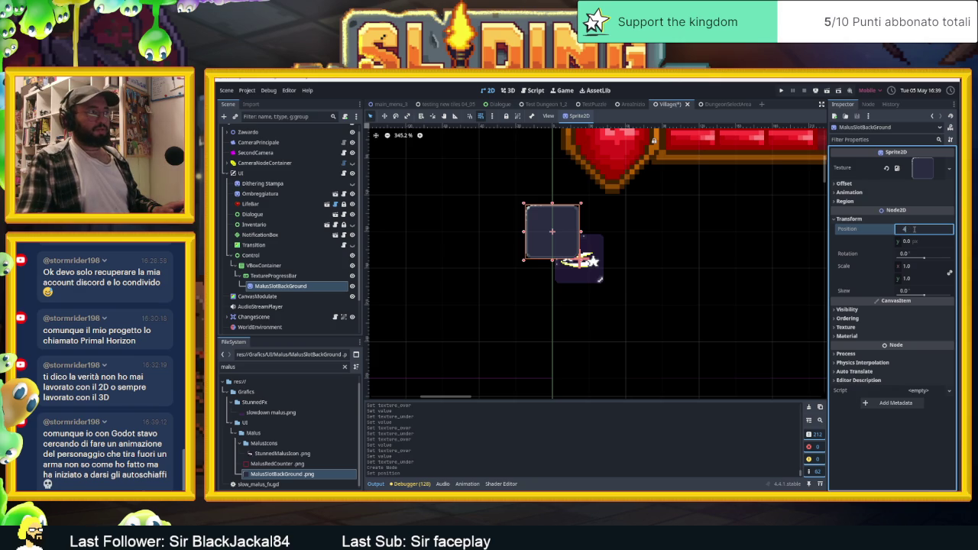
pyautogui.press('BackSpace')
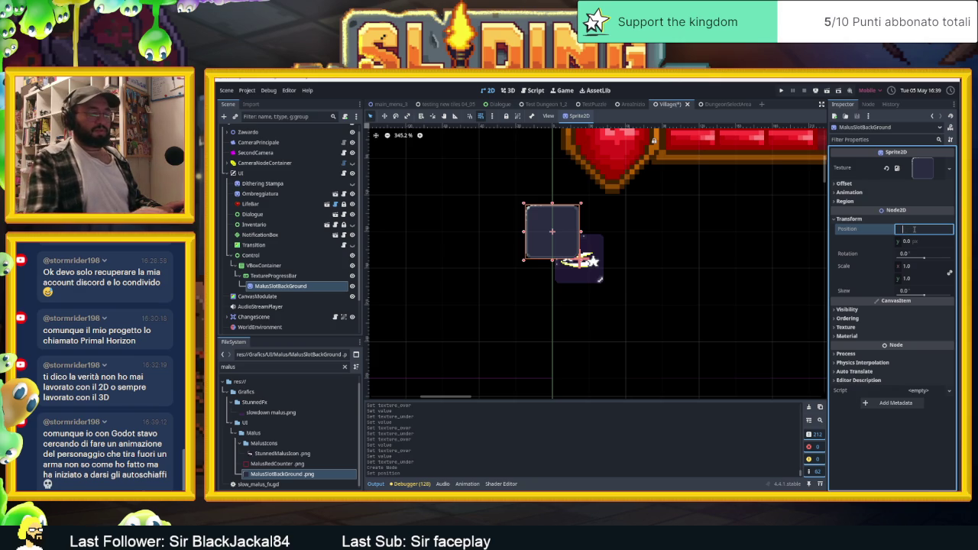
pyautogui.write('20')
pyautogui.press('Return')
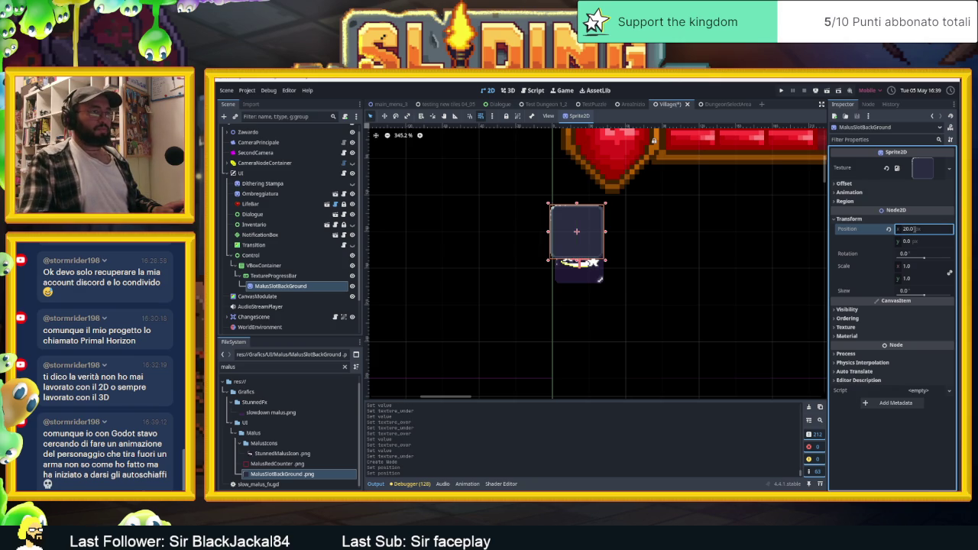
pyautogui.doubleClick(913, 229)
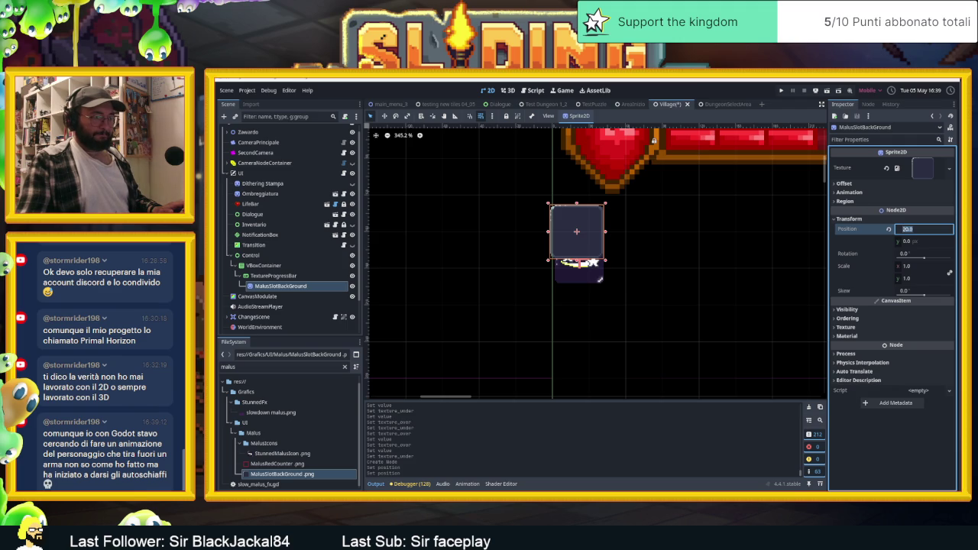
pyautogui.hotkey('alt', 'Tab')
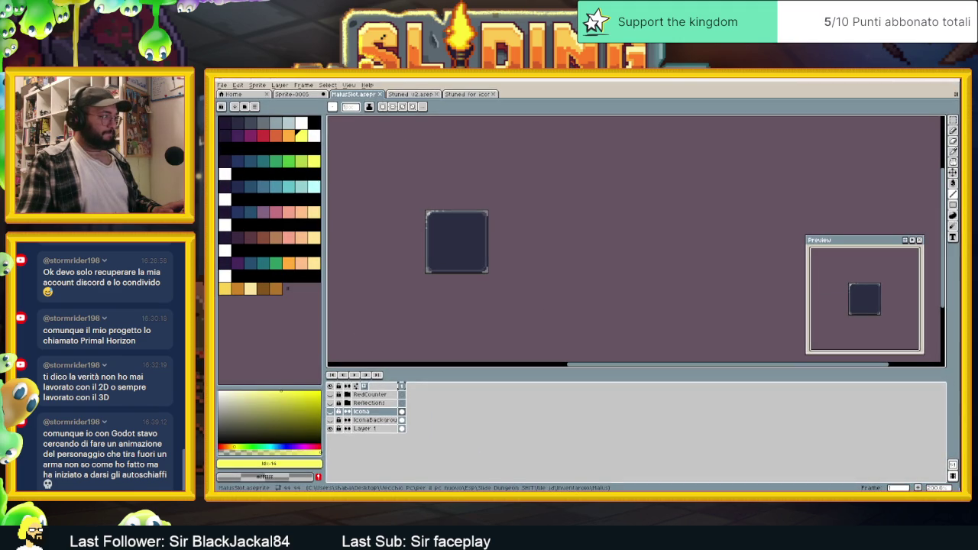
pyautogui.hotkey('alt', 'Tab')
pyautogui.write('22')
pyautogui.click(915, 241)
pyautogui.write('22')
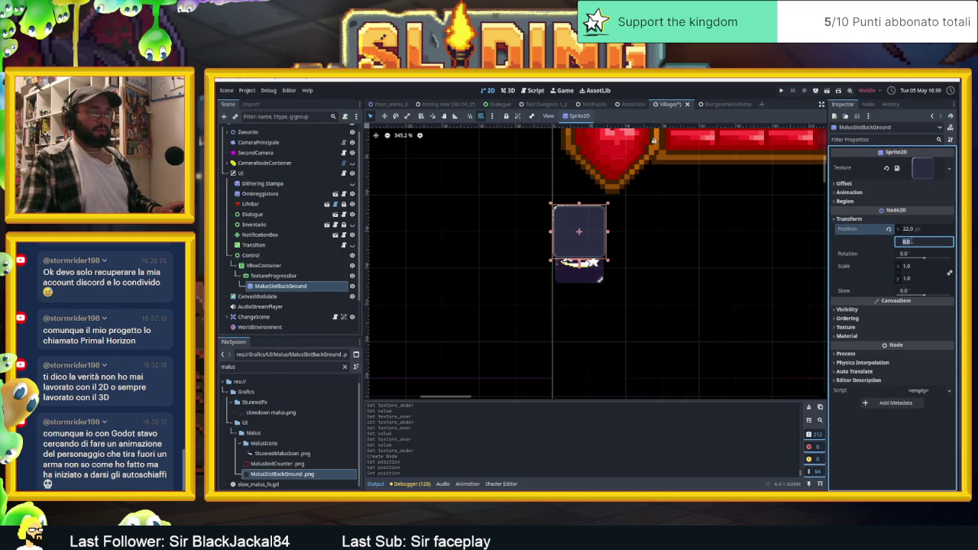
pyautogui.press('Return')
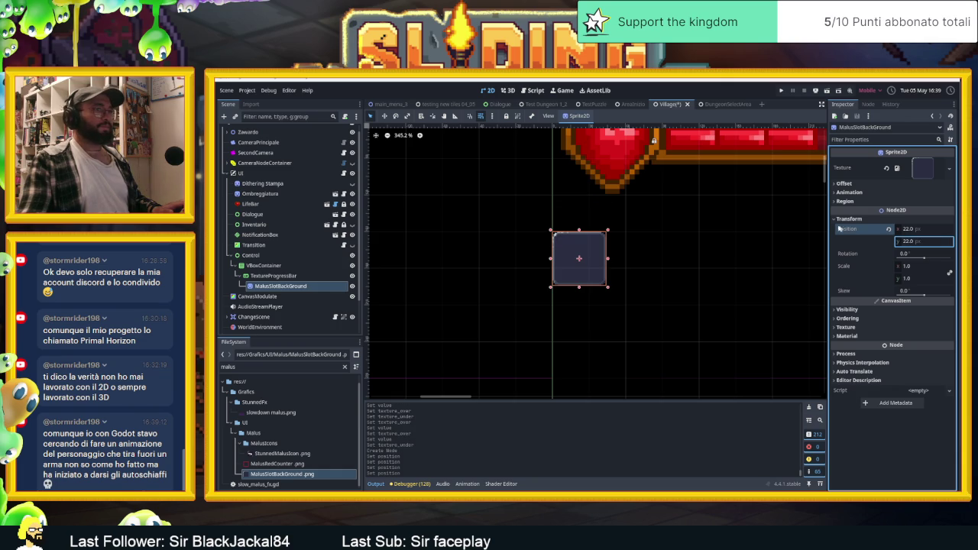
# - Enable Show Behind Parent on the slot background sprite
pyautogui.click(849, 310)
pyautogui.click(897, 355)
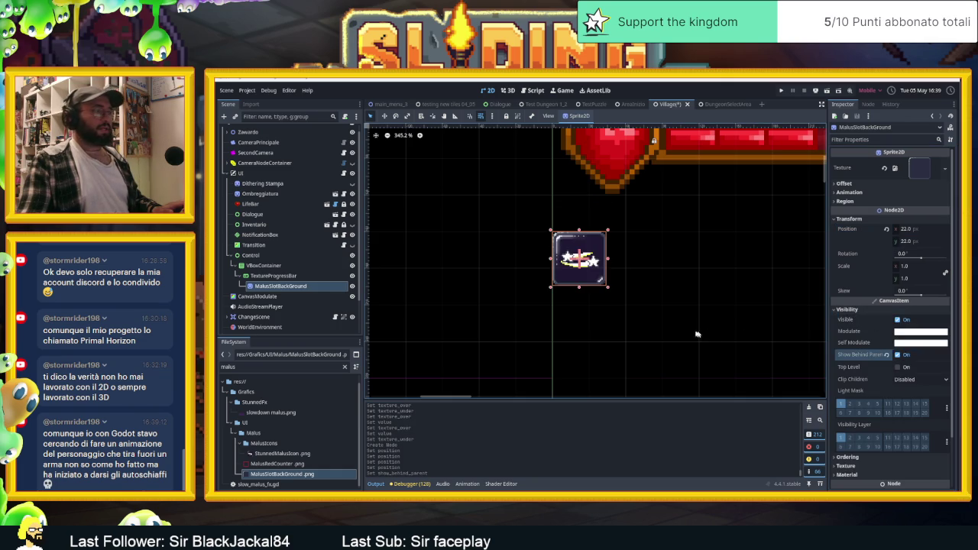
pyautogui.click(273, 275)
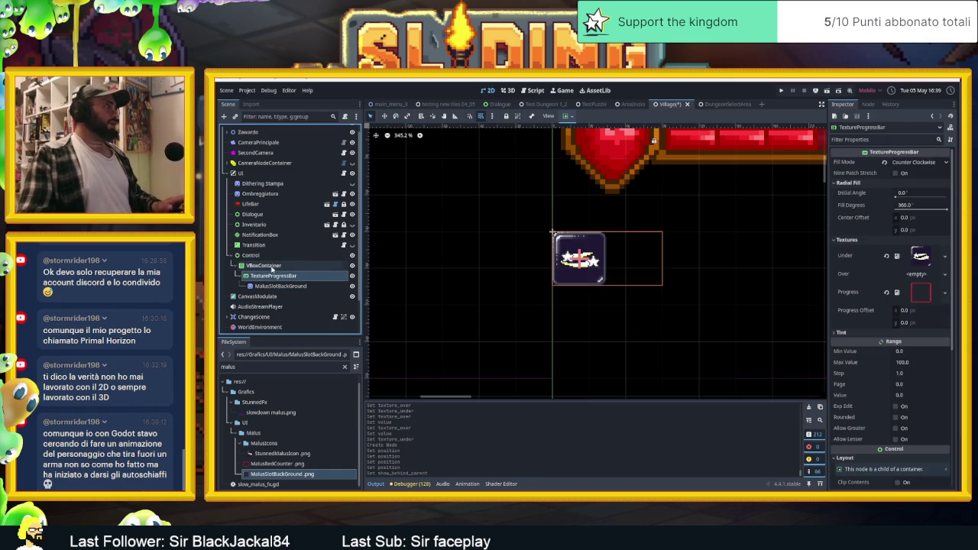
# - Select the TextureProgressBar and save the Village scene
pyautogui.click(264, 265)
pyautogui.click(279, 276)
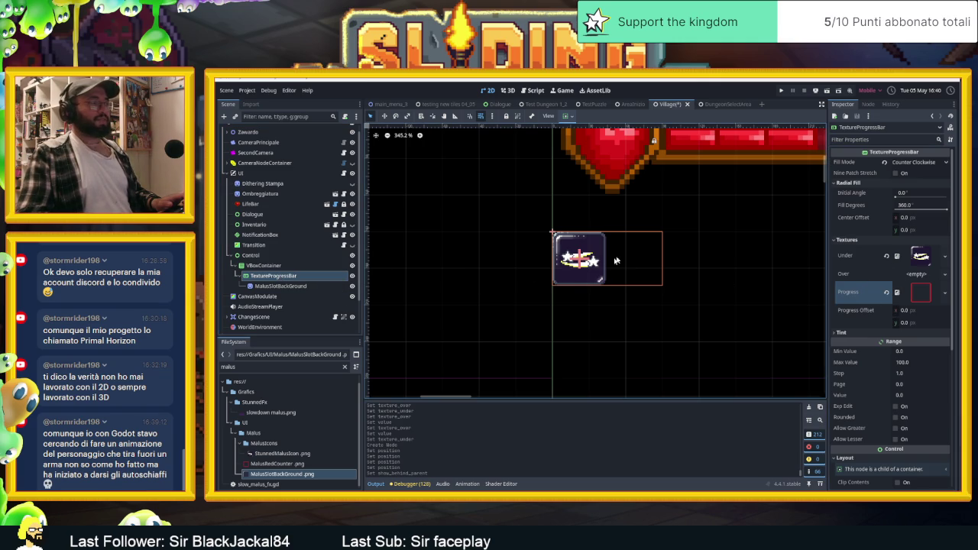
pyautogui.hotkey('ctrl', 's')
# - Run the game with F5 to test the malus slot icon, then stop it
pyautogui.scroll(-6, 637, 251)
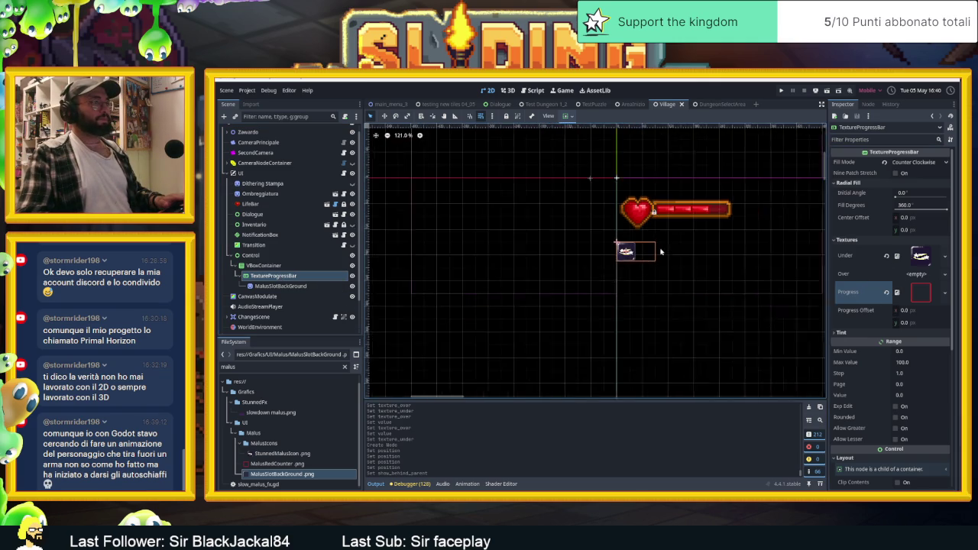
pyautogui.click(692, 165)
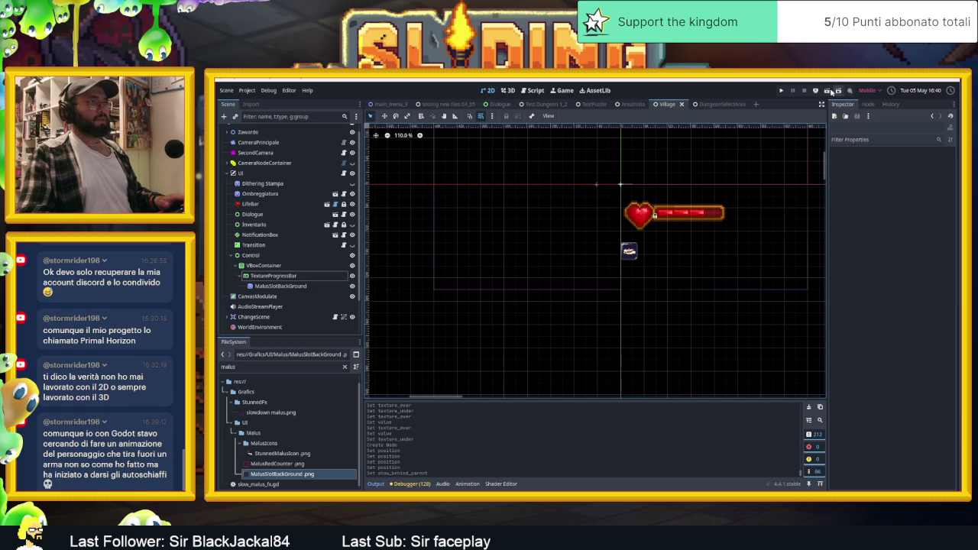
pyautogui.press('F5')
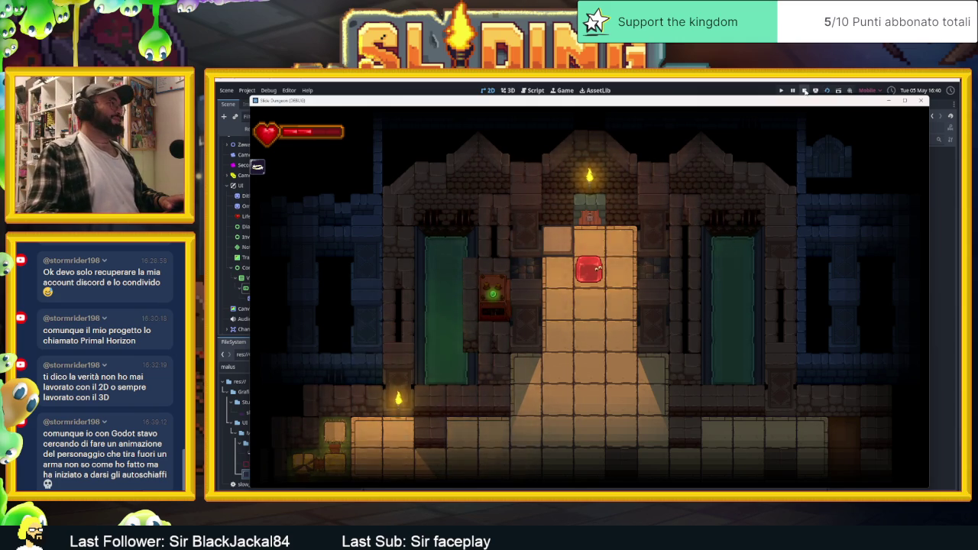
pyautogui.click(804, 90)
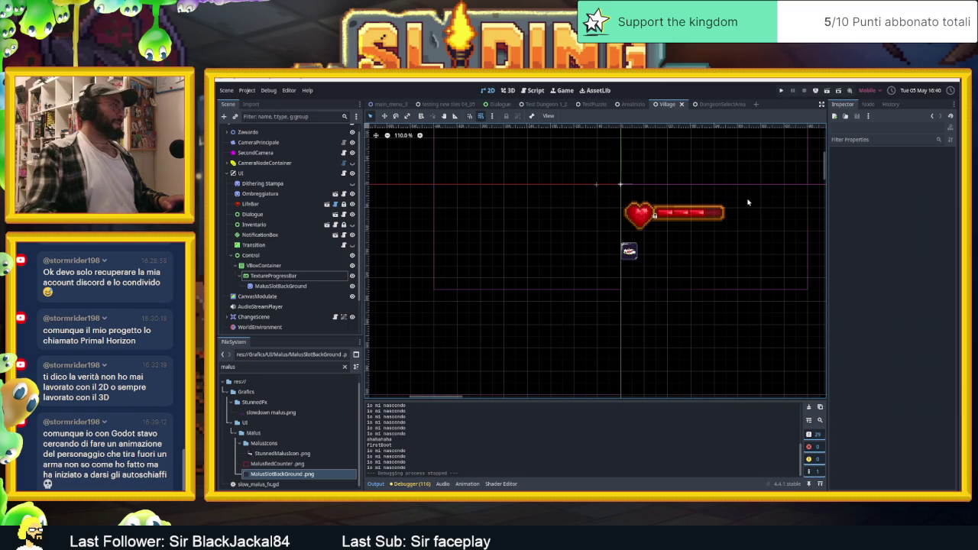
# - Check the MalusSlotBackGround sprite, then reselect the TextureProgressBar beside the heart bar
pyautogui.click(280, 286)
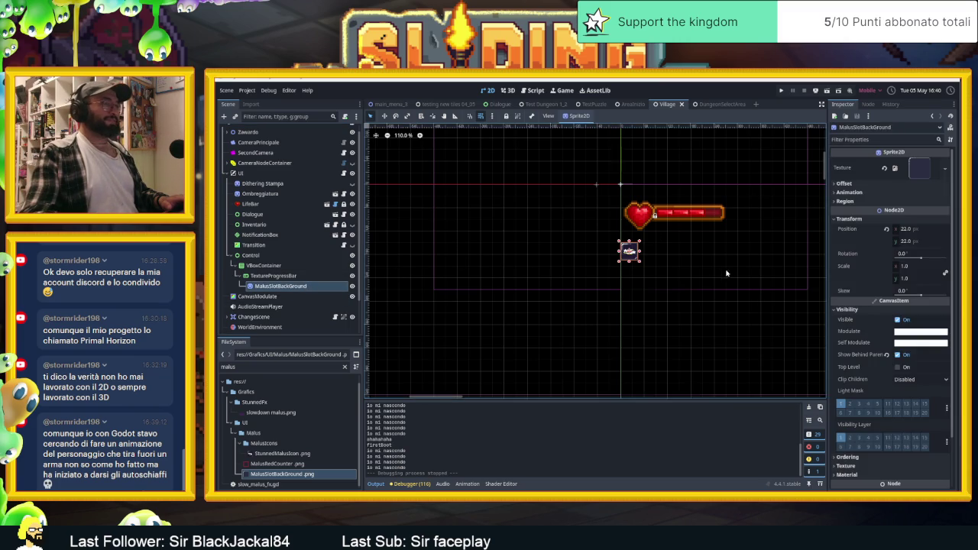
pyautogui.scroll(3, 716, 268)
pyautogui.scroll(1, 716, 268)
pyautogui.moveTo(688, 251); pyautogui.dragTo(596, 264)
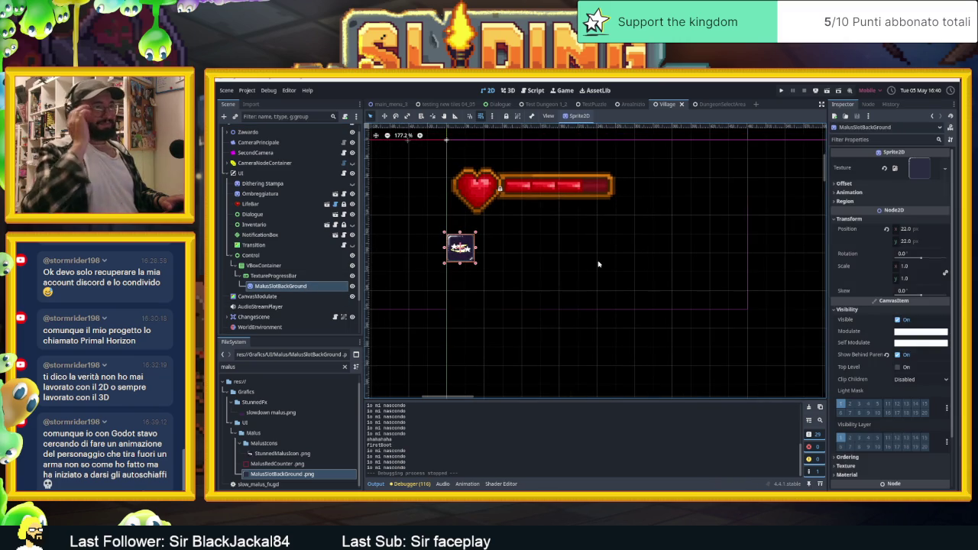
pyautogui.click(287, 275)
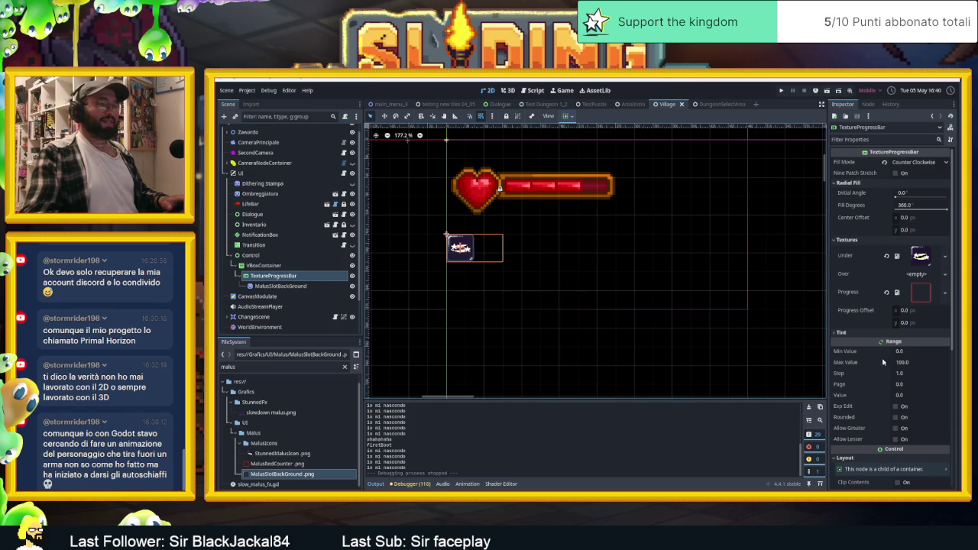
pyautogui.scroll(-1, 853, 392)
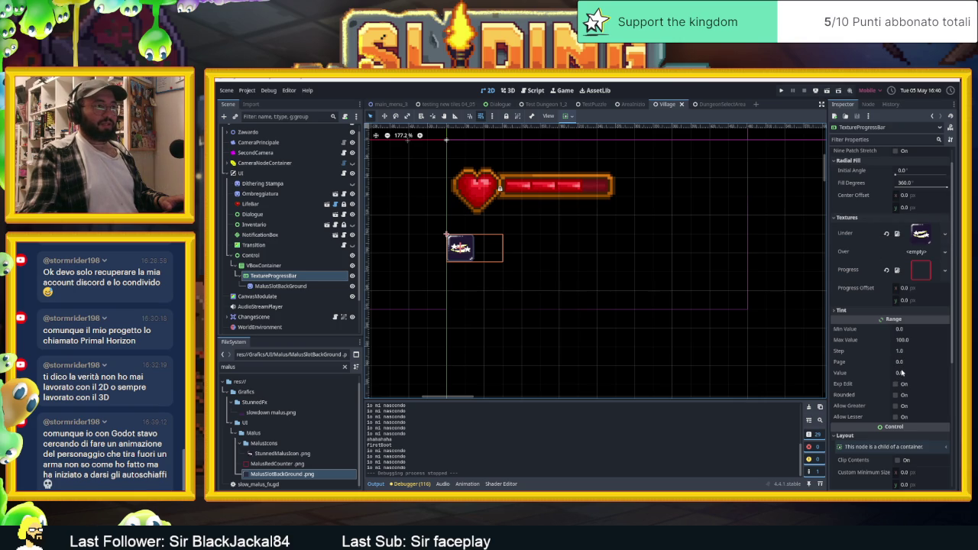
# - Set the progress bar's Value to 100 and save the Village scene
pyautogui.click(899, 373)
pyautogui.write('100')
pyautogui.press('Return')
pyautogui.press('Return')
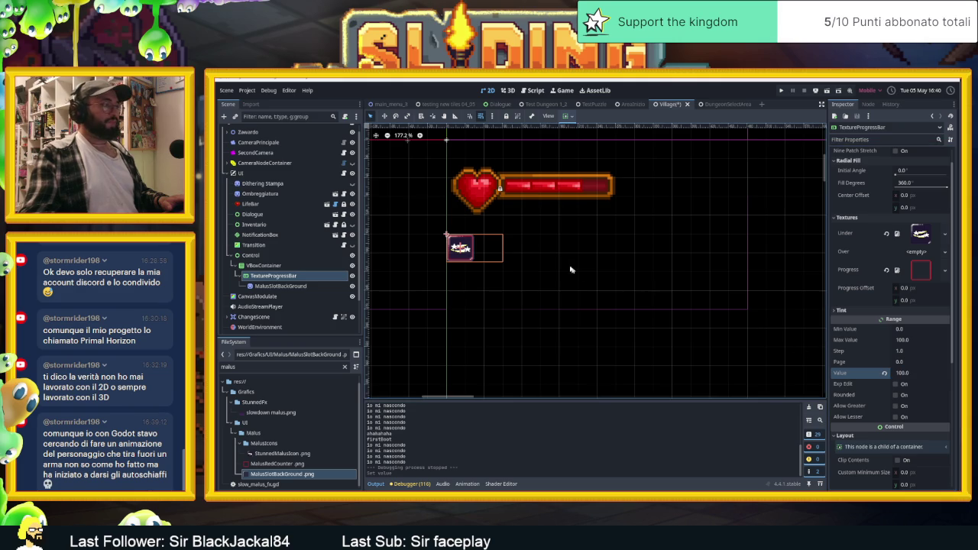
pyautogui.scroll(4, 463, 249)
pyautogui.hotkey('ctrl', 's')
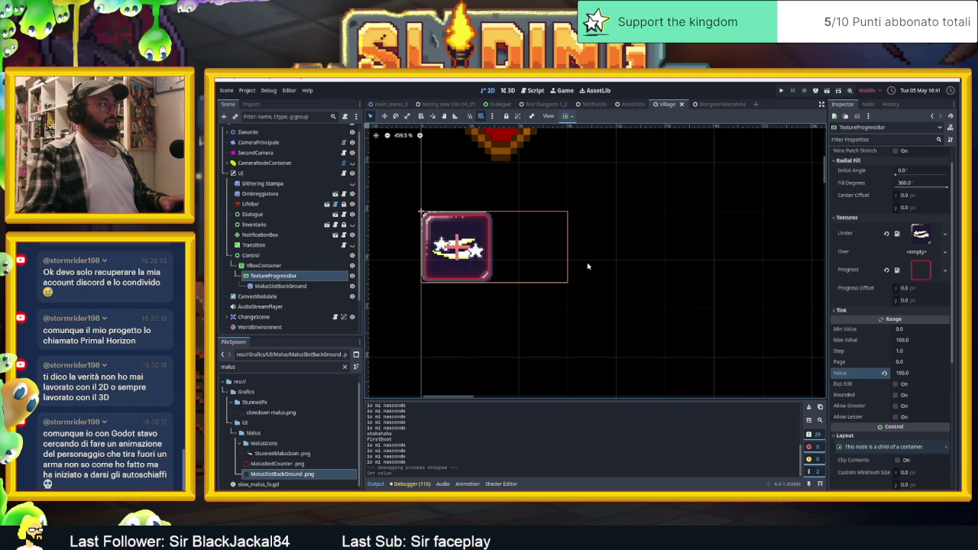
# - Rename the TextureProgressBar node to 'MalusIconStunned' and begin attaching a script to it
pyautogui.doubleClick(292, 276)
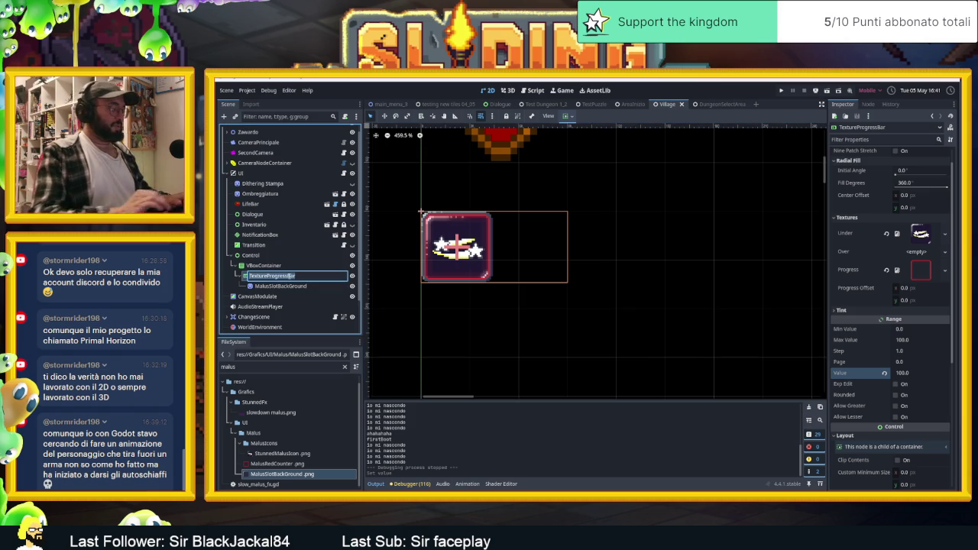
pyautogui.write('Malus')
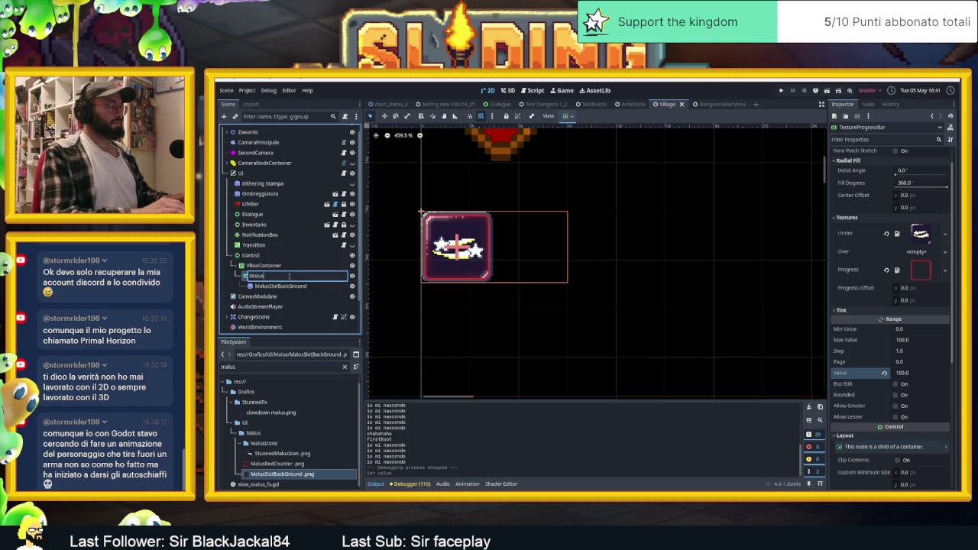
pyautogui.write('Icon')
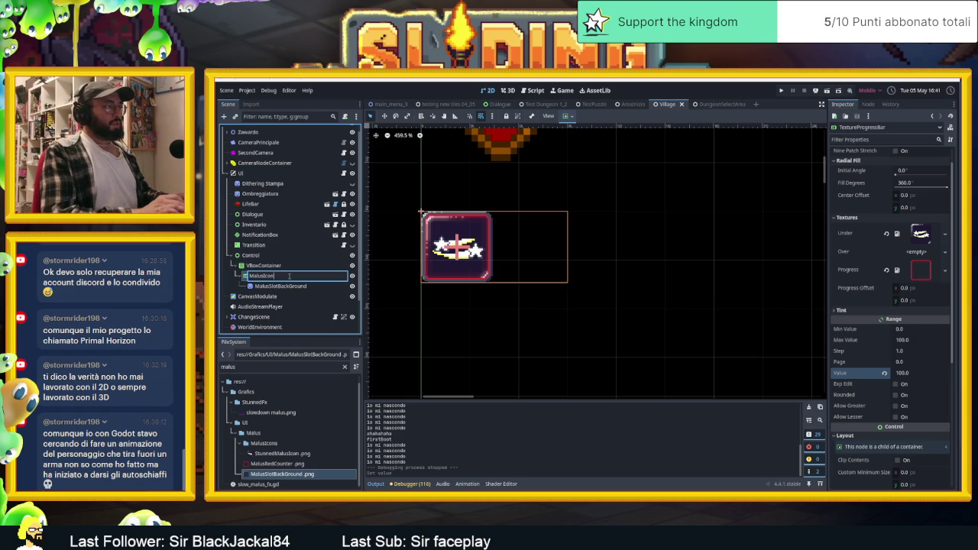
pyautogui.write('Stunned')
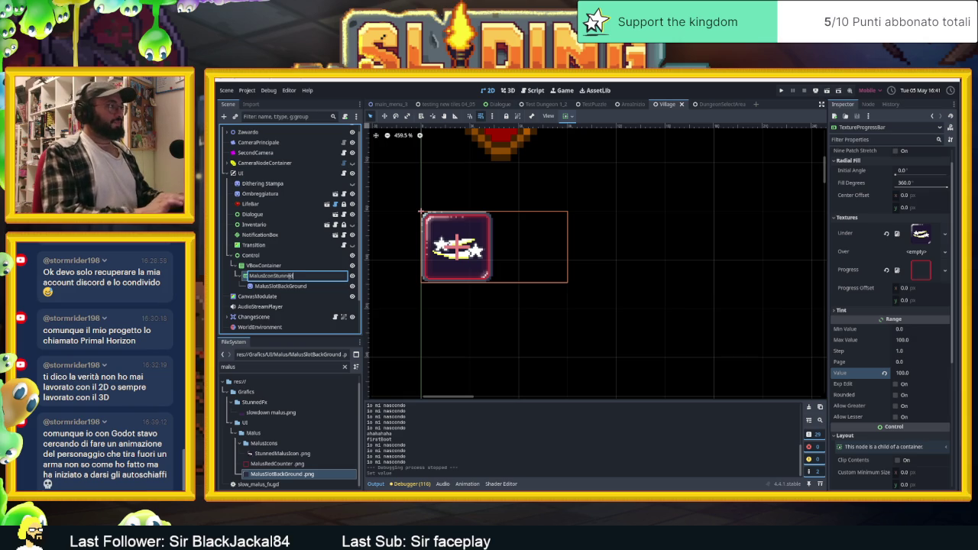
pyautogui.press('Return')
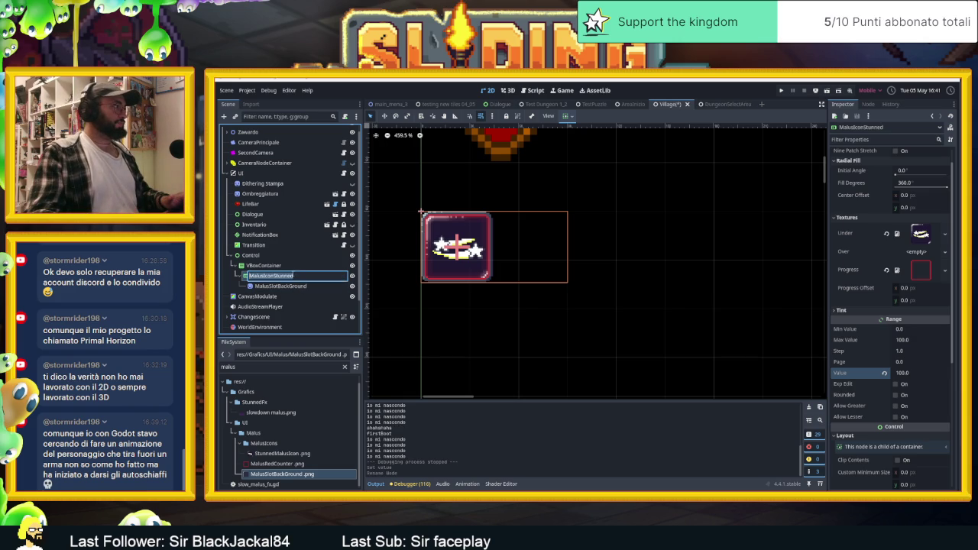
pyautogui.click(345, 117)
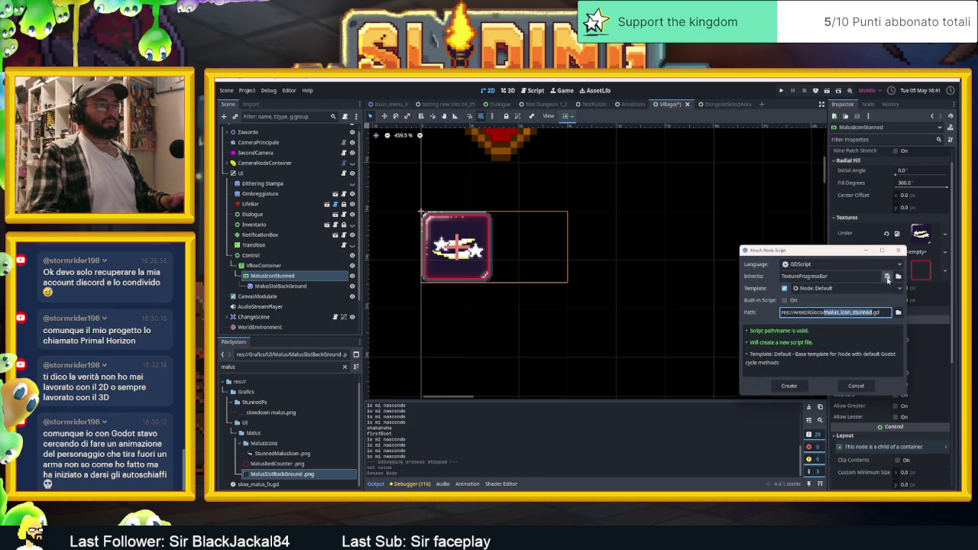
# - Browse Grafics/UI/Malus for a base script to inherit, then cancel without picking one
pyautogui.click(898, 277)
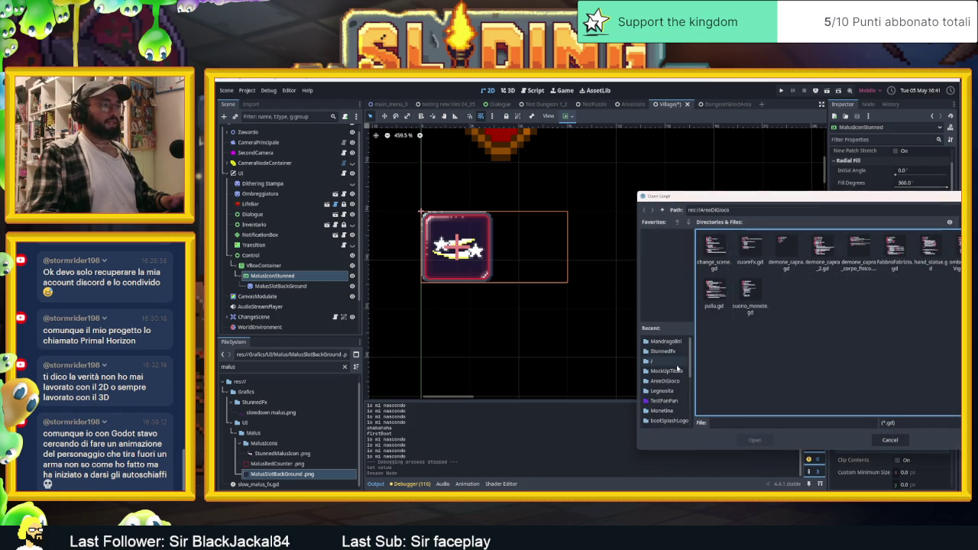
pyautogui.scroll(-2, 678, 395)
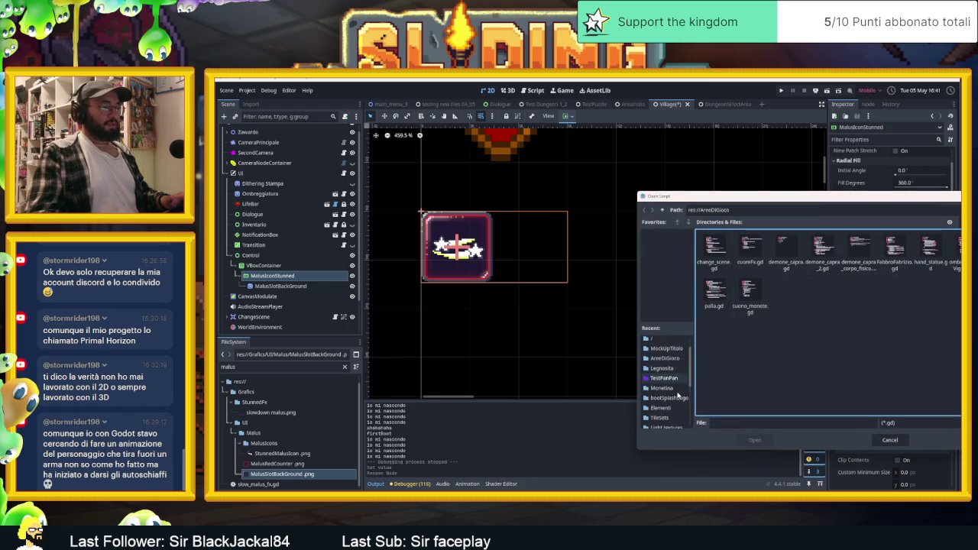
pyautogui.scroll(3, 678, 395)
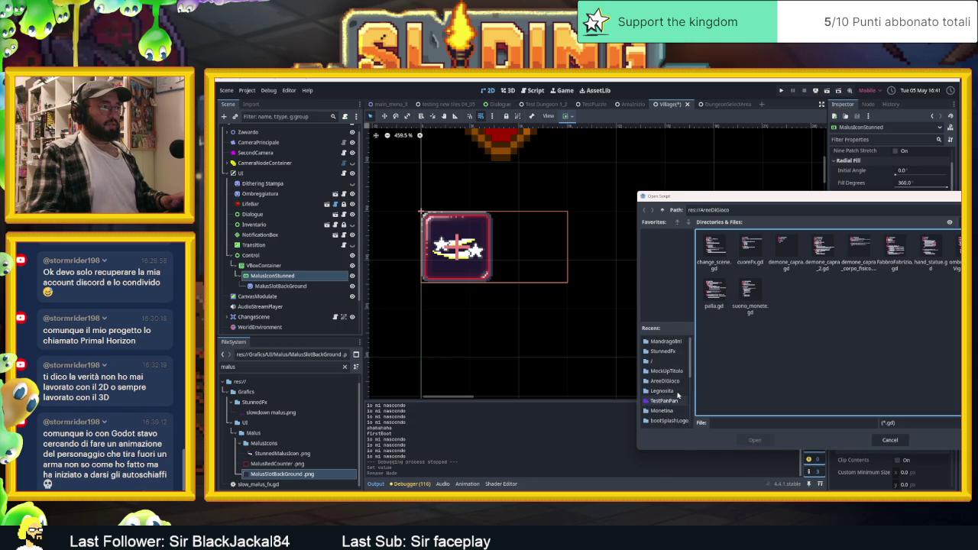
pyautogui.scroll(-5, 678, 395)
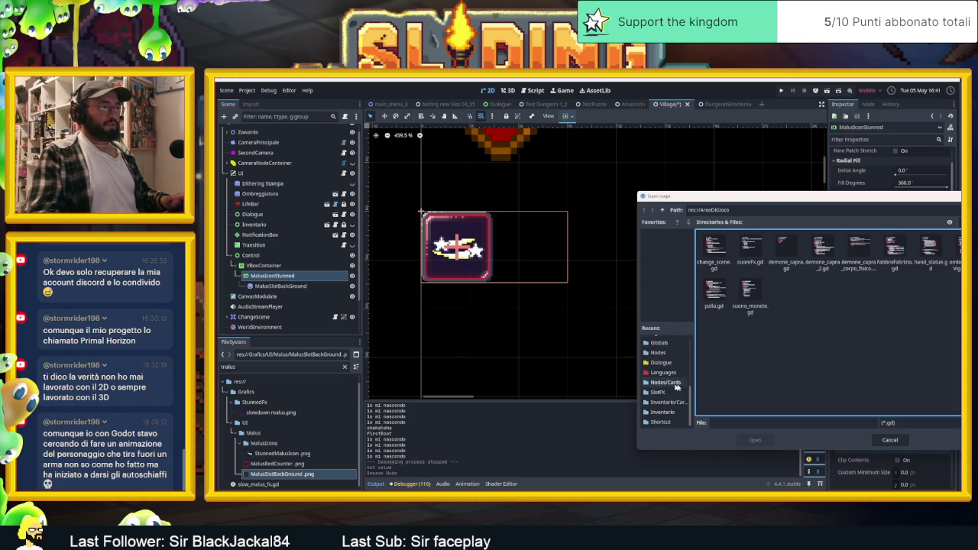
pyautogui.click(663, 209)
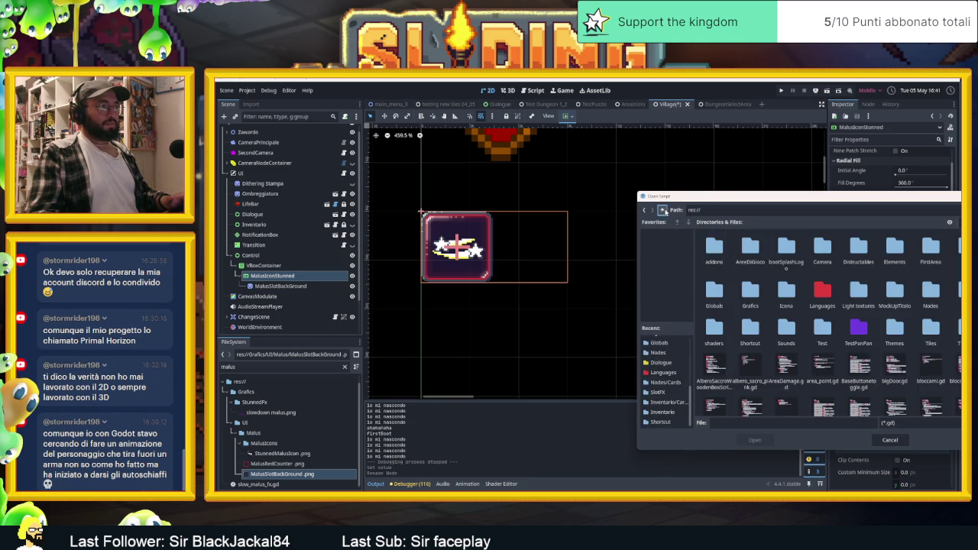
pyautogui.doubleClick(756, 292)
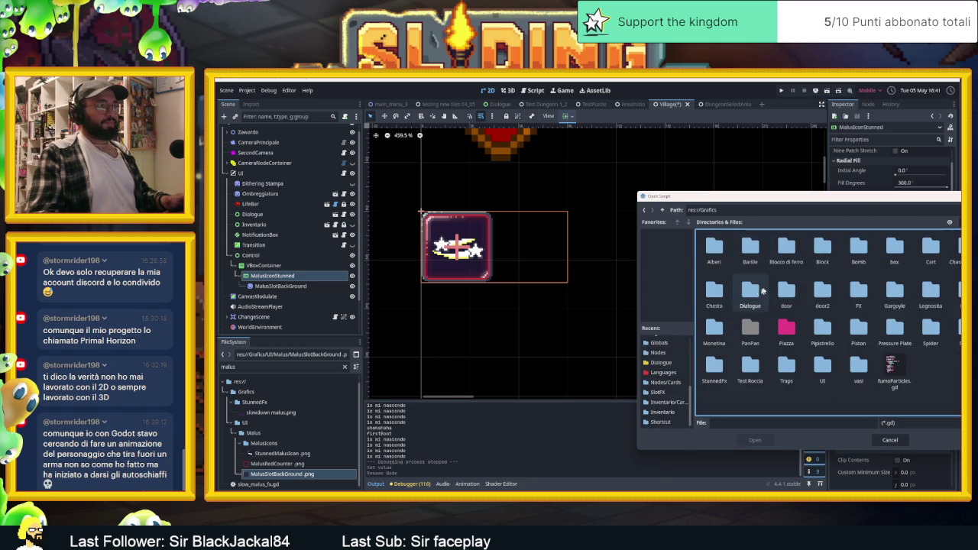
pyautogui.doubleClick(822, 369)
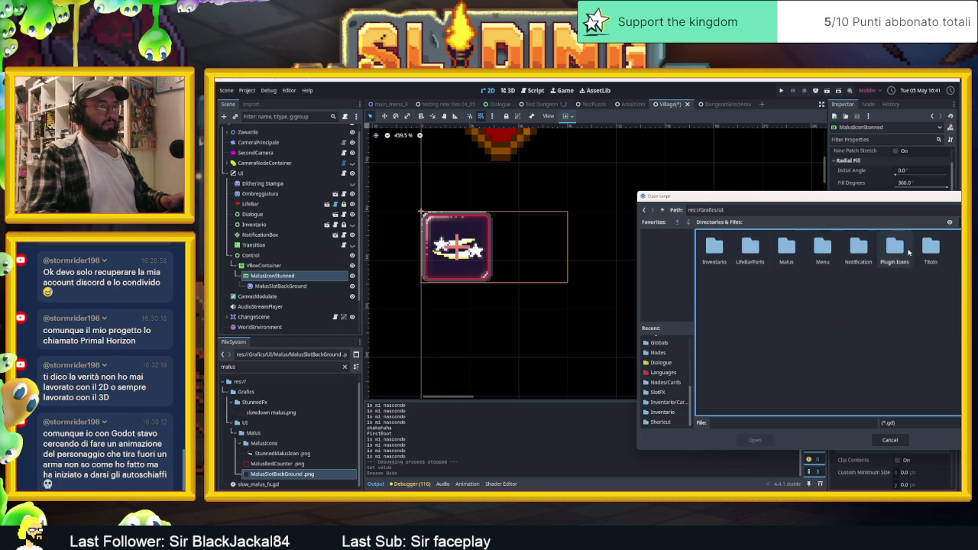
pyautogui.doubleClick(786, 251)
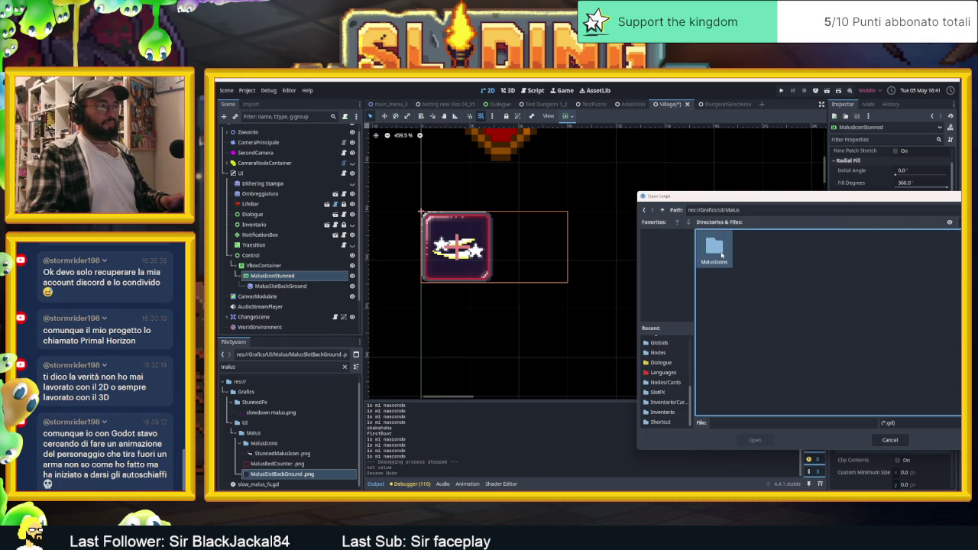
pyautogui.doubleClick(714, 248)
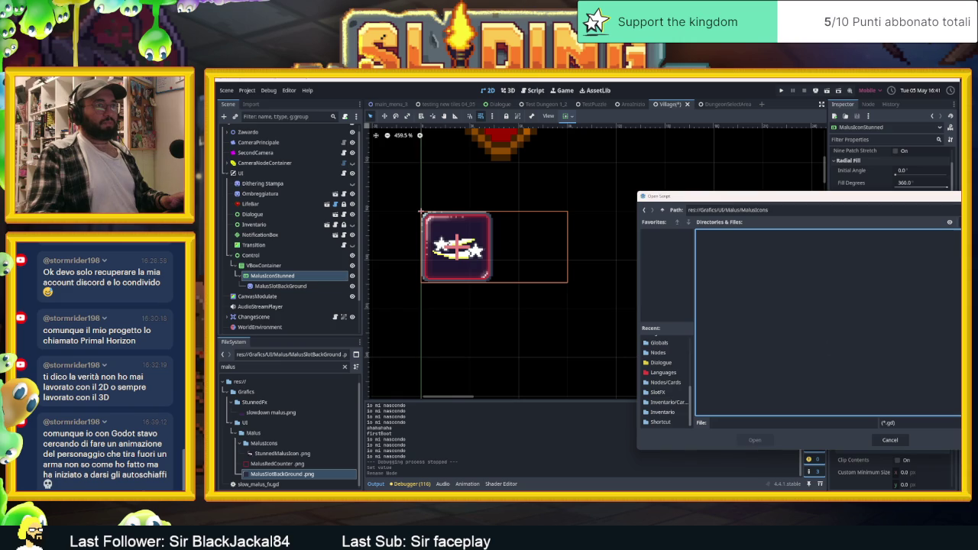
pyautogui.click(663, 210)
pyautogui.click(739, 423)
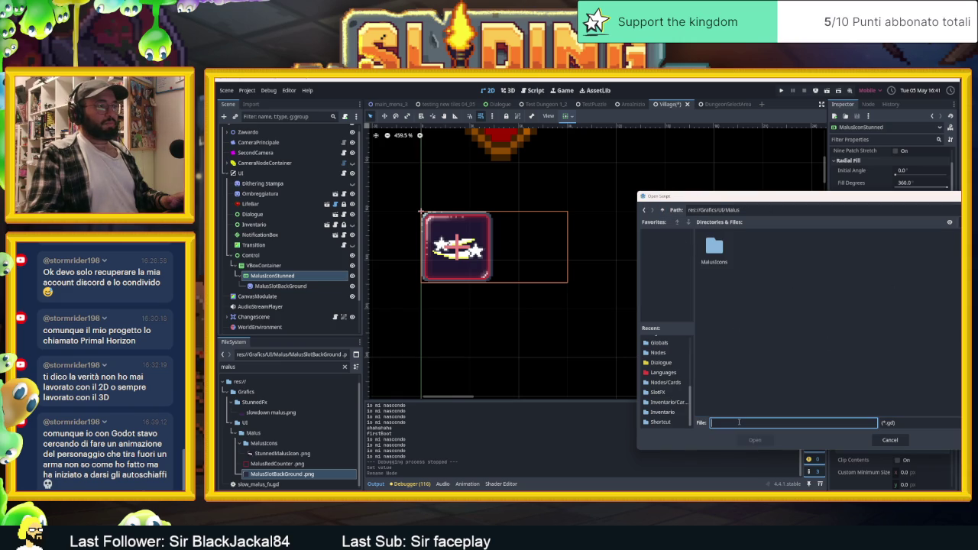
pyautogui.write('MalusS')
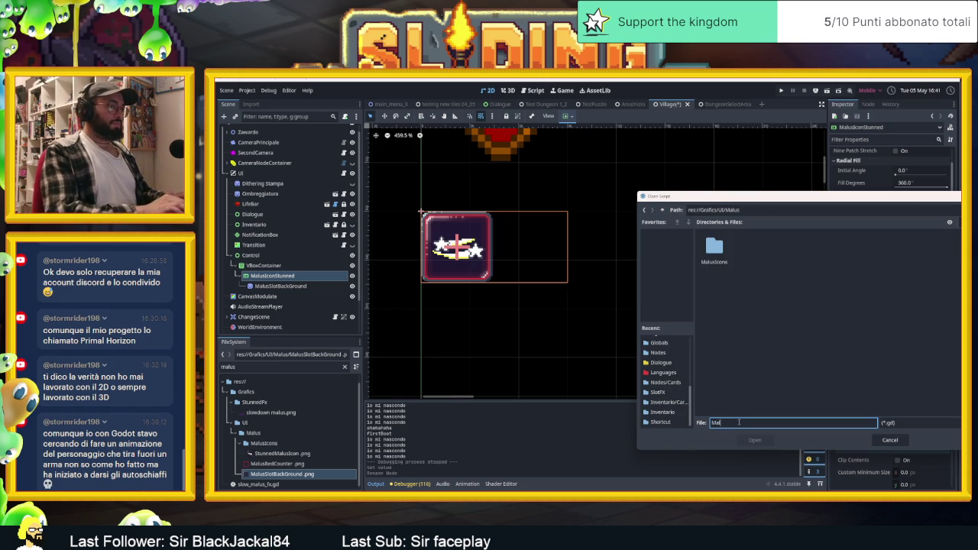
pyautogui.write('tunned')
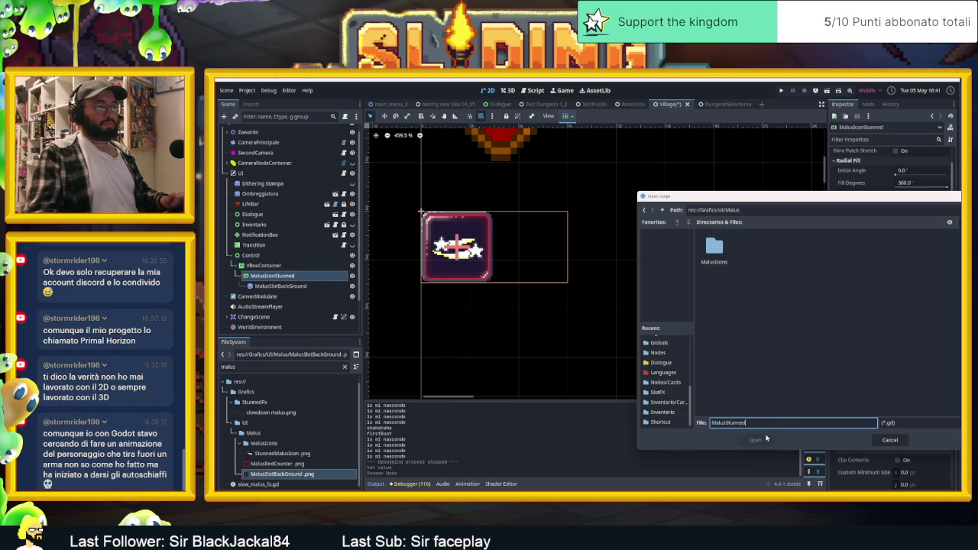
pyautogui.click(769, 438)
pyautogui.click(768, 425)
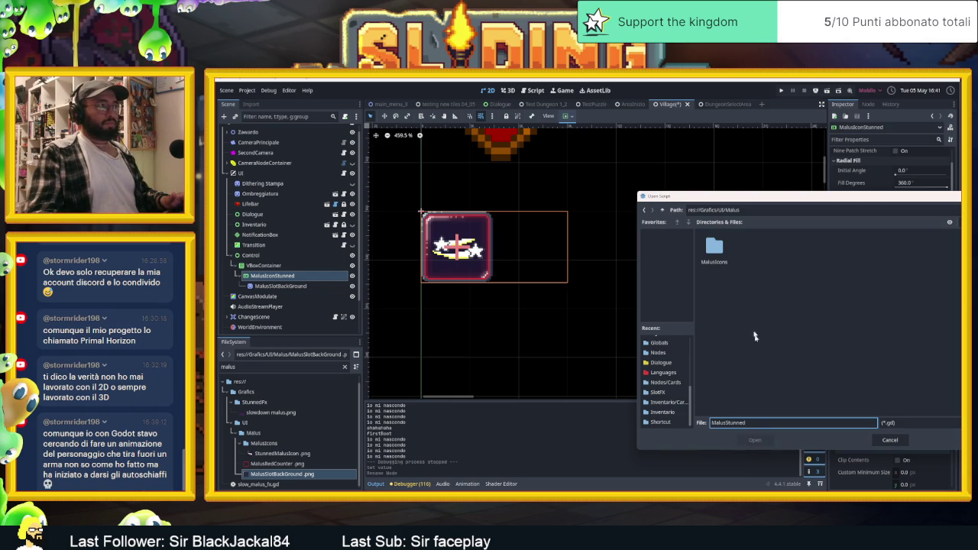
pyautogui.doubleClick(717, 253)
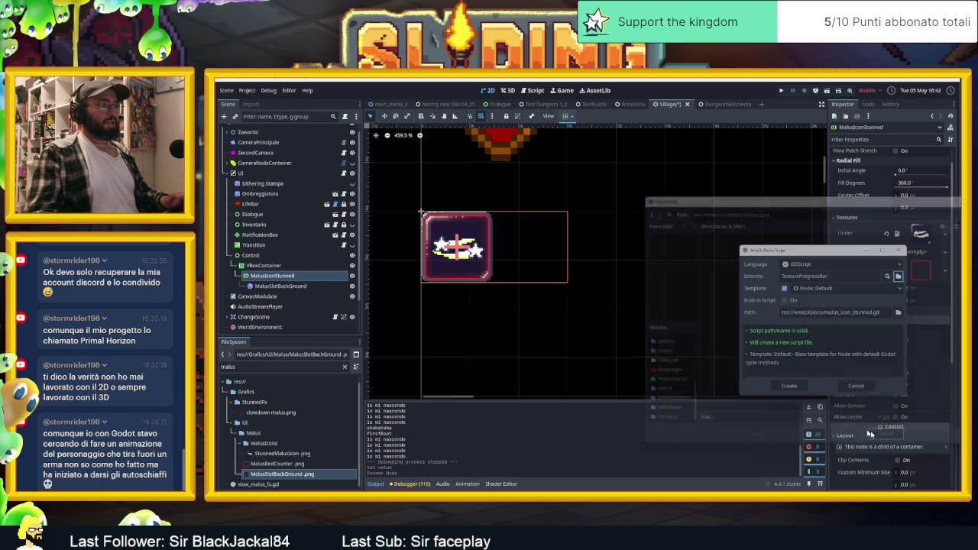
pyautogui.click(882, 439)
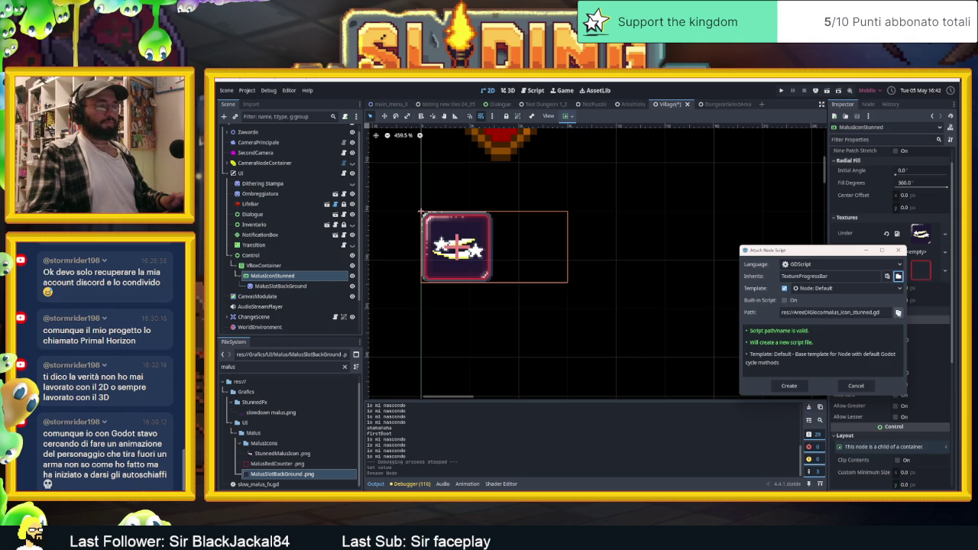
# - Set the new script's path to res://Grafics/UI/Malus/malus_icon_stunned.gd
pyautogui.click(897, 312)
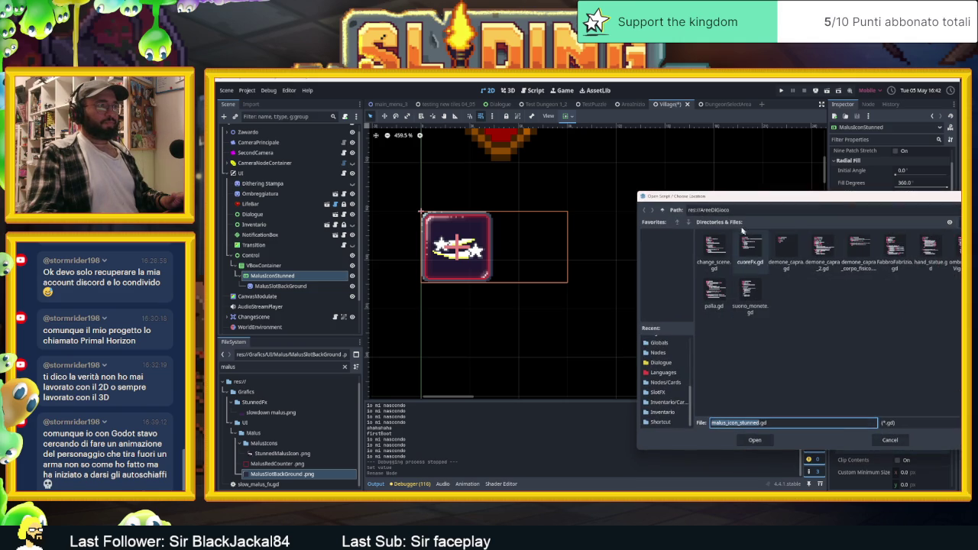
pyautogui.click(661, 210)
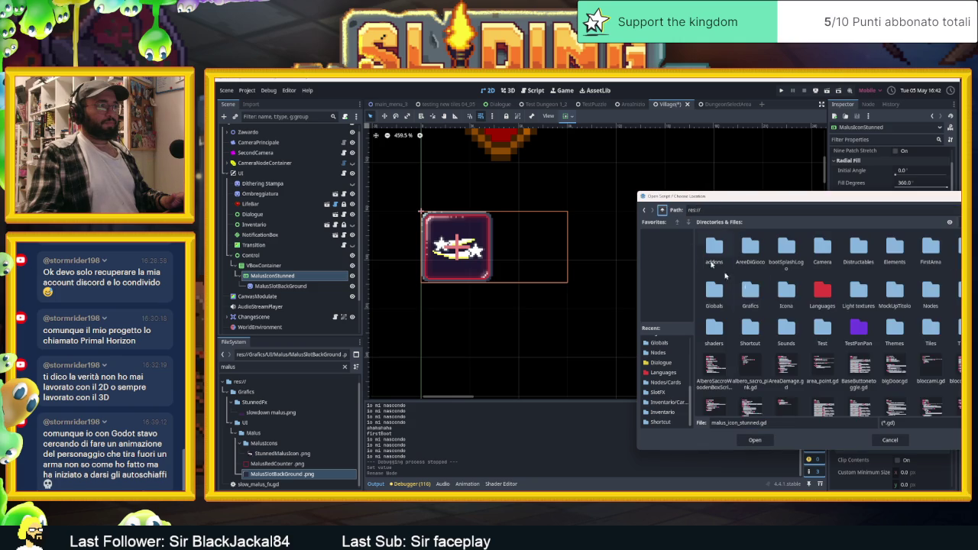
pyautogui.doubleClick(750, 290)
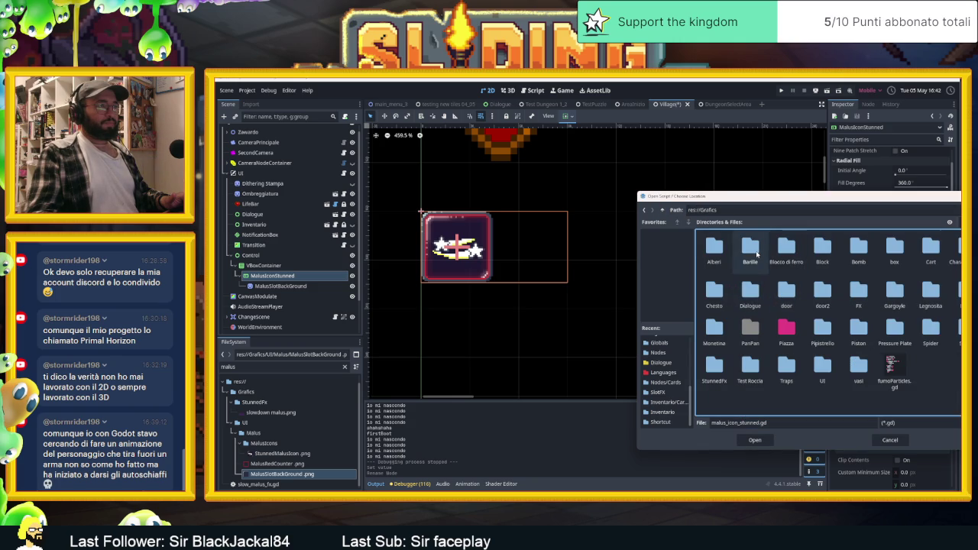
pyautogui.click(752, 252)
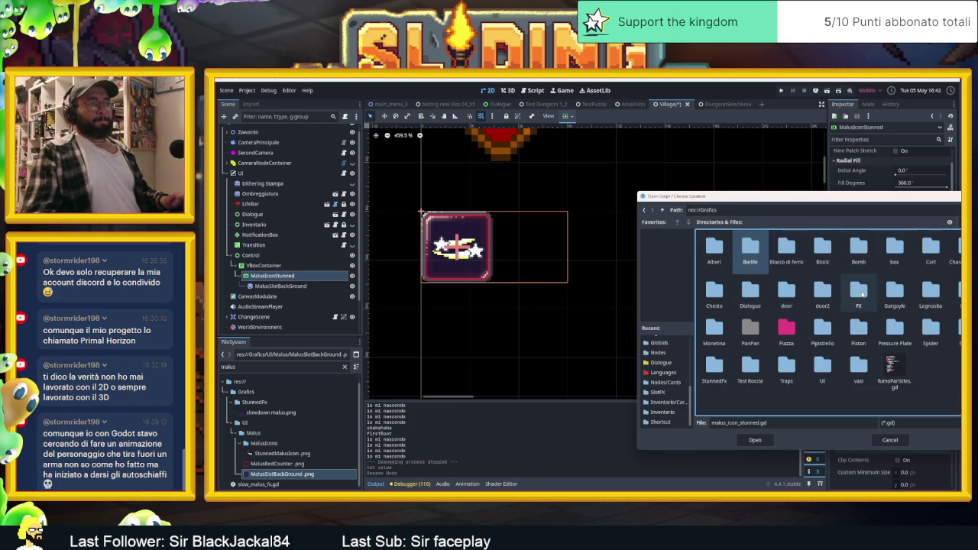
pyautogui.doubleClick(822, 369)
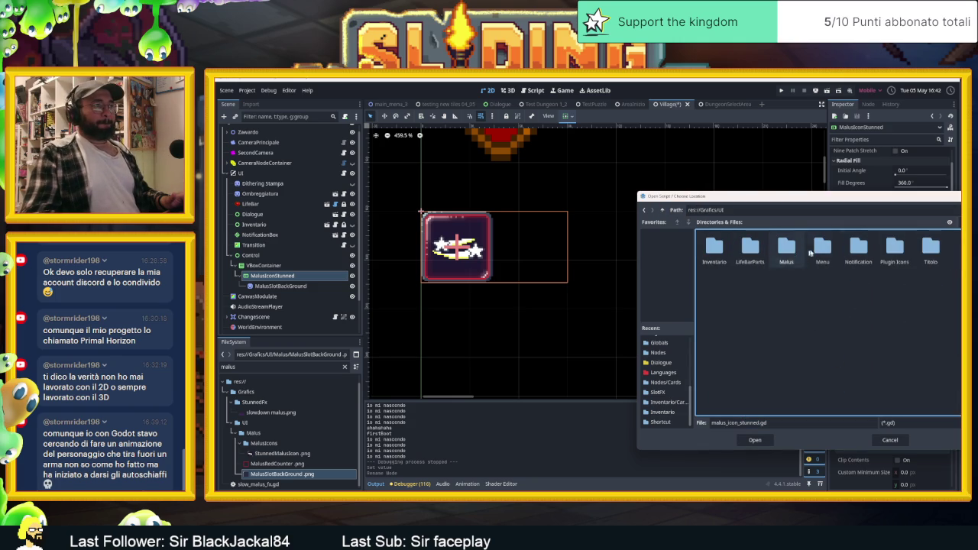
pyautogui.doubleClick(787, 248)
pyautogui.click(766, 439)
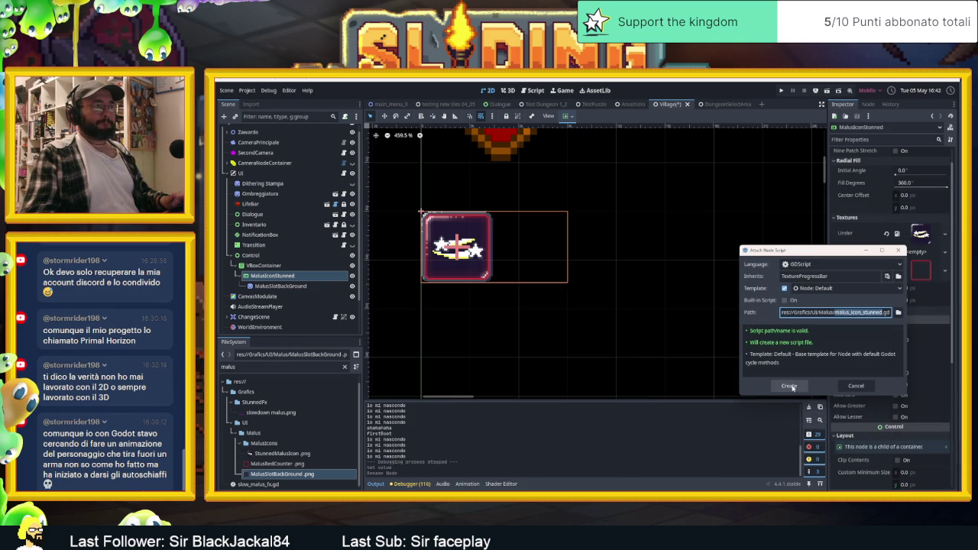
# - Create malus_icon_stunned.gd on MalusIconStunned and review its _ready and _process stubs
pyautogui.click(794, 387)
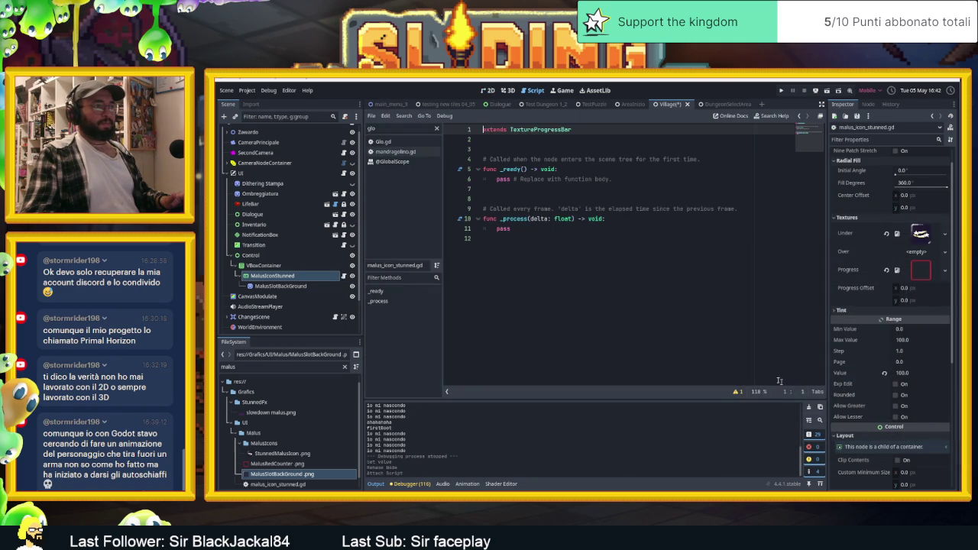
pyautogui.click(587, 171)
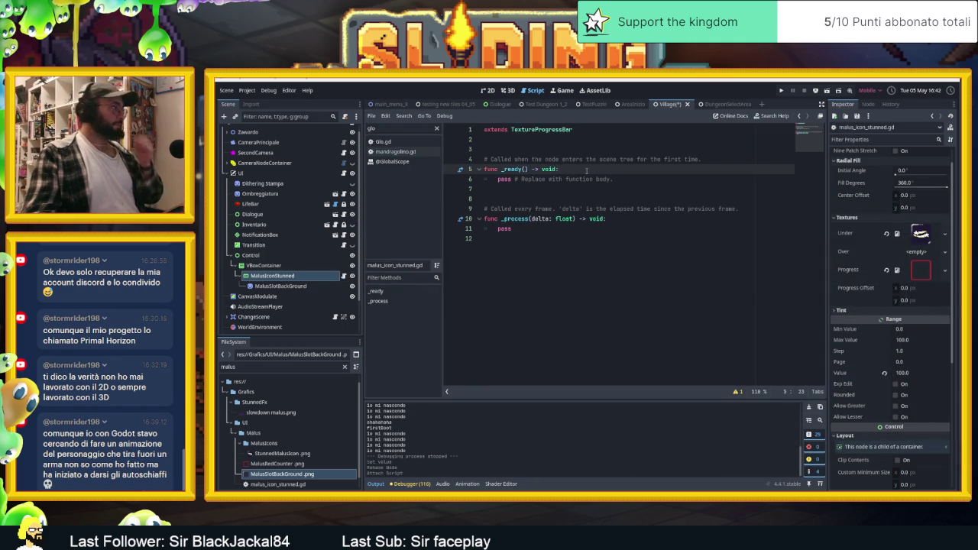
pyautogui.click(625, 218)
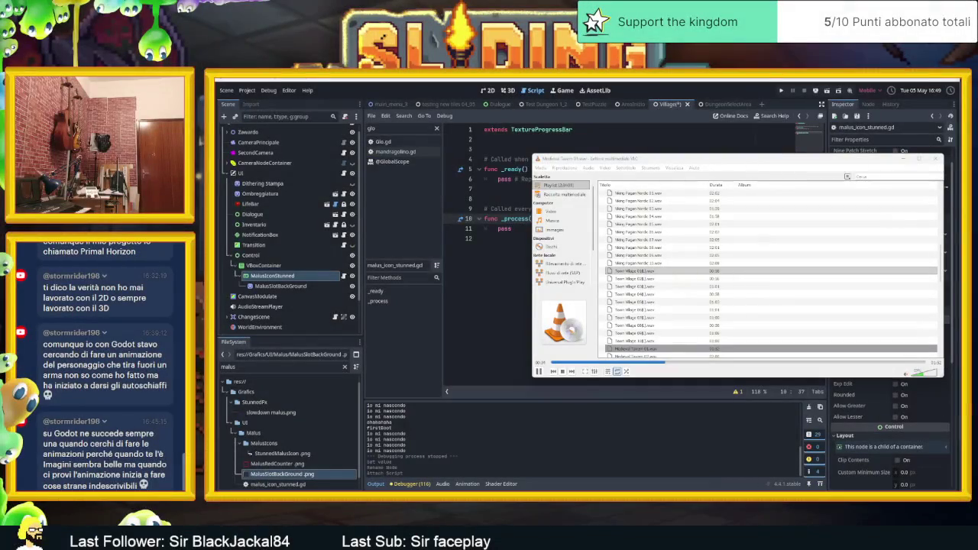
# - Close the VLC playlist window and dismiss the Start menu to get back to Godot
pyautogui.click(904, 159)
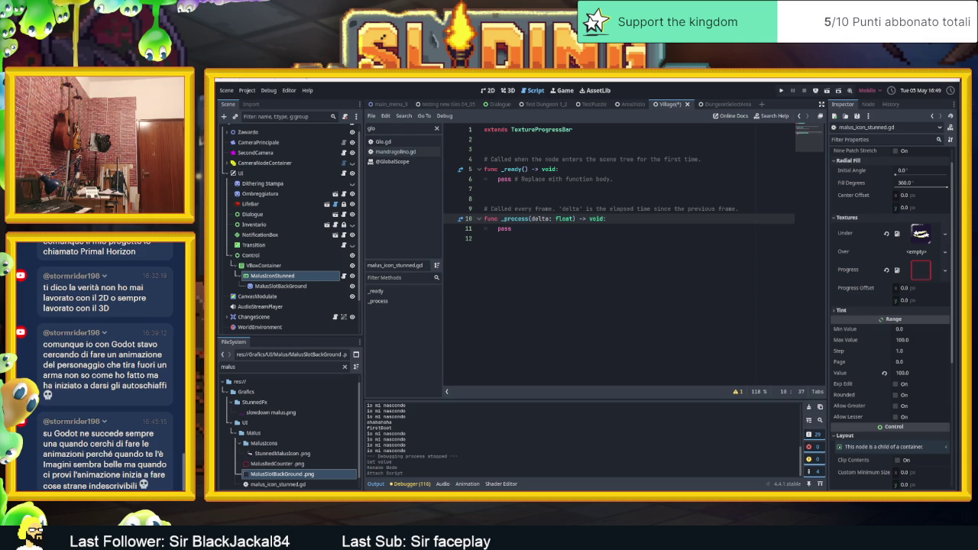
pyautogui.press('super')
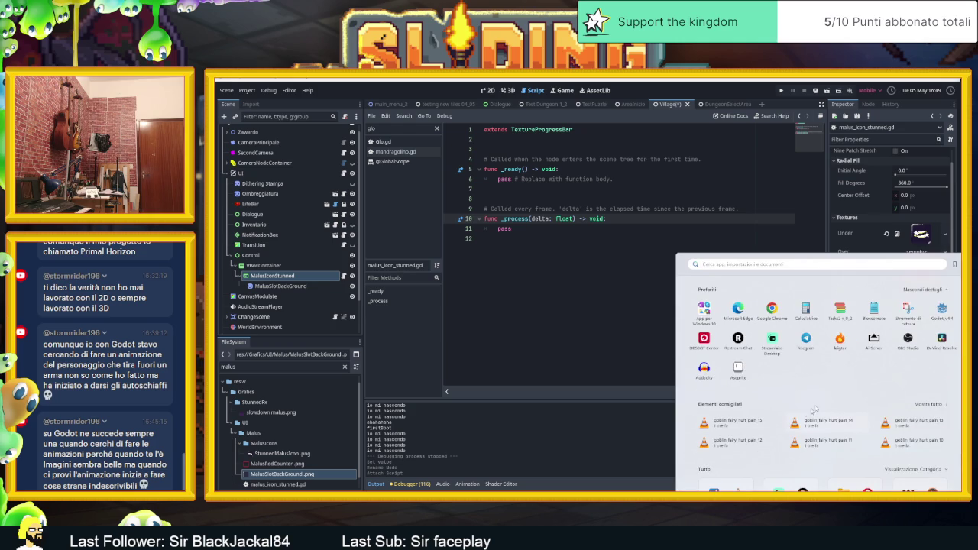
pyautogui.click(704, 338)
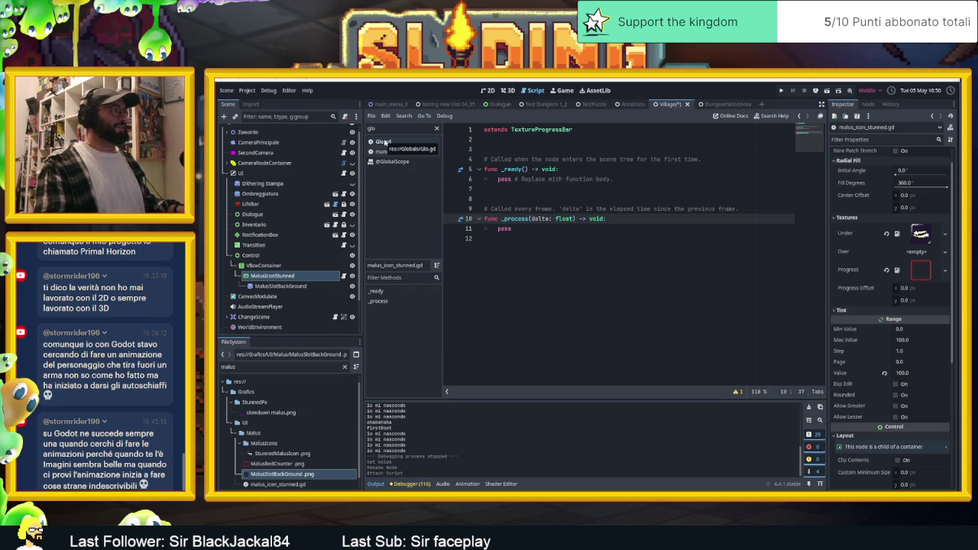
pyautogui.click(561, 169)
# - Add Glo.connect("updateUI", uiUpdate) inside _ready, then move to the script's end
pyautogui.press('Return')
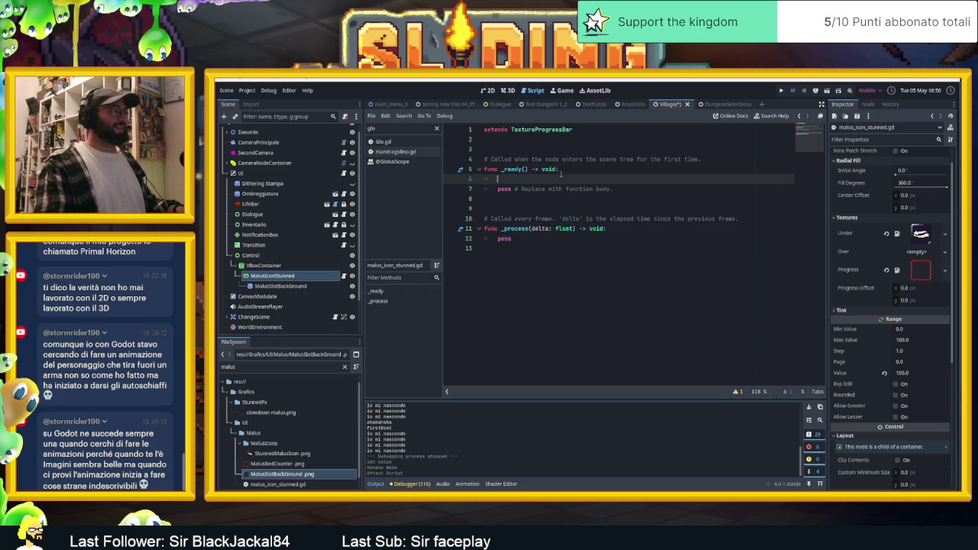
pyautogui.write('G')
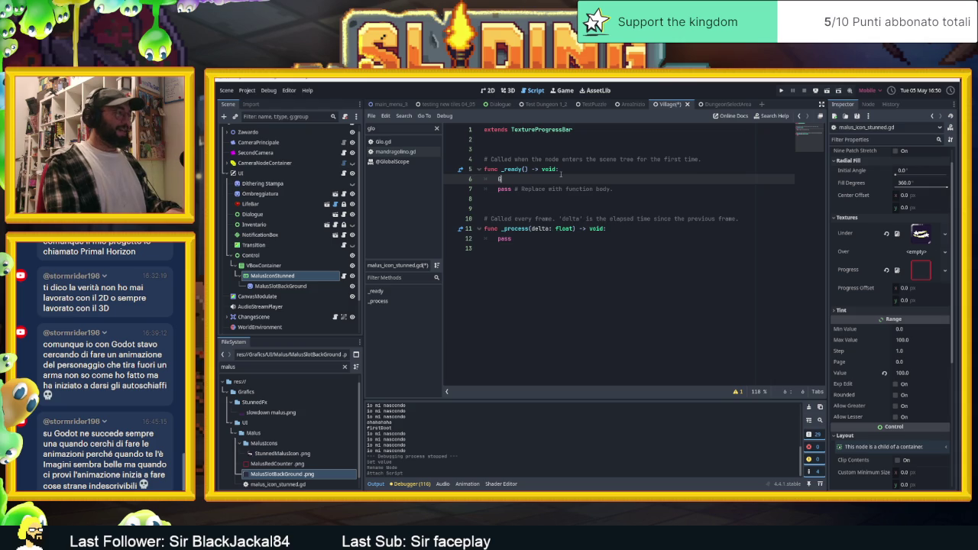
pyautogui.write('lo.')
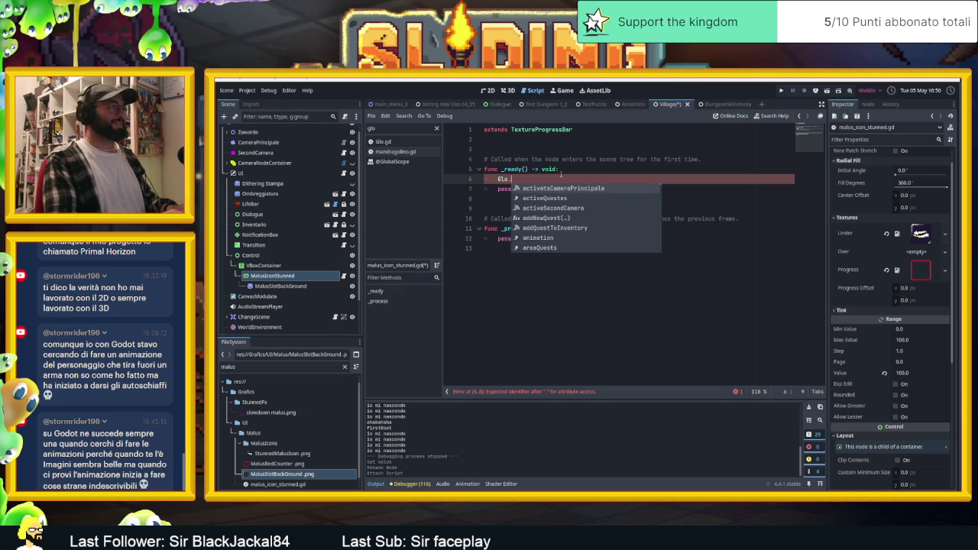
pyautogui.write('conn')
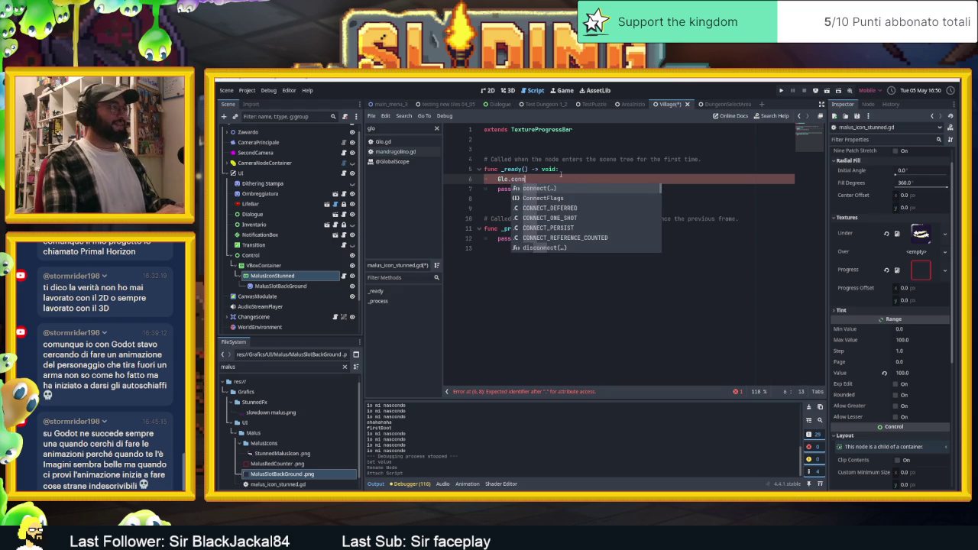
pyautogui.write('ect("ui')
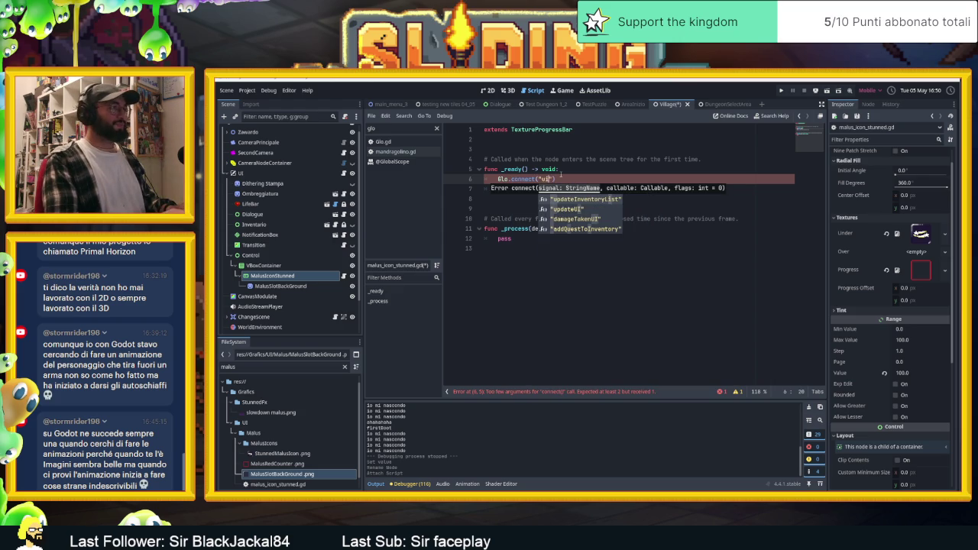
pyautogui.press('Down')
pyautogui.press('Return')
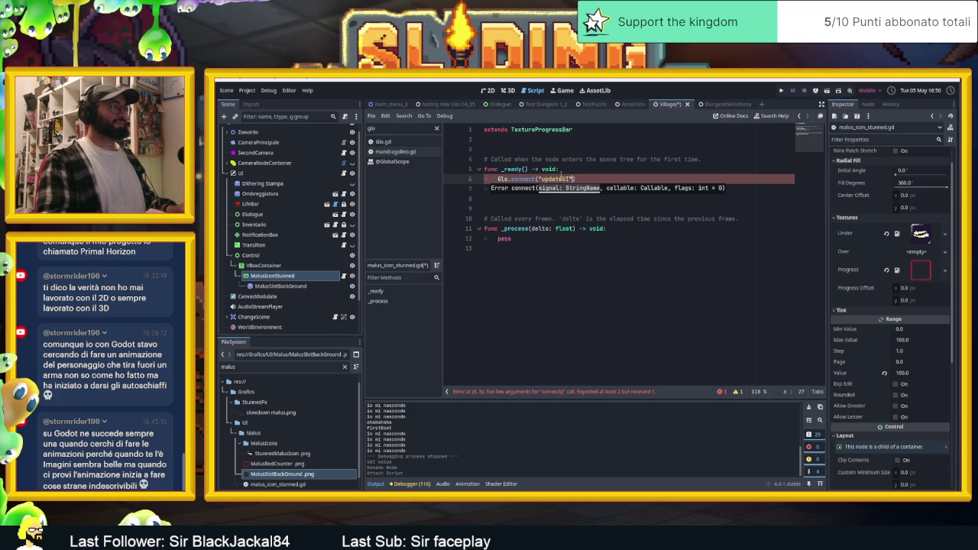
pyautogui.write(',')
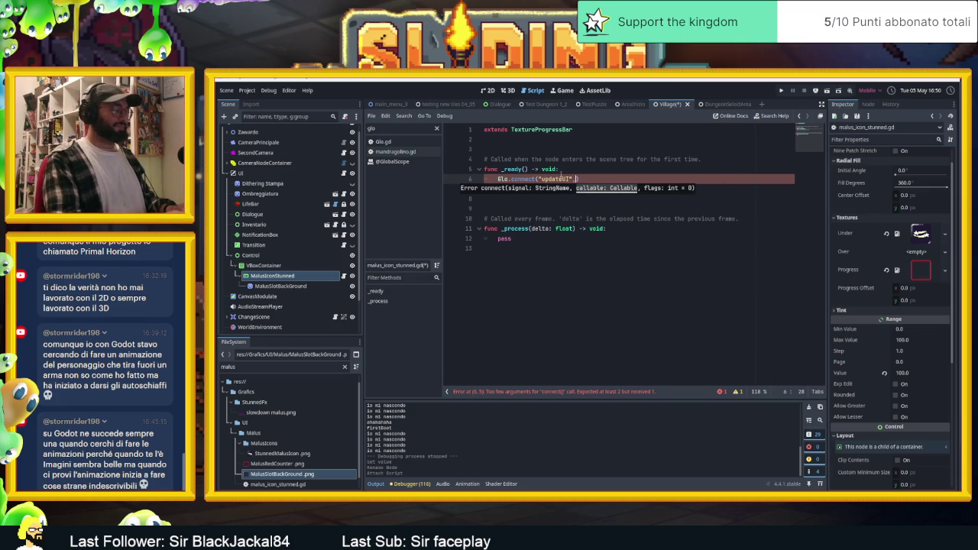
pyautogui.hotkey('ctrl', 'space')
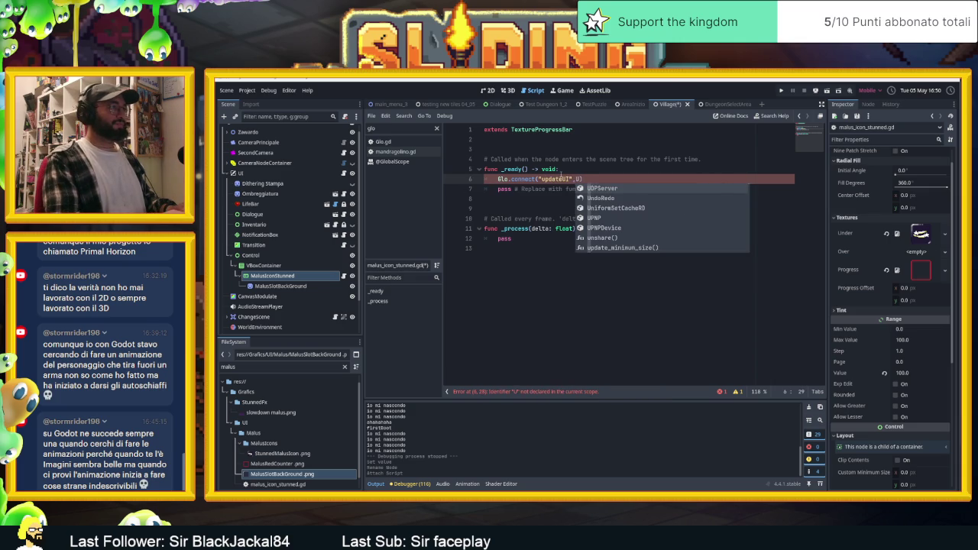
pyautogui.write('ui')
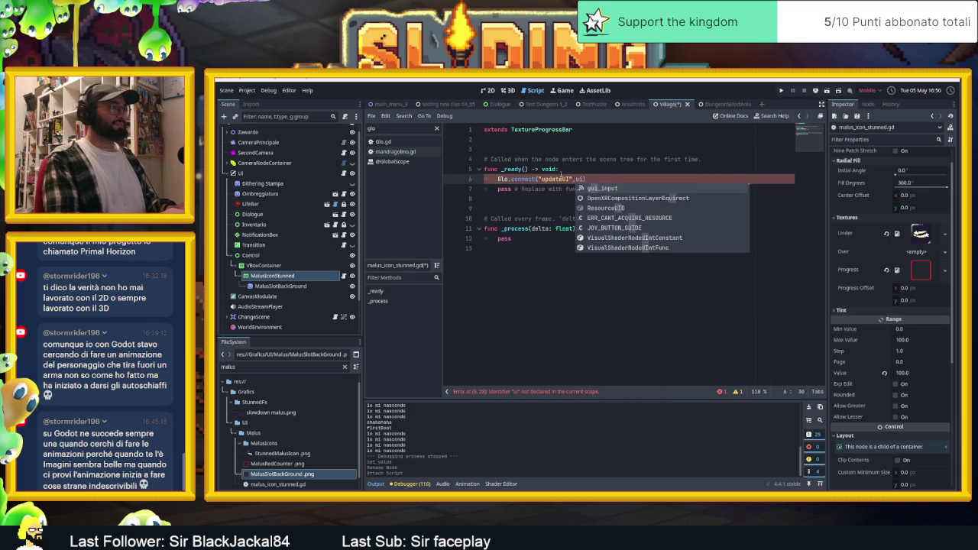
pyautogui.write('Update')
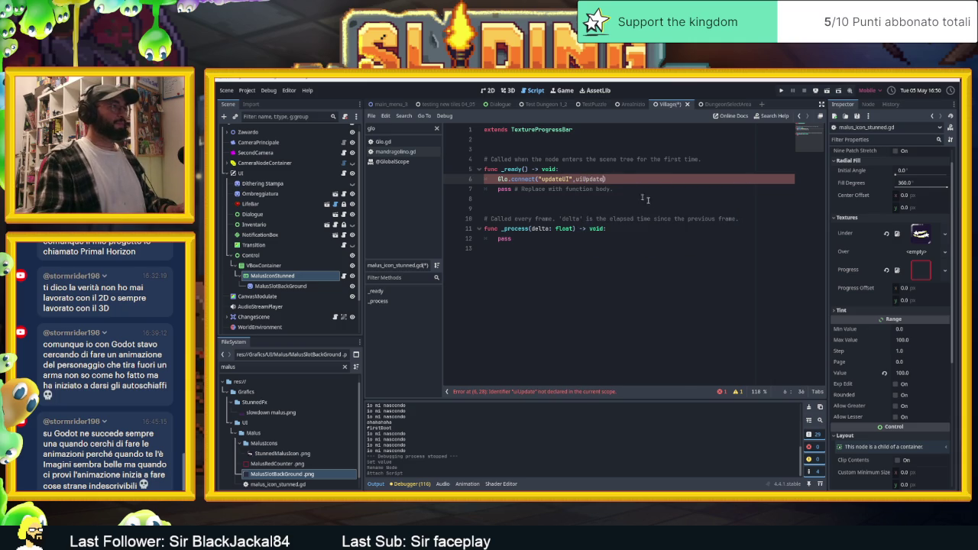
pyautogui.click(638, 197)
pyautogui.click(537, 251)
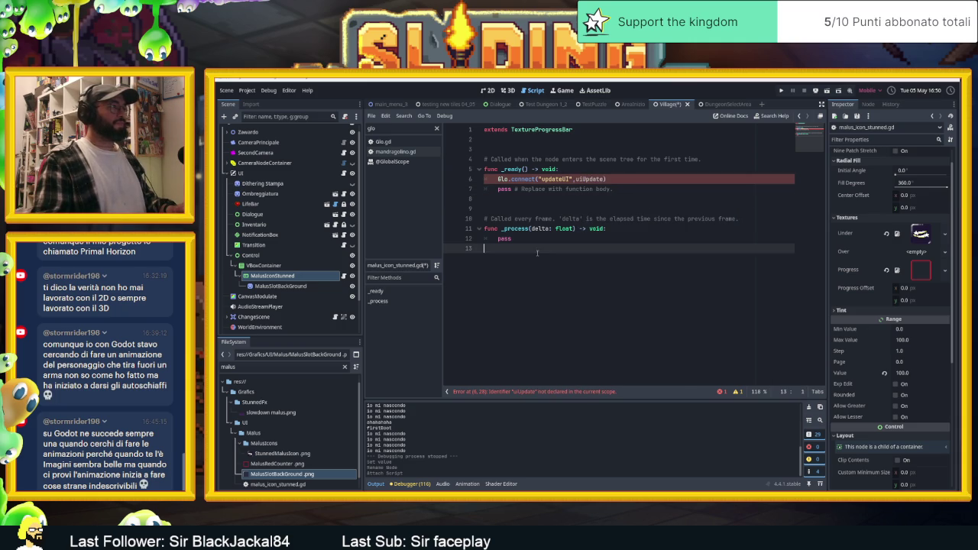
# - Declare an empty uiUpdate() function at the script's end, discarding a trial Glo.stonedStart condition
pyautogui.press('Return')
pyautogui.write('func Ui')
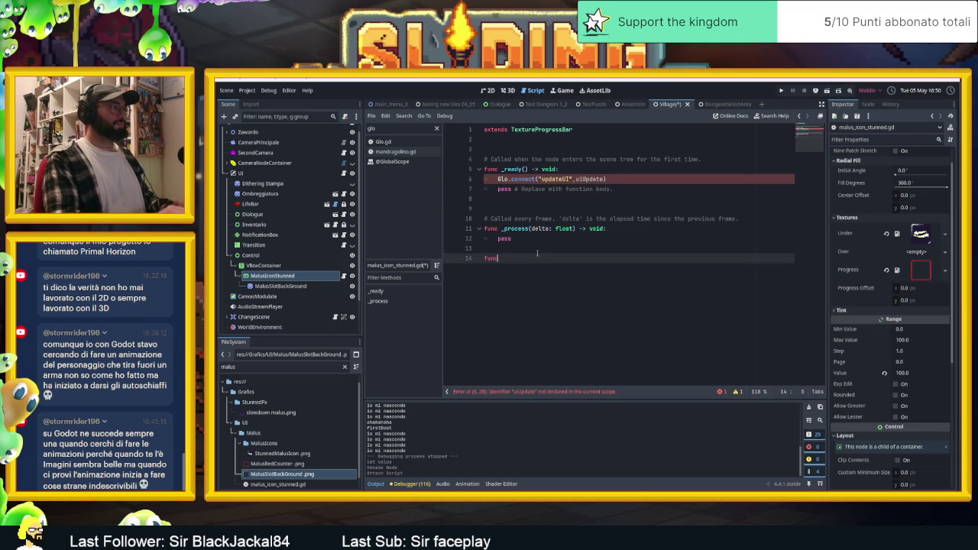
pyautogui.press('BackSpace')
pyautogui.press('BackSpace')
pyautogui.write('uiU')
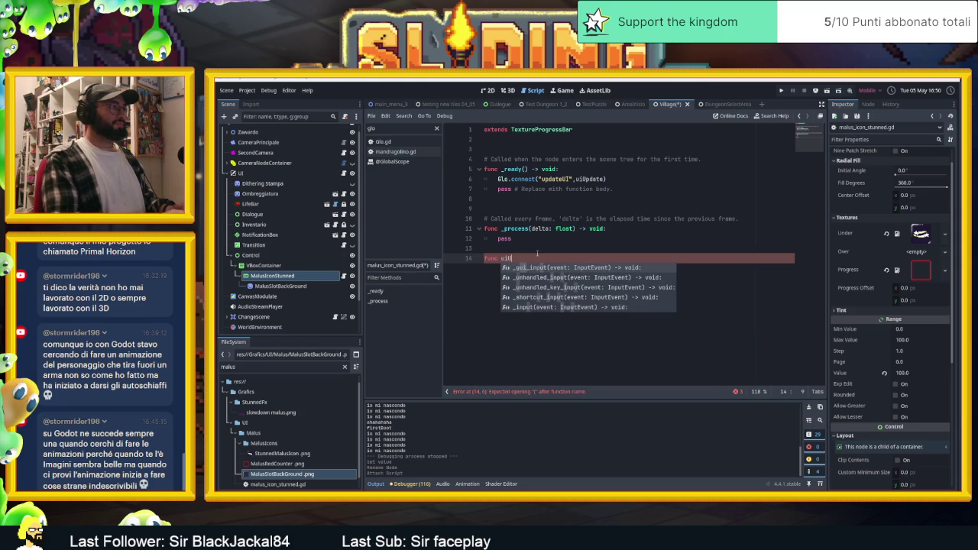
pyautogui.write('pdate()')
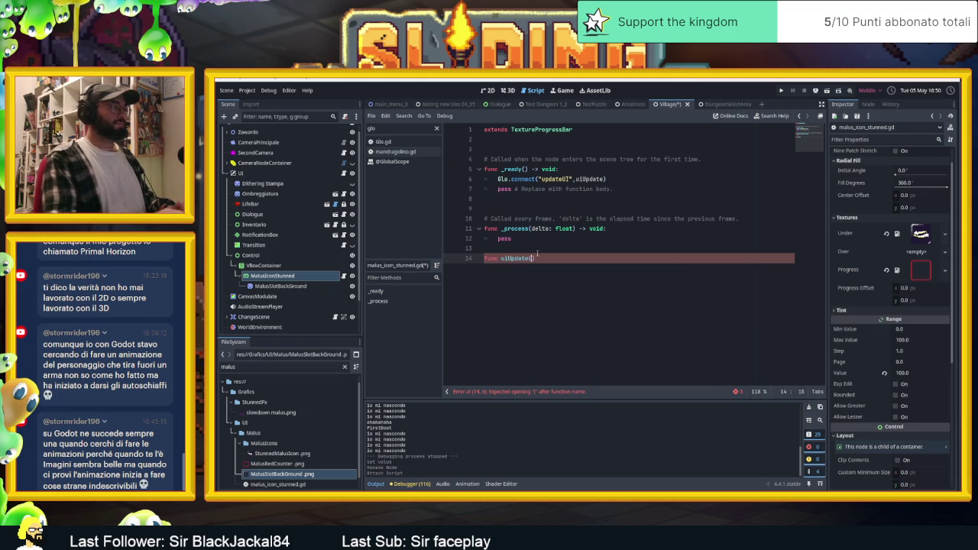
pyautogui.write(':')
pyautogui.press('Return')
pyautogui.press('Return')
pyautogui.press('Return')
pyautogui.write('pass')
pyautogui.press('Up')
pyautogui.press('Up')
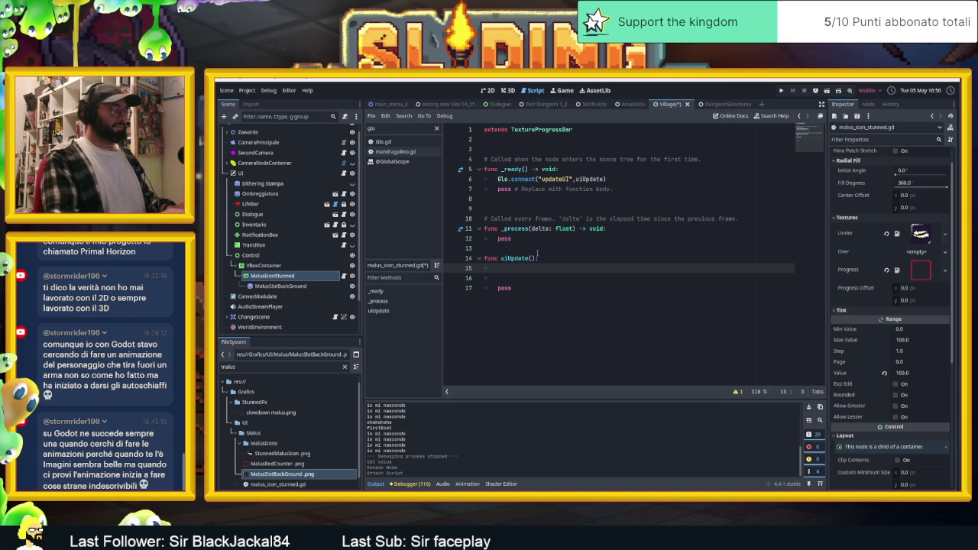
pyautogui.write('if Glo.')
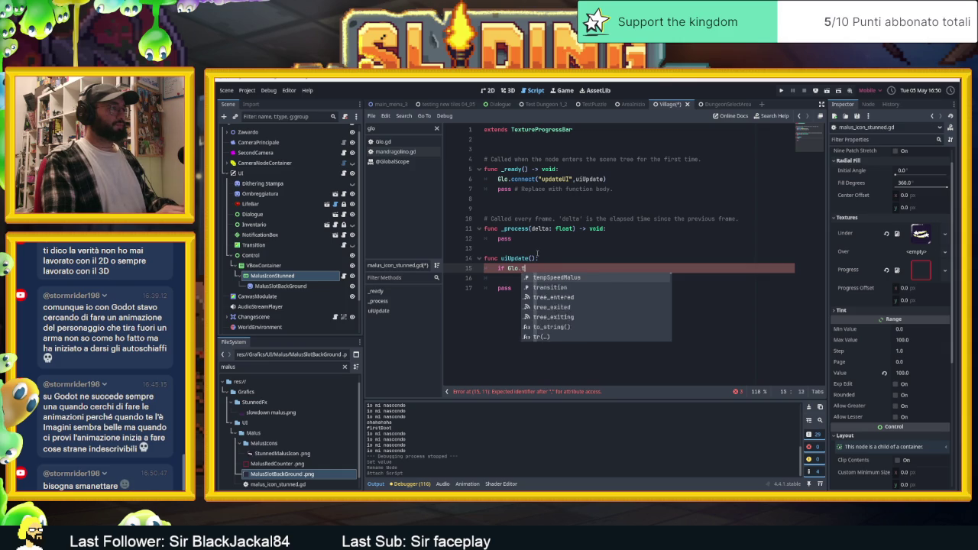
pyautogui.write('tem')
pyautogui.press('Return')
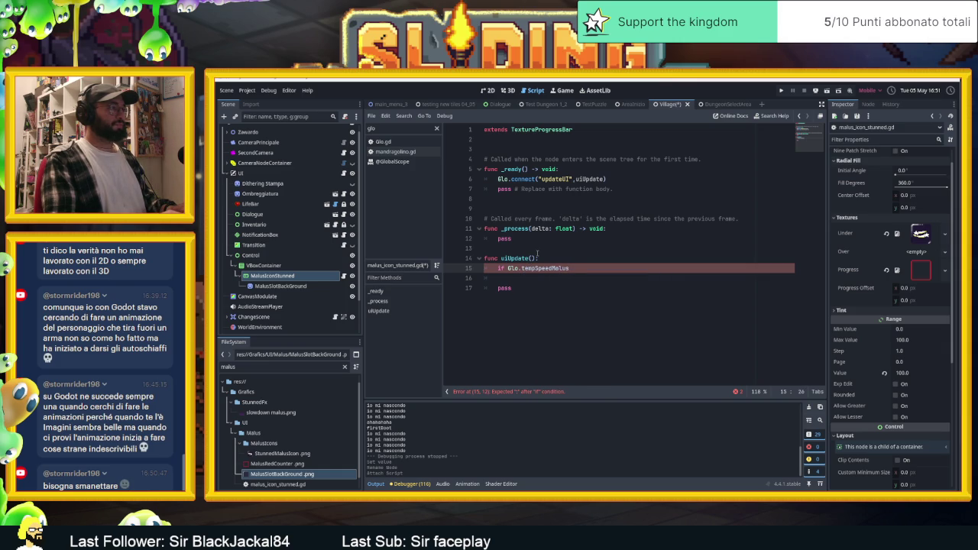
pyautogui.press('BackSpace')
pyautogui.press('BackSpace')
pyautogui.press('BackSpace')
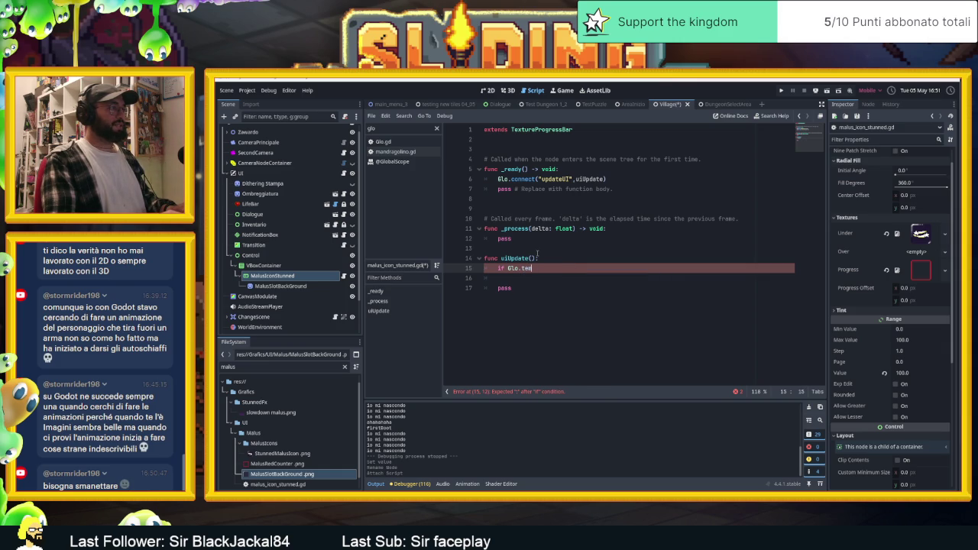
pyautogui.press('BackSpace')
pyautogui.write('s')
pyautogui.write('t')
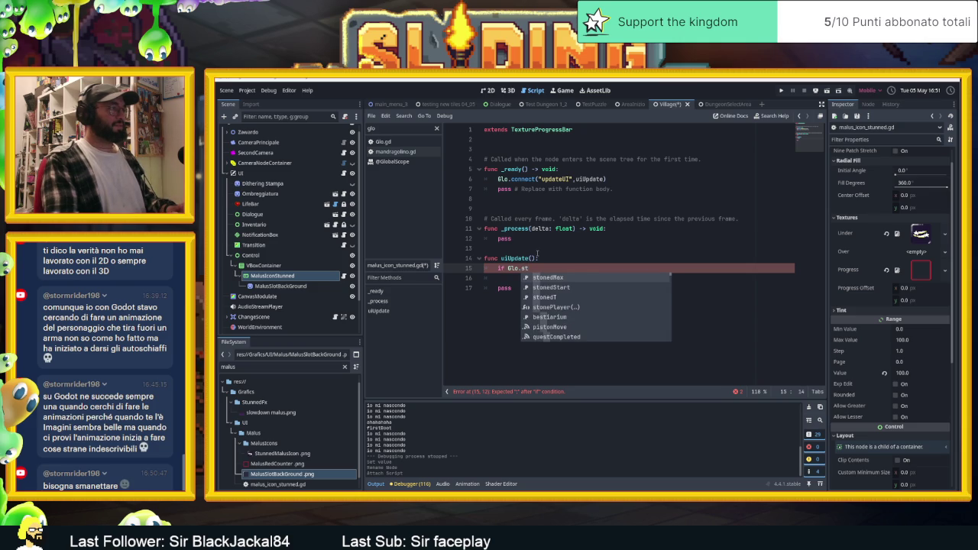
pyautogui.write('u')
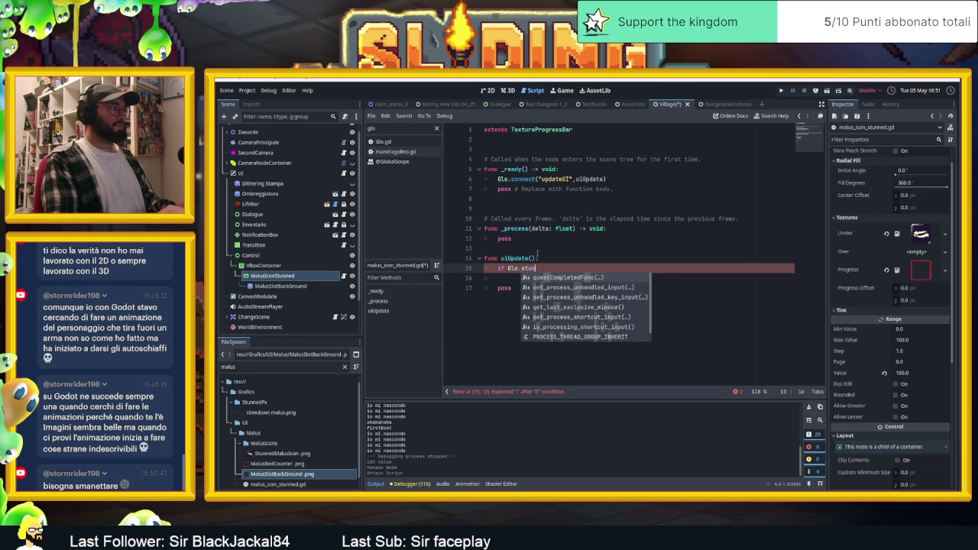
pyautogui.press('BackSpace')
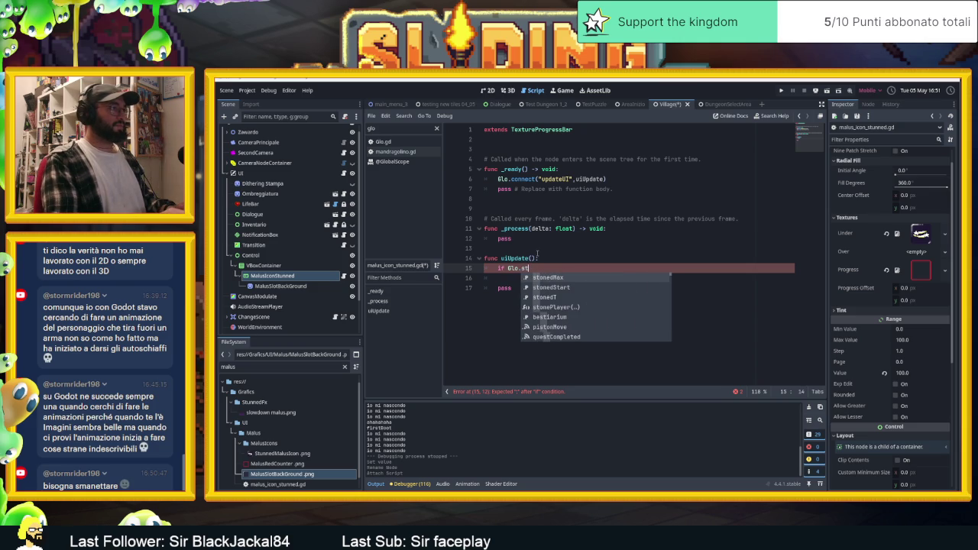
pyautogui.press('Down')
pyautogui.press('Return')
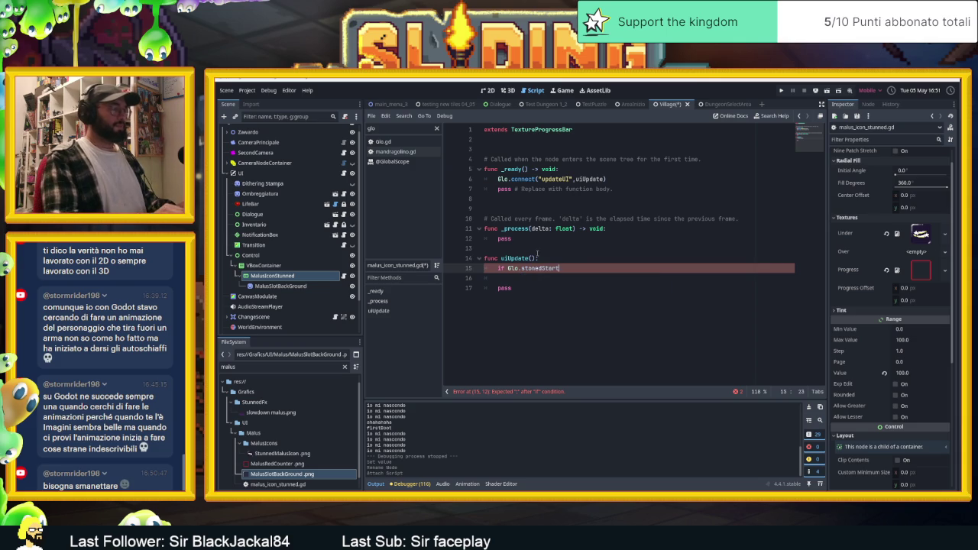
pyautogui.write(':')
pyautogui.press('Return')
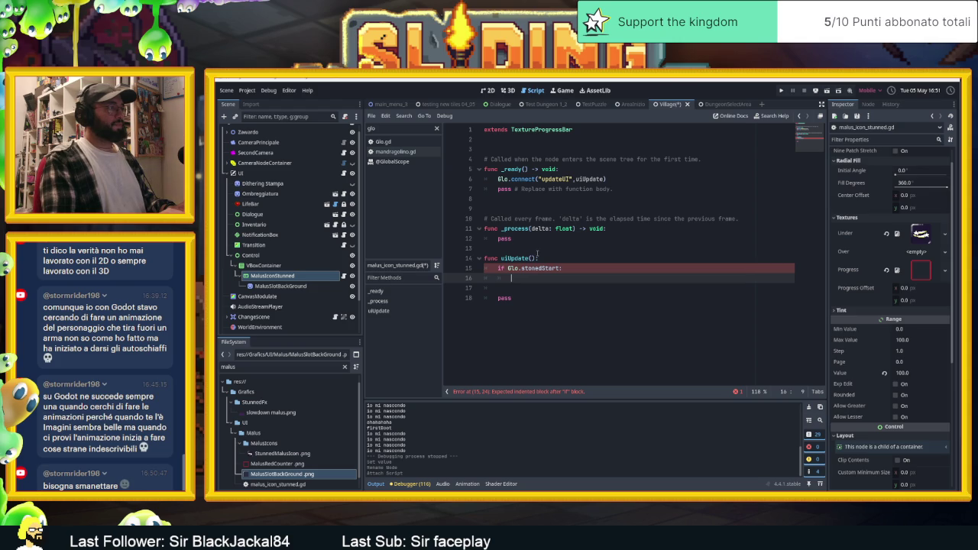
pyautogui.press('BackSpace')
pyautogui.press('BackSpace')
pyautogui.press('BackSpace')
pyautogui.press('BackSpace')
pyautogui.press('BackSpace')
pyautogui.press('BackSpace')
pyautogui.write('tempSpeedMalus')
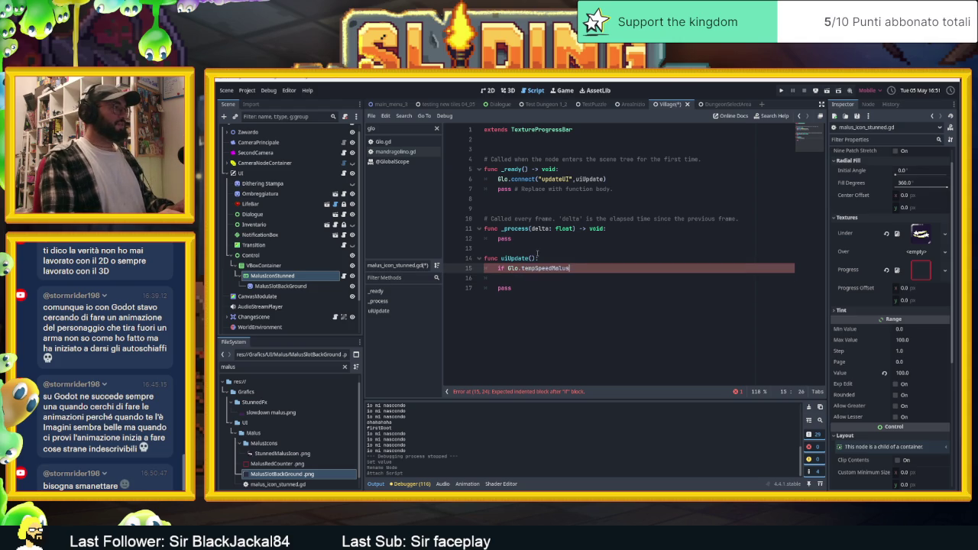
pyautogui.hotkey('ctrl', 'BackSpace')
pyautogui.hotkey('ctrl', 'BackSpace')
pyautogui.hotkey('ctrl', 'BackSpace')
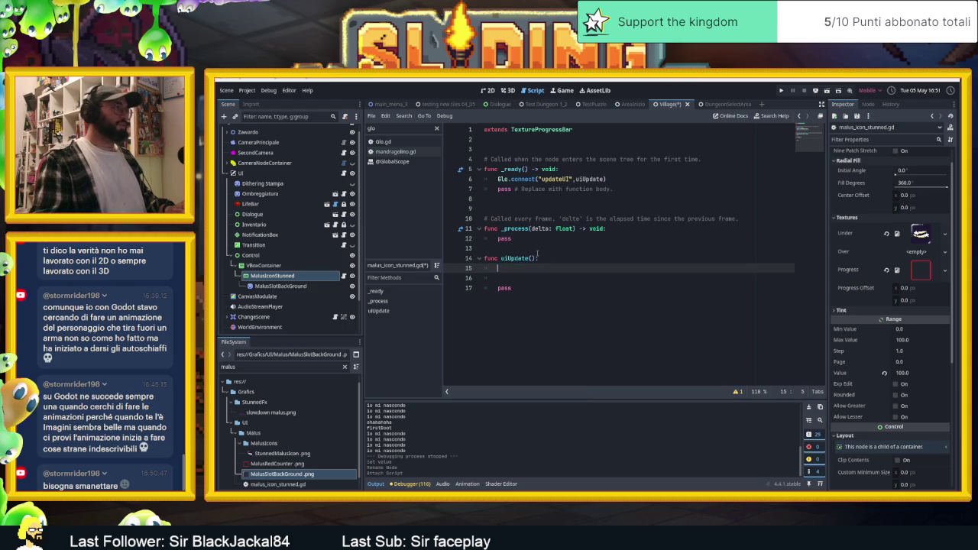
# - In _process, add 'if Glo.stonedStart:' that sets visible = true
pyautogui.click(620, 229)
pyautogui.press('Return')
pyautogui.write('i')
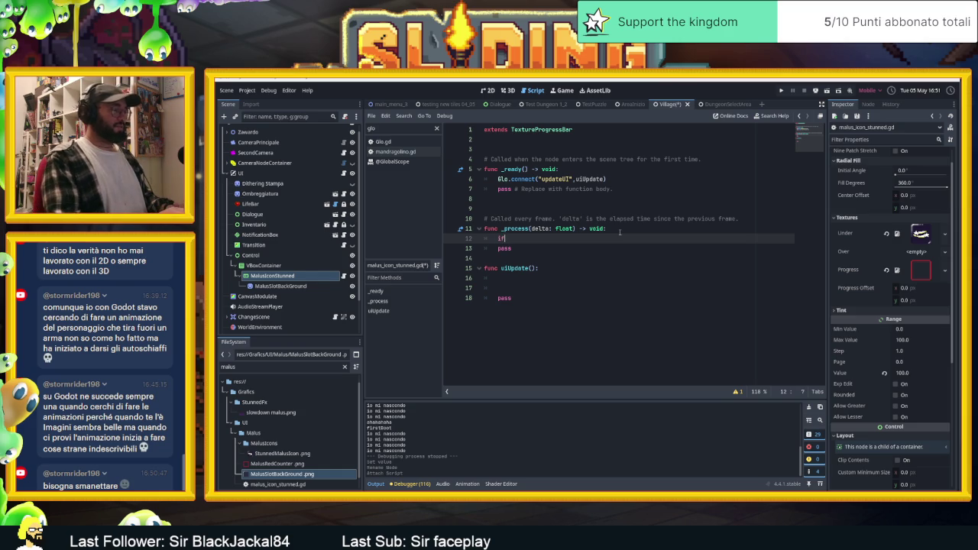
pyautogui.write('f Glo.st')
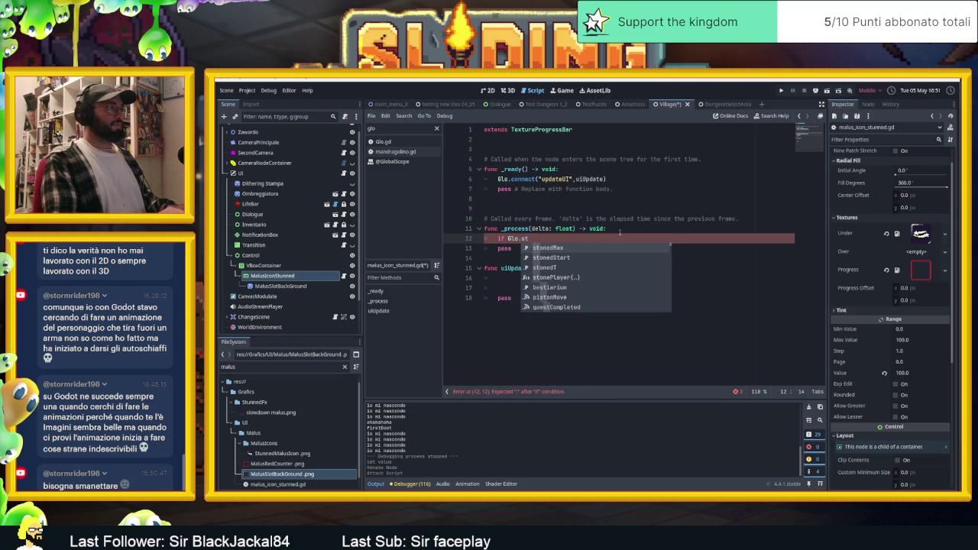
pyautogui.press('Down')
pyautogui.press('Return')
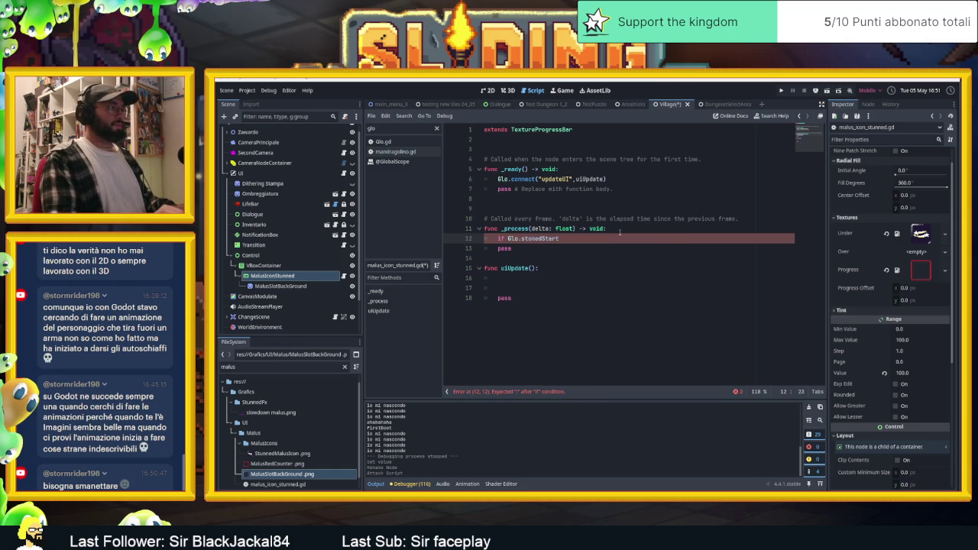
pyautogui.write(':')
pyautogui.press('Return')
pyautogui.write('visi')
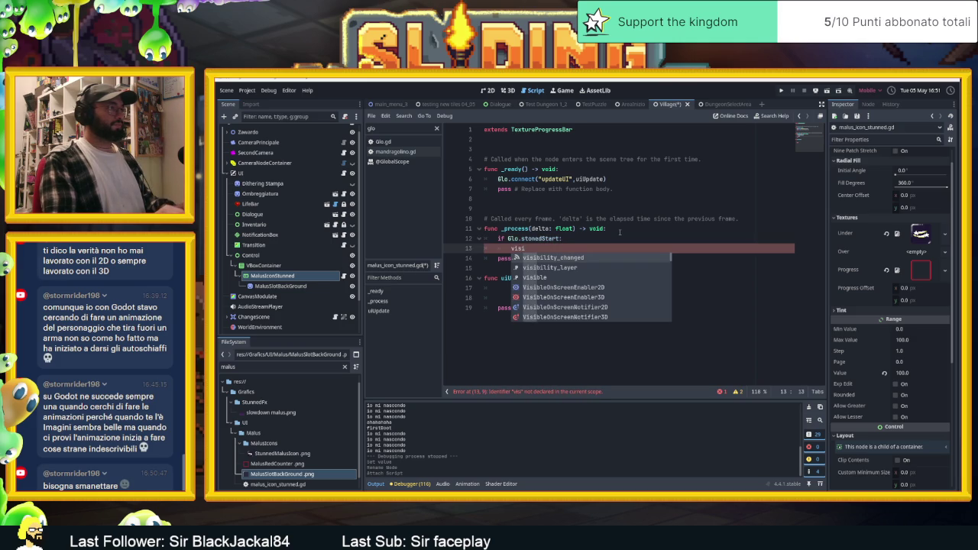
pyautogui.press('Down')
pyautogui.press('Down')
pyautogui.press('Return')
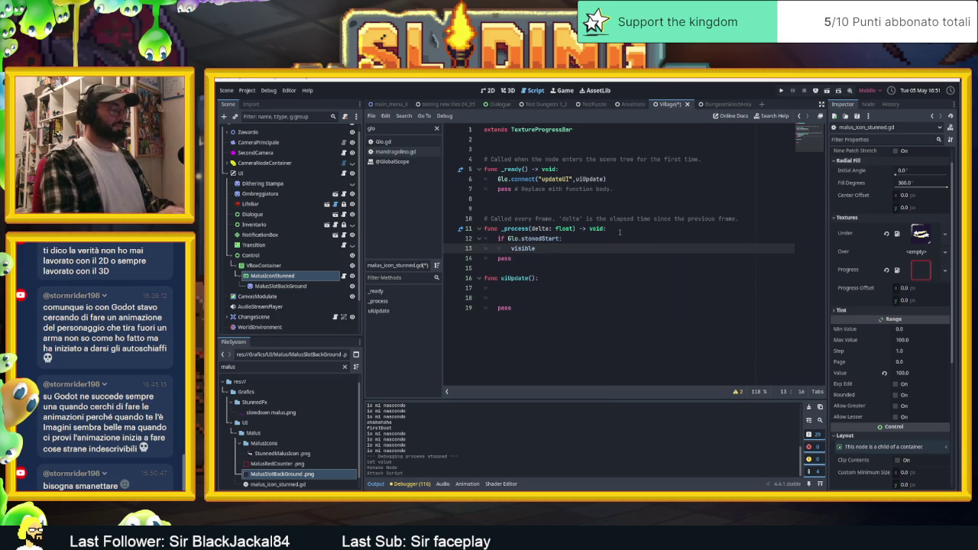
pyautogui.write('true:')
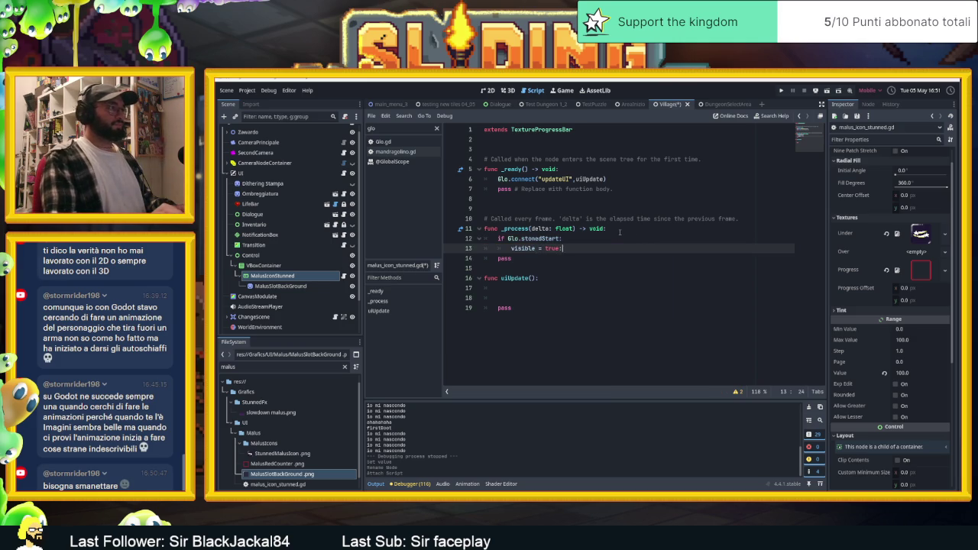
pyautogui.press('Return')
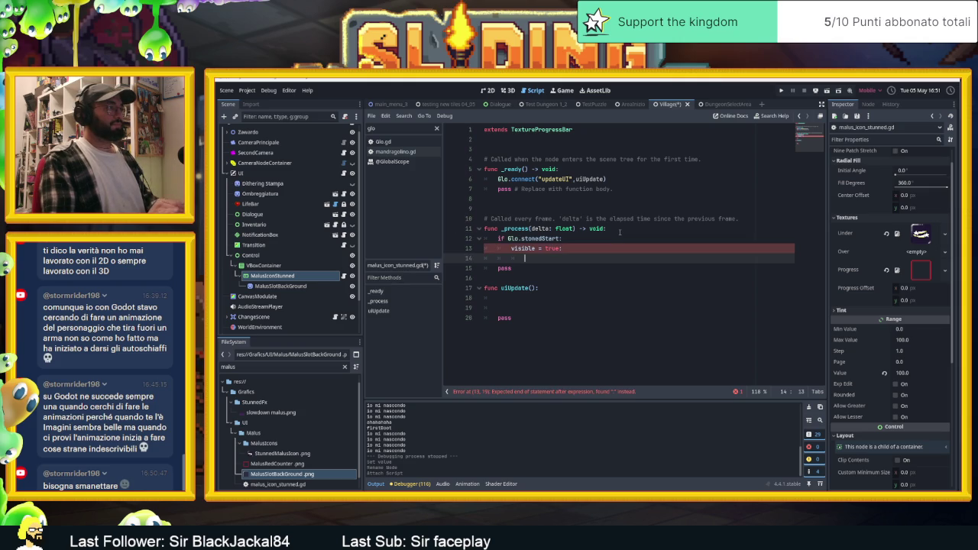
# - Remove the stray colon after true and tidy the if block's indentation
pyautogui.click(607, 241)
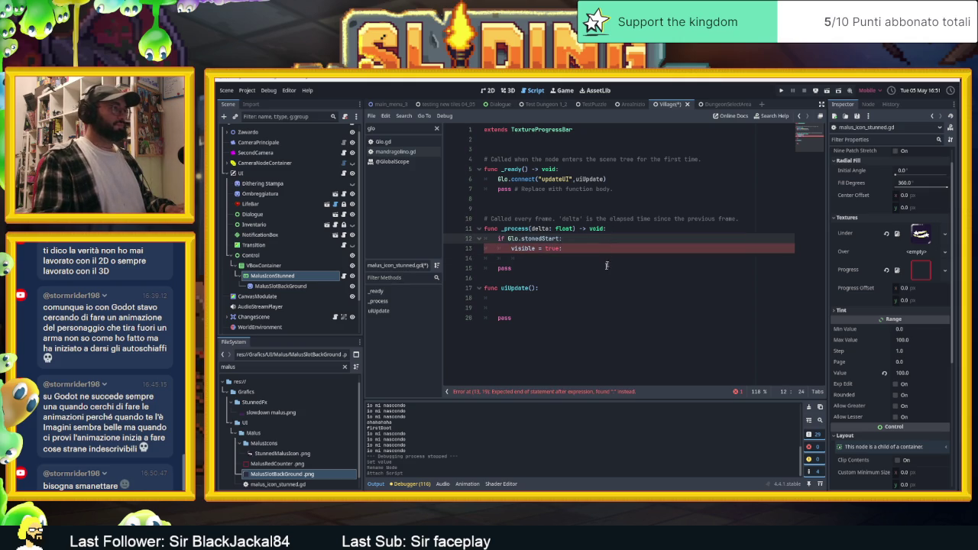
pyautogui.click(604, 247)
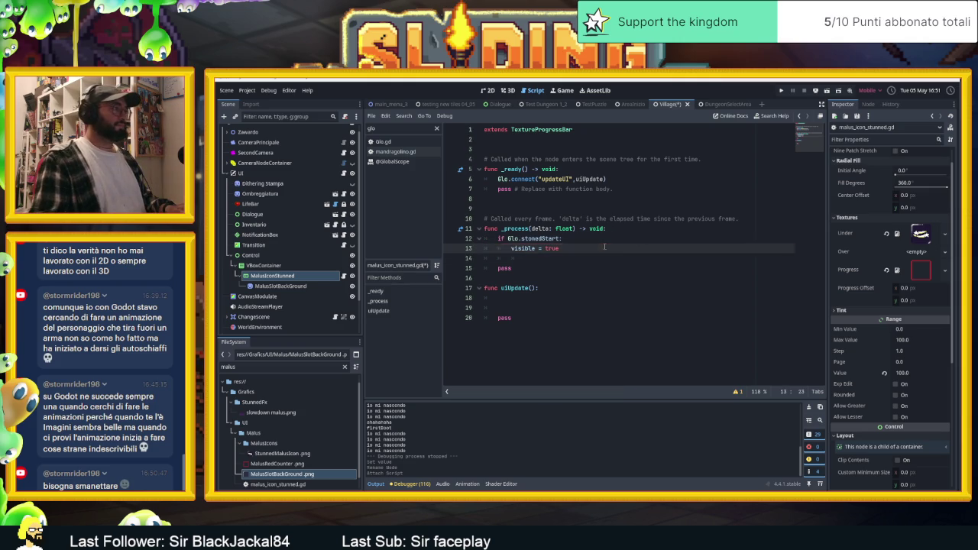
pyautogui.press('BackSpace')
pyautogui.click(609, 259)
pyautogui.press('Tab')
pyautogui.write('G')
pyautogui.hotkey('shift', 'Tab')
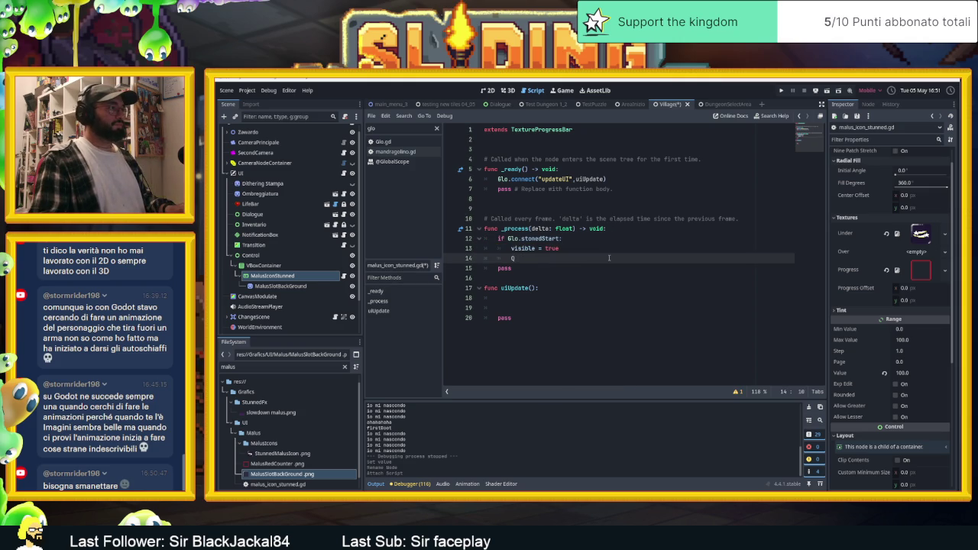
pyautogui.press('BackSpace')
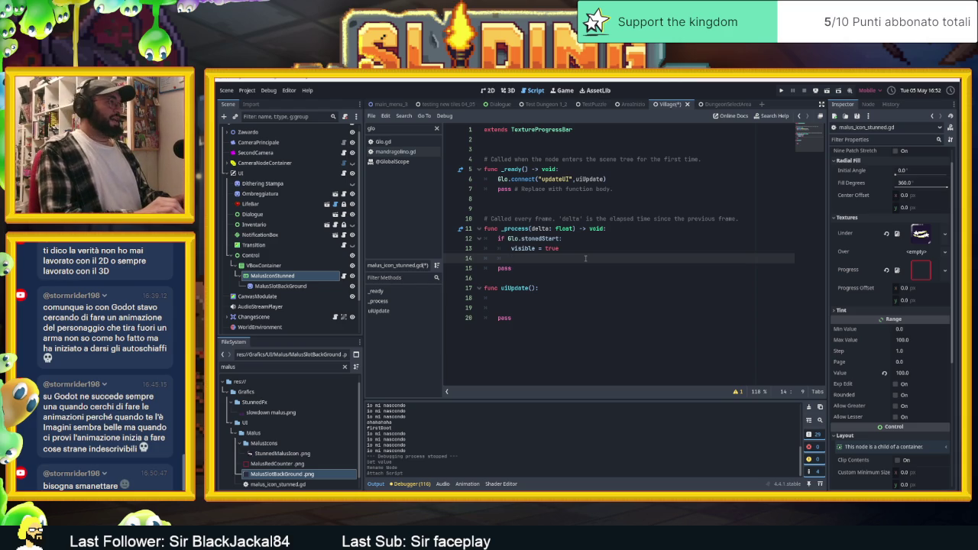
# - Under visible = true, declare var subtracter = Glo.stonedMax/100 and start the value line
pyautogui.write('var')
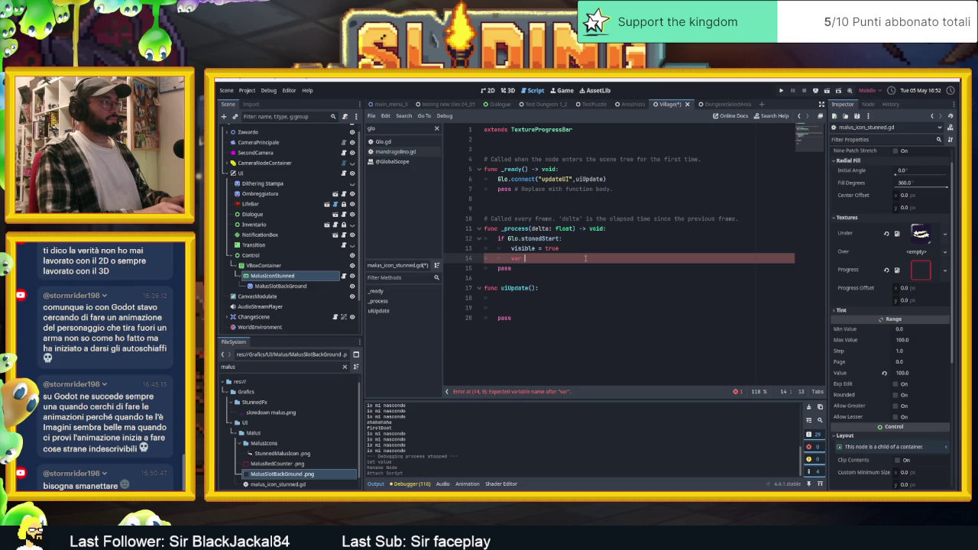
pyautogui.press('BackSpace')
pyautogui.press('BackSpace')
pyautogui.press('BackSpace')
pyautogui.write('is')
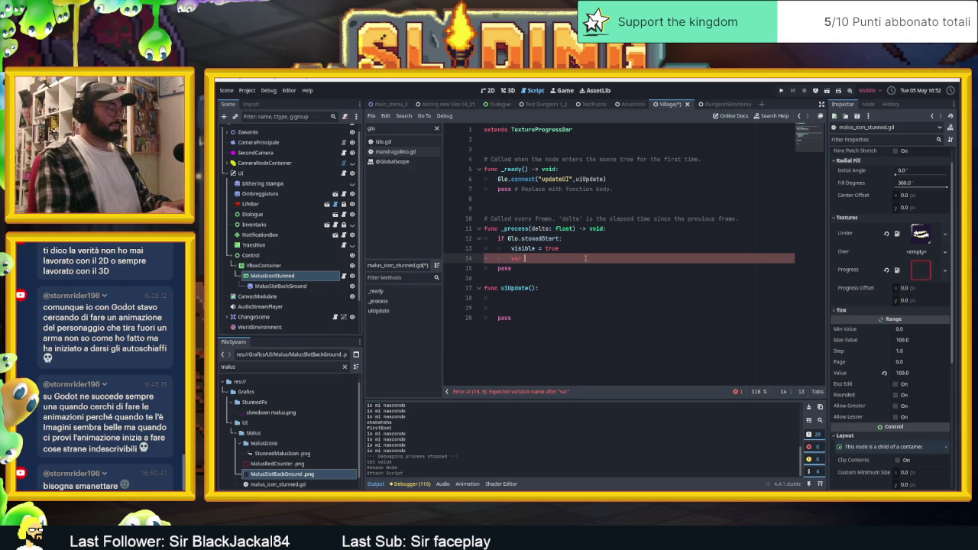
pyautogui.write('parcent')
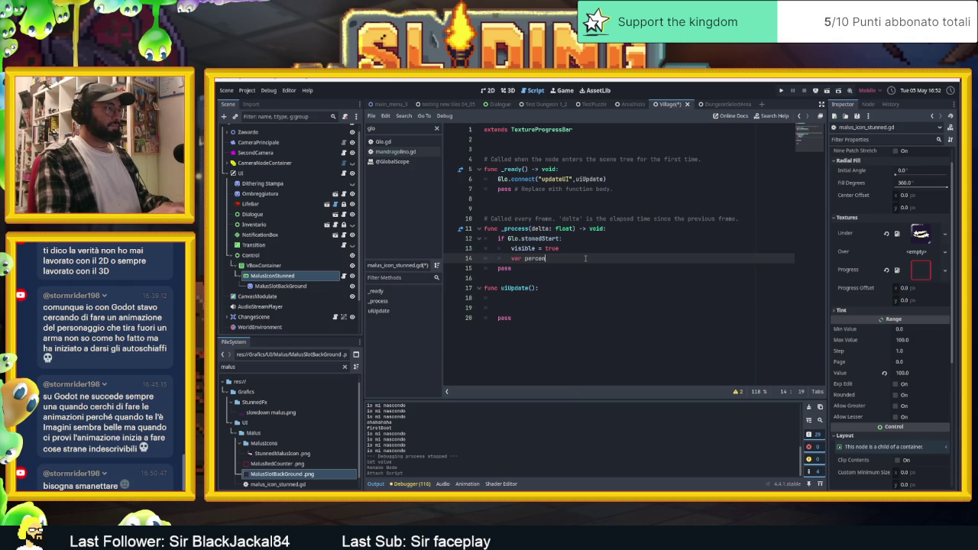
pyautogui.write('Remov')
pyautogui.write('ing')
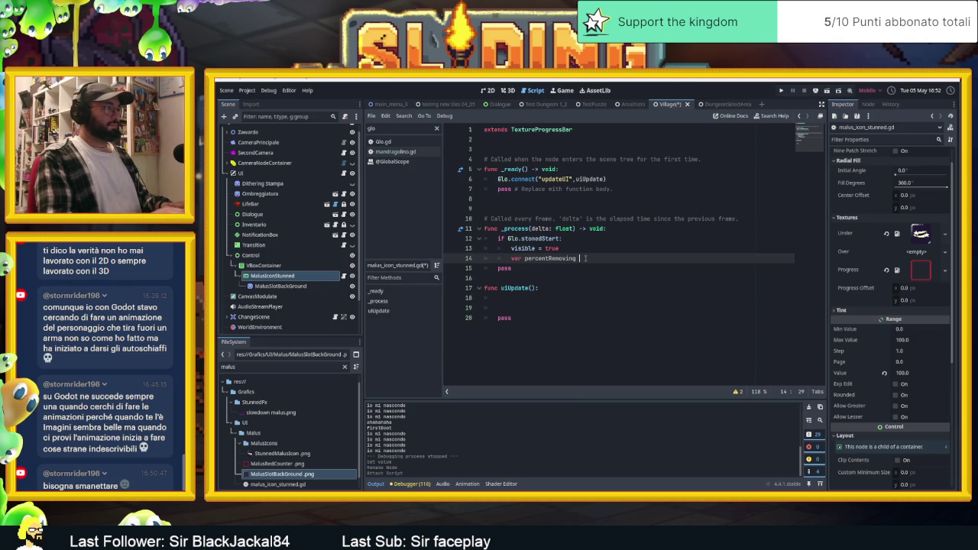
pyautogui.press('BackSpace')
pyautogui.press('BackSpace')
pyautogui.press('BackSpace')
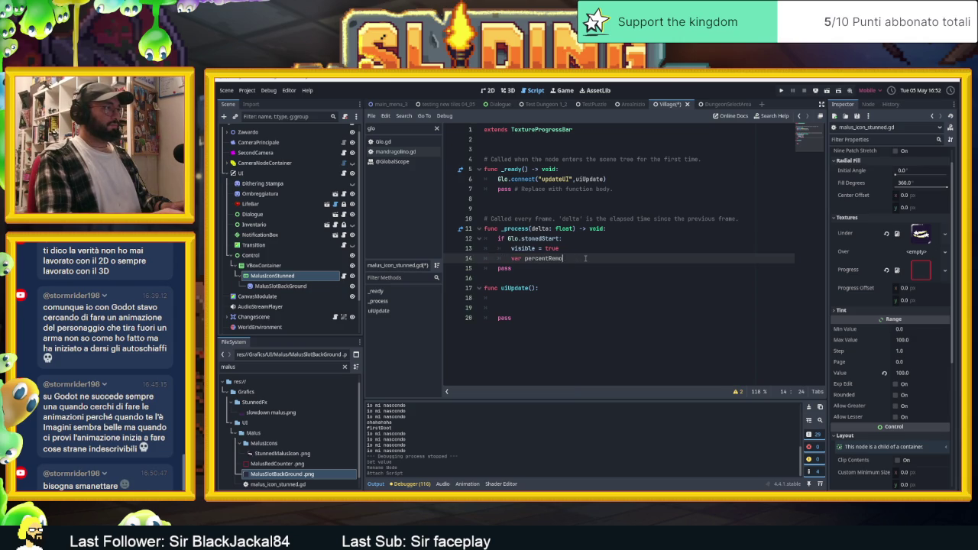
pyautogui.press('BackSpace')
pyautogui.write('sub')
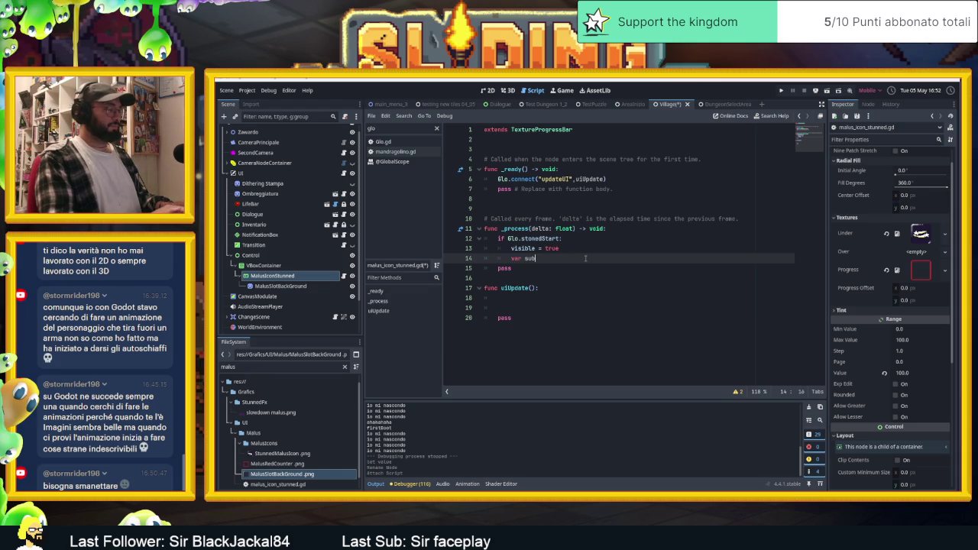
pyautogui.write('tracter')
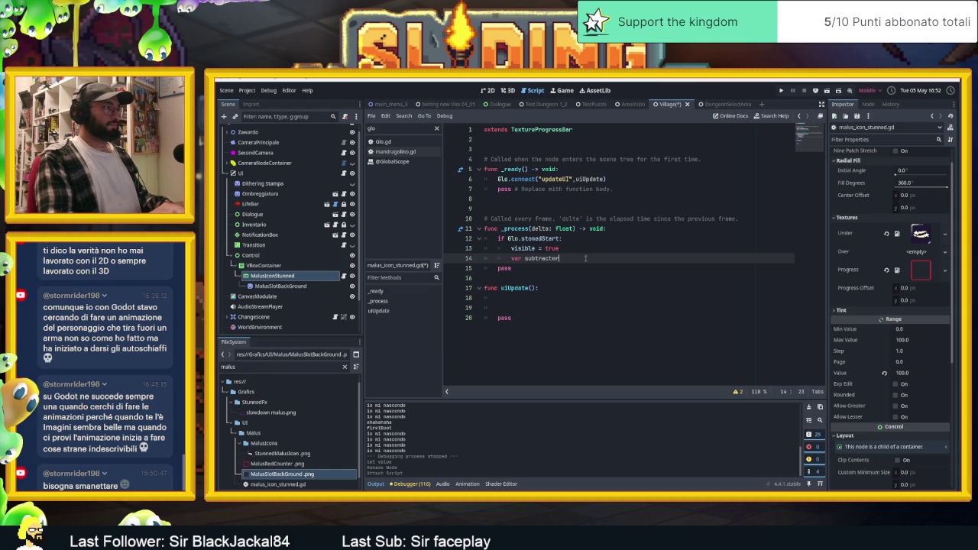
pyautogui.write(' = Glo.t')
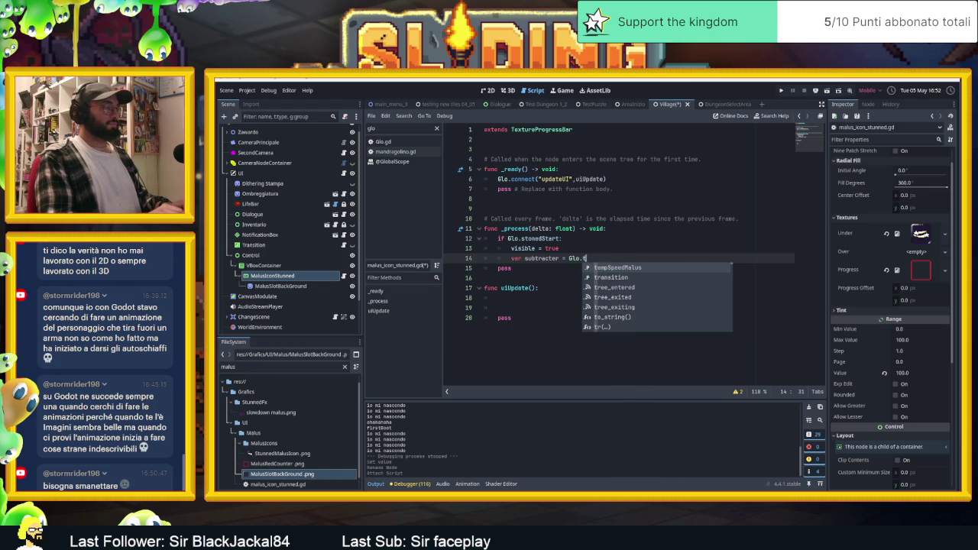
pyautogui.write('m')
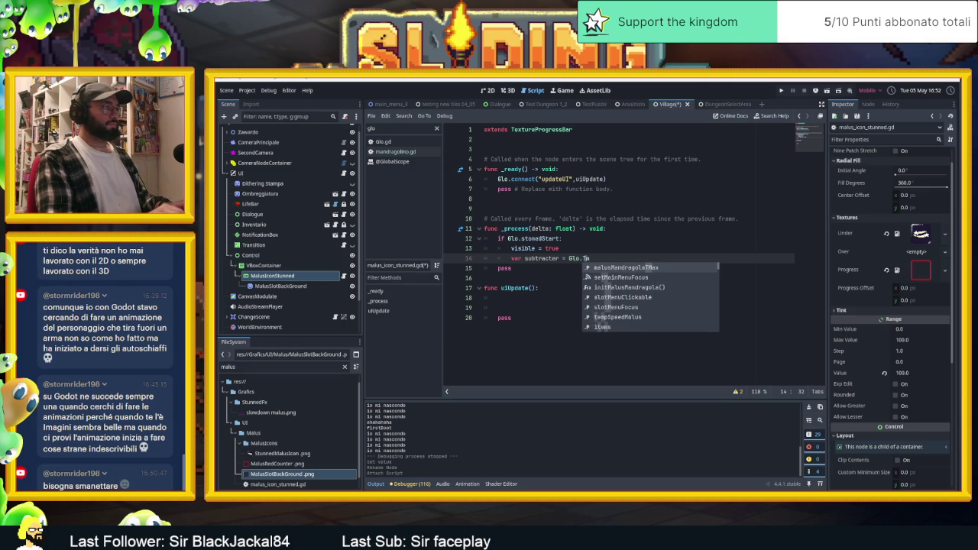
pyautogui.press('Return')
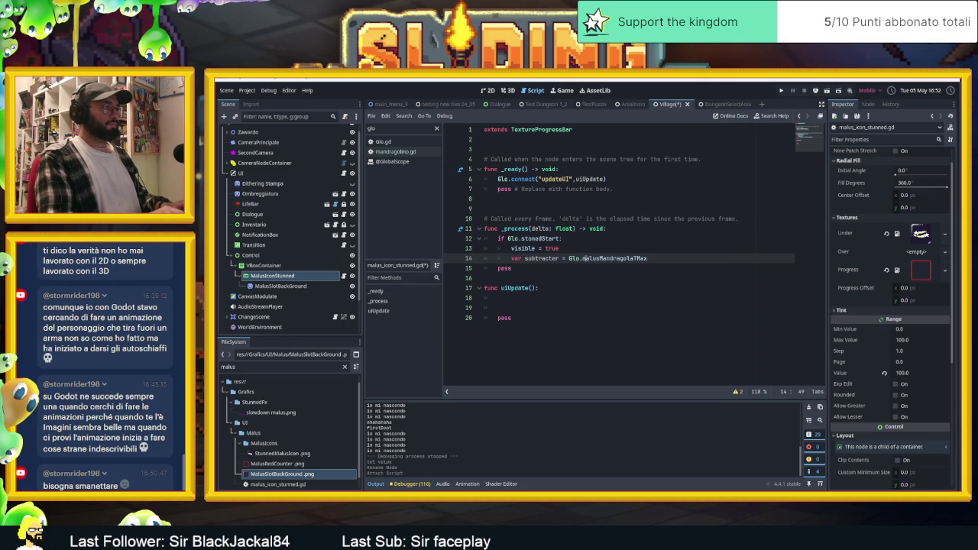
pyautogui.press('BackSpace')
pyautogui.press('BackSpace')
pyautogui.press('BackSpace')
pyautogui.press('BackSpace')
pyautogui.write('stone')
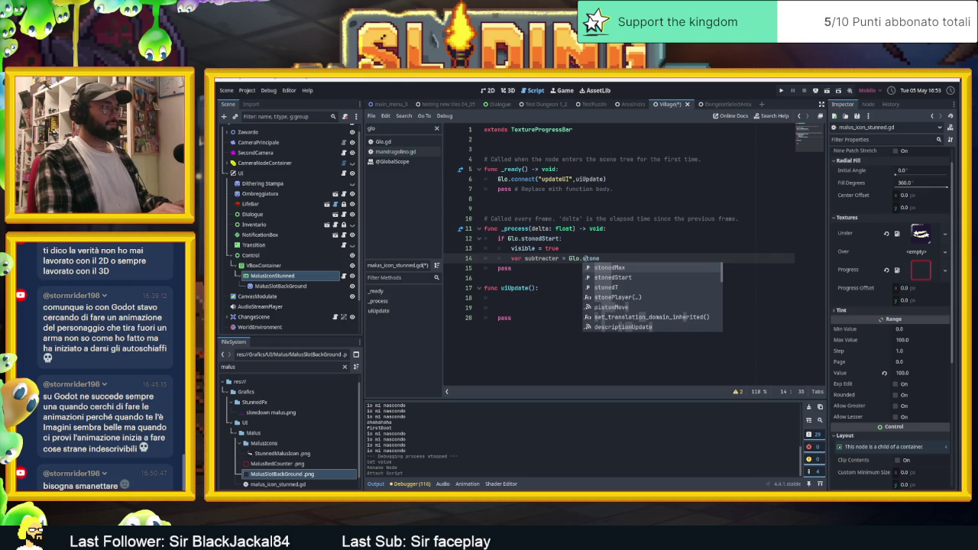
pyautogui.press('Return')
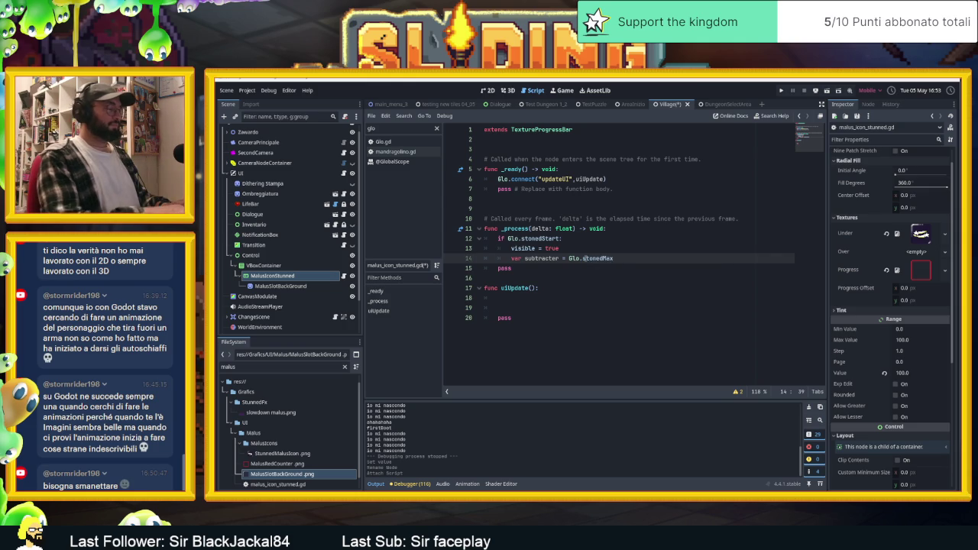
pyautogui.write('/100')
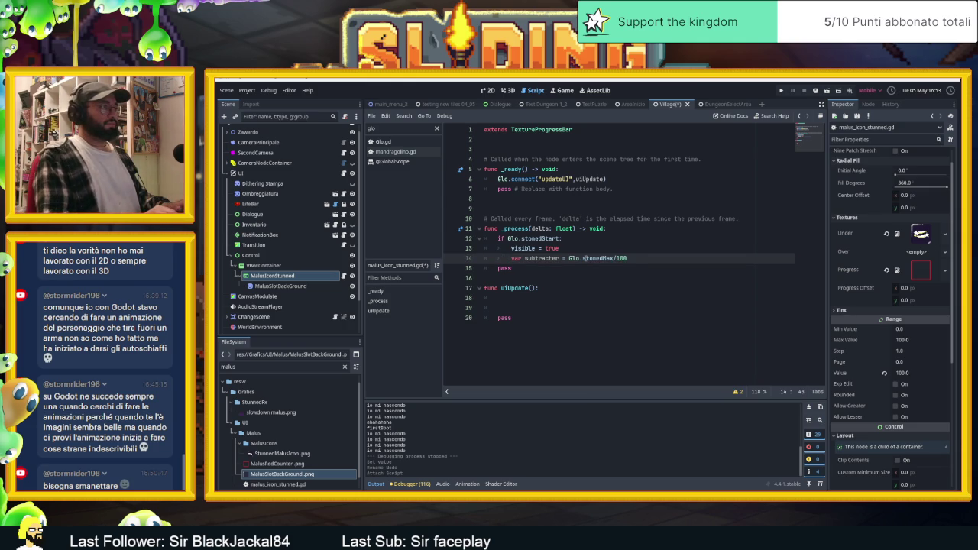
pyautogui.press('Return')
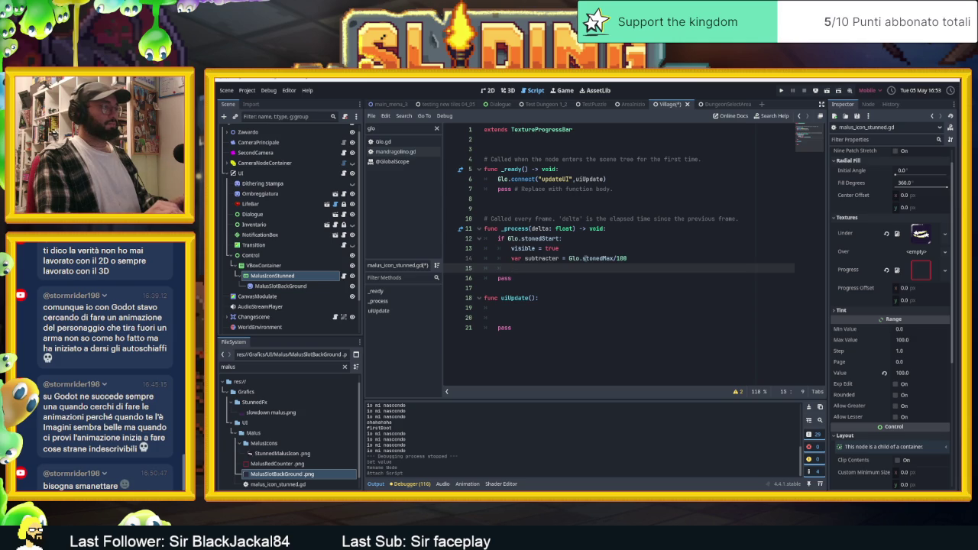
pyautogui.write('value')
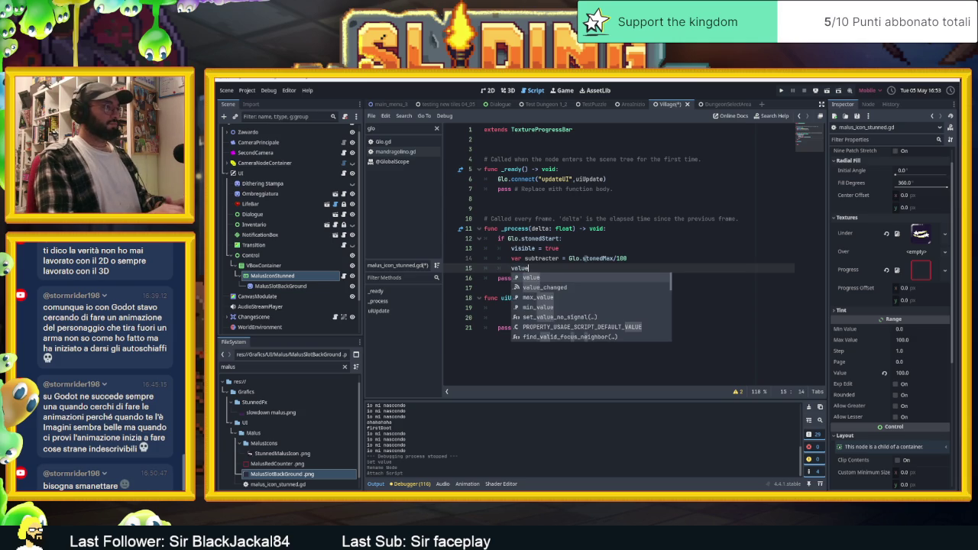
pyautogui.write(' = ')
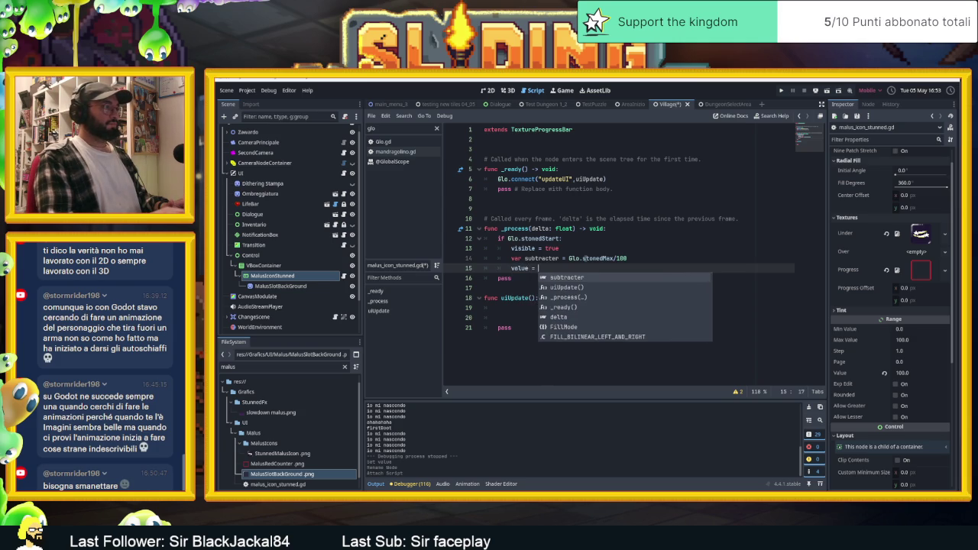
pyautogui.write('100-')
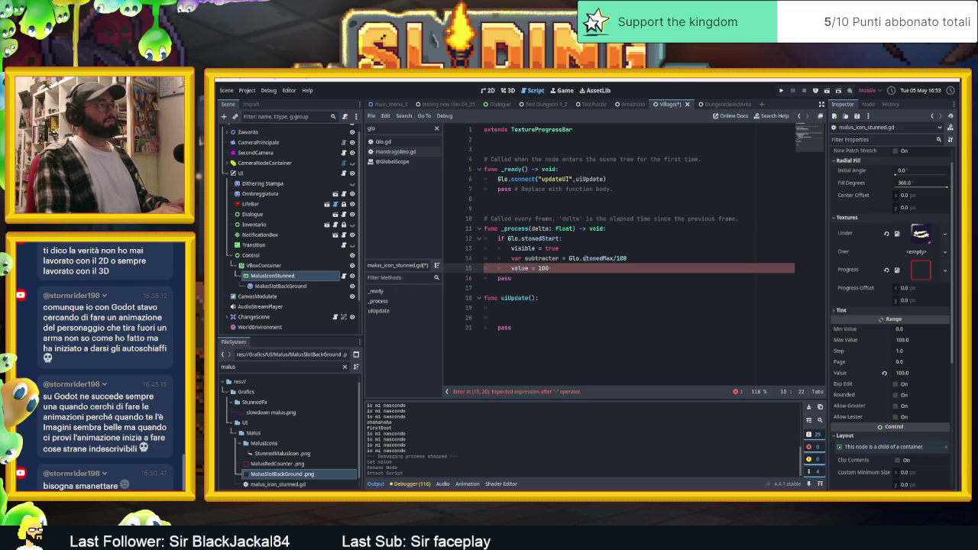
pyautogui.write(' sub')
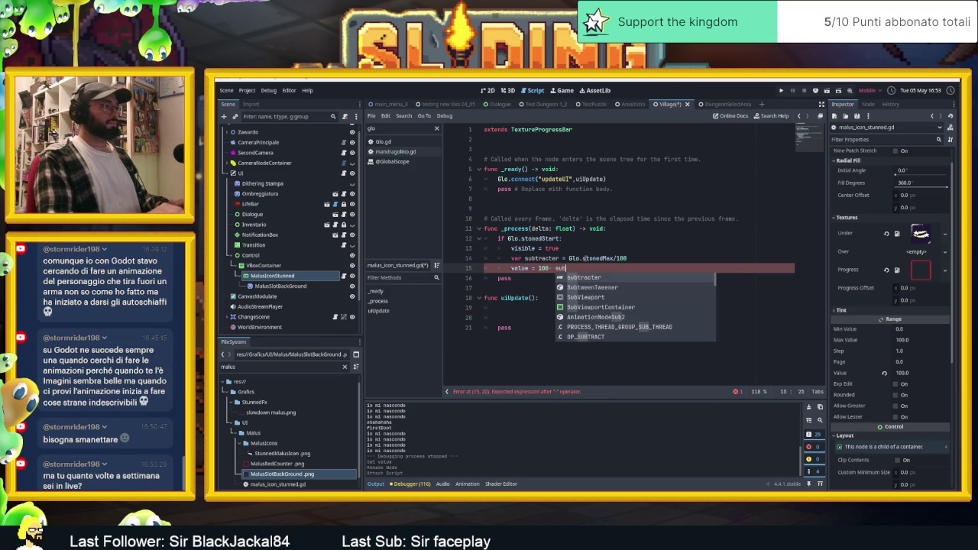
# - Complete the fill formula value = 100- (subtracter*Glo.stonedT) and save the script
pyautogui.press('Return')
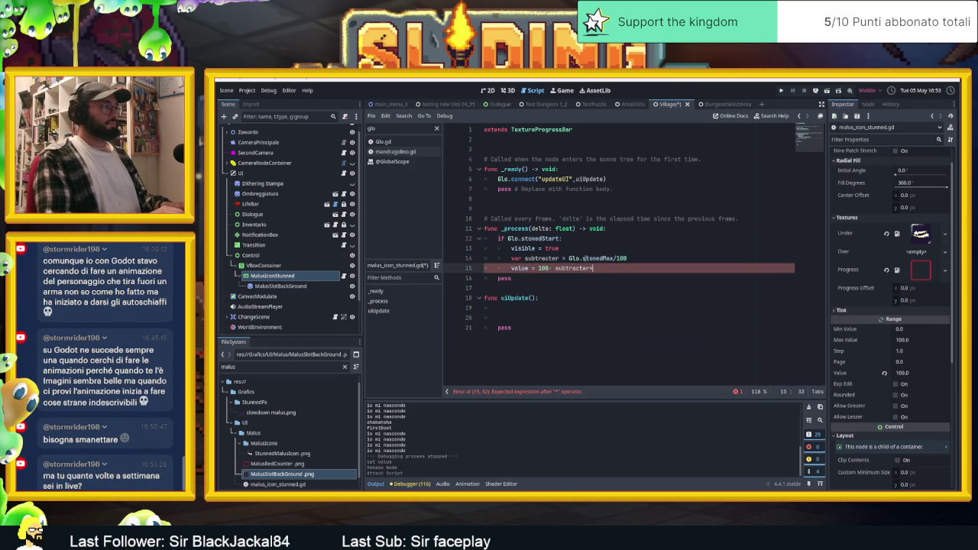
pyautogui.write('60lo.st')
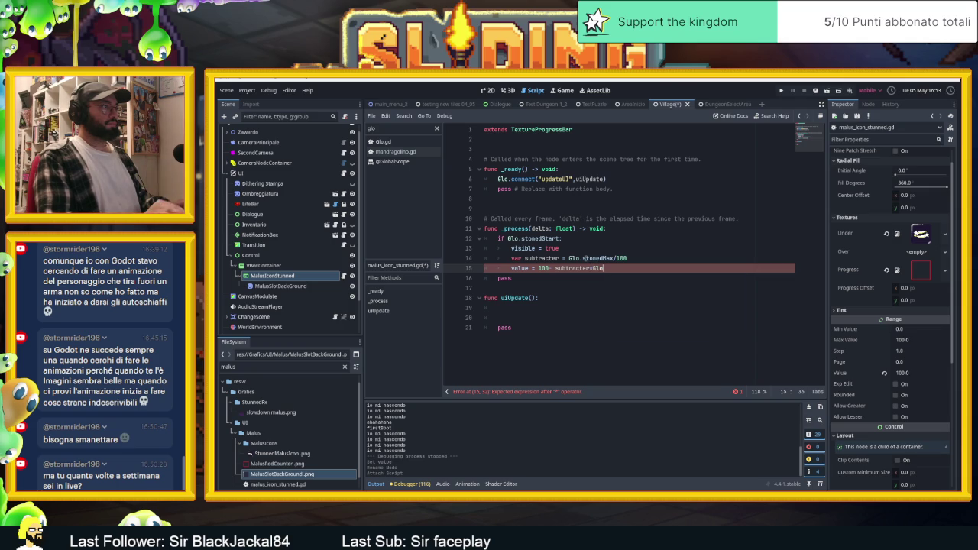
pyautogui.write('oned')
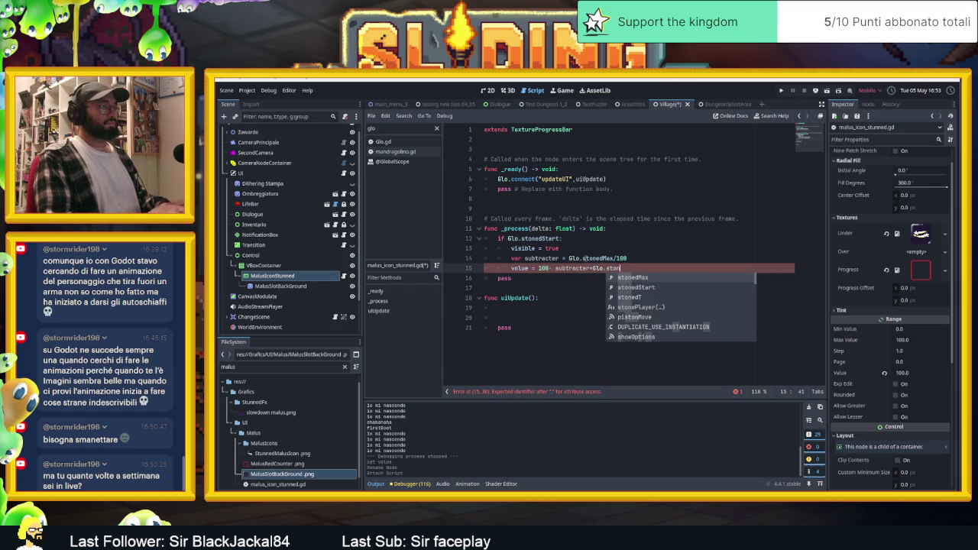
pyautogui.press('Down')
pyautogui.press('Down')
pyautogui.press('Return')
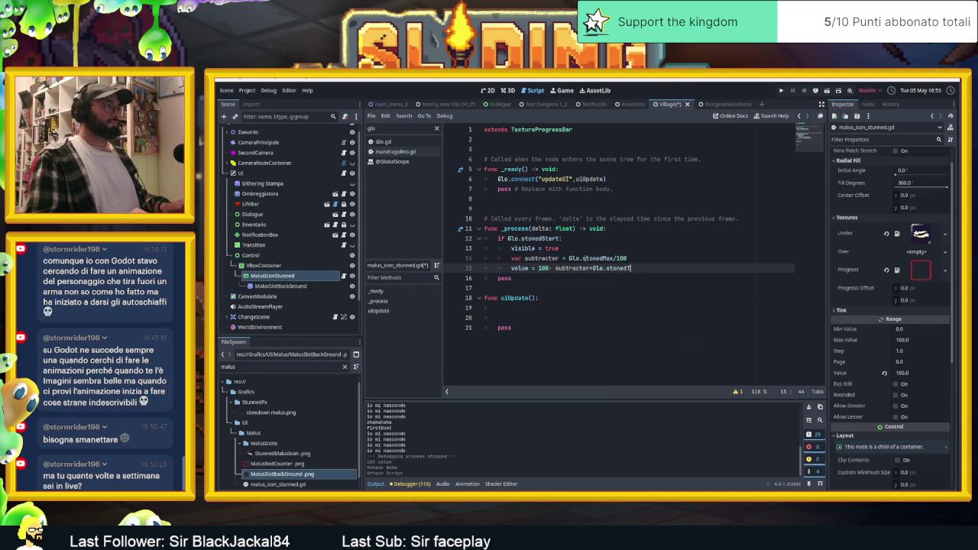
pyautogui.hotkey('shift', 'Left')
pyautogui.hotkey('shift', 'Left')
pyautogui.hotkey('shift', 'Left')
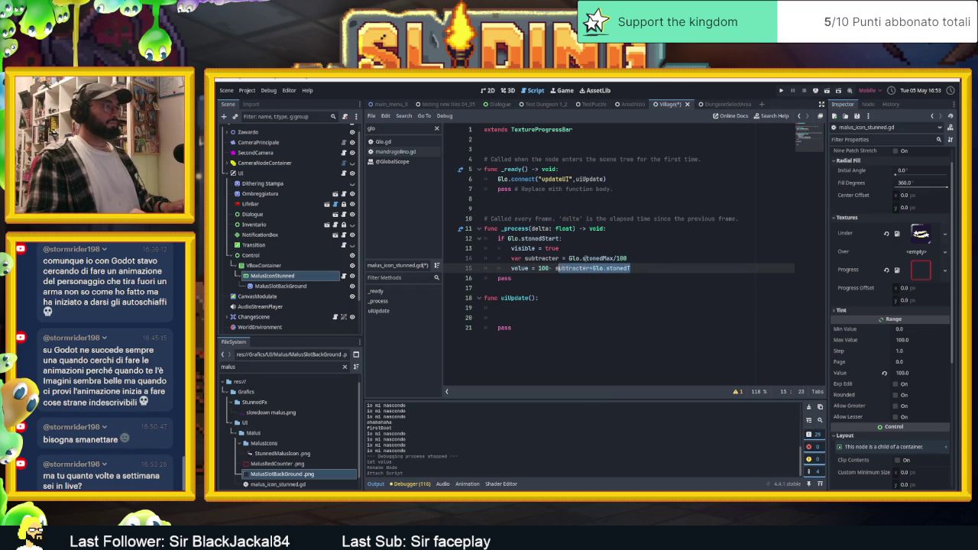
pyautogui.write('(')
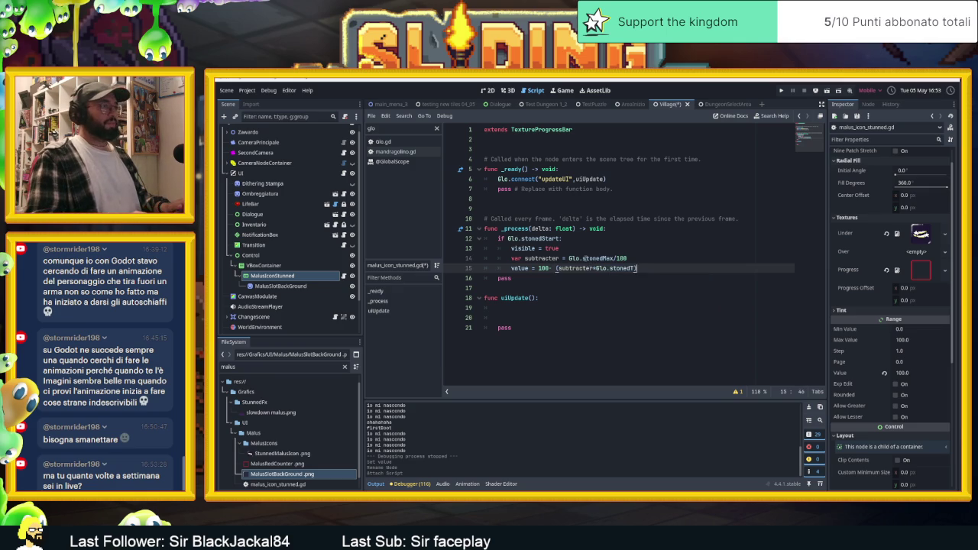
pyautogui.hotkey('ctrl', 'a')
pyautogui.hotkey('ctrl', 's')
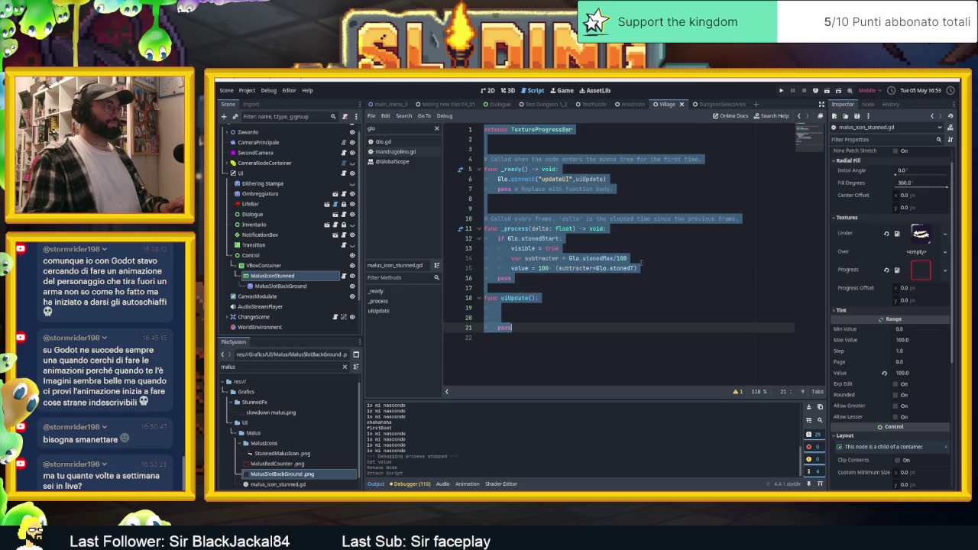
# - Add an else branch that sets visible = false when the player isn't stunned
pyautogui.click(651, 268)
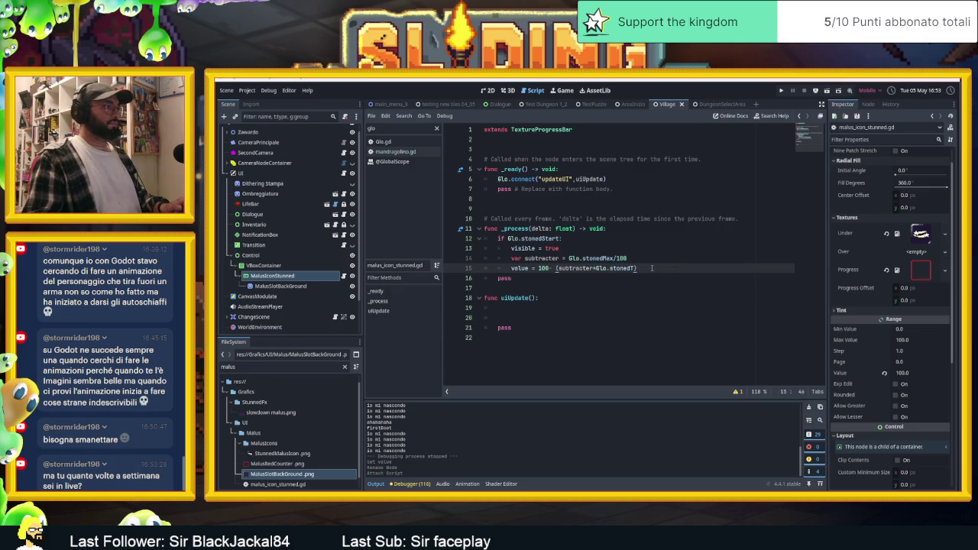
pyautogui.press('Return')
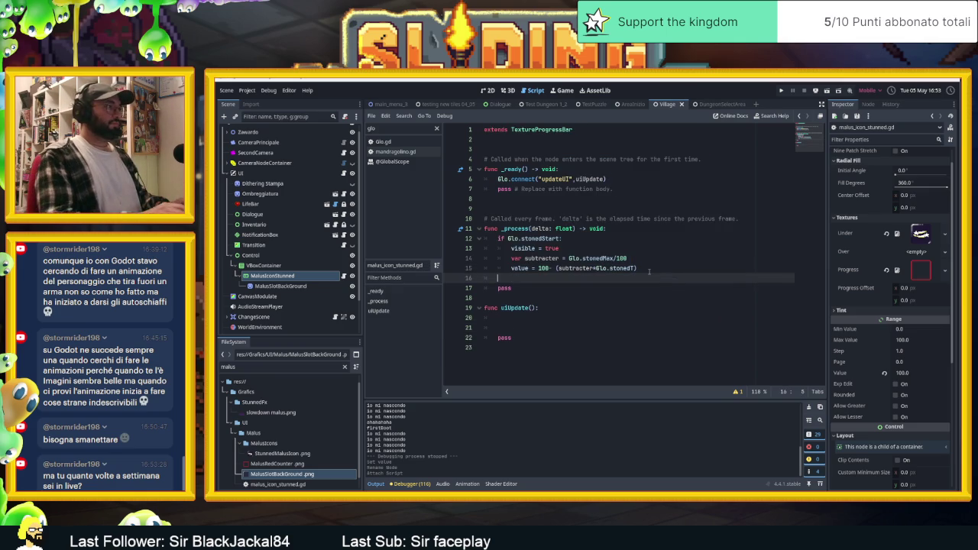
pyautogui.write('else:')
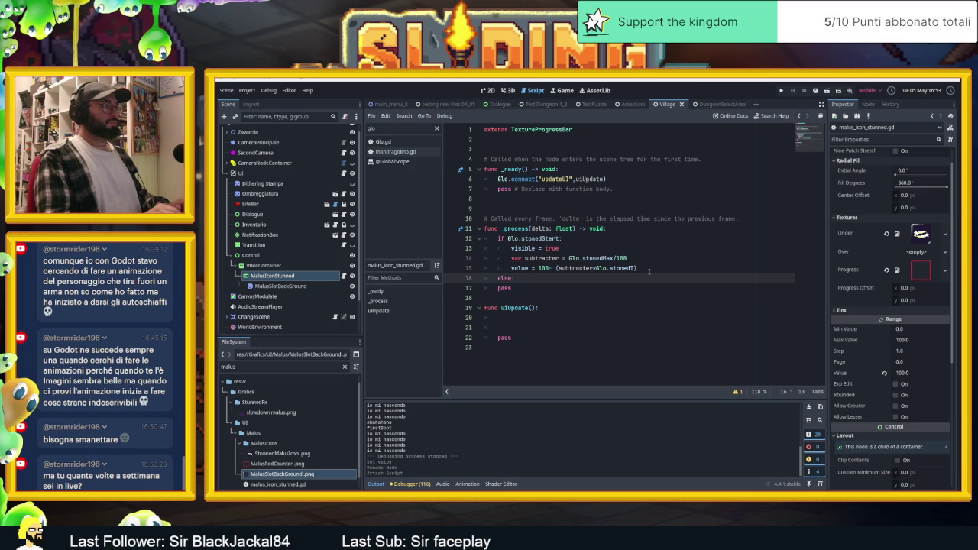
pyautogui.press('Return')
pyautogui.write('vis')
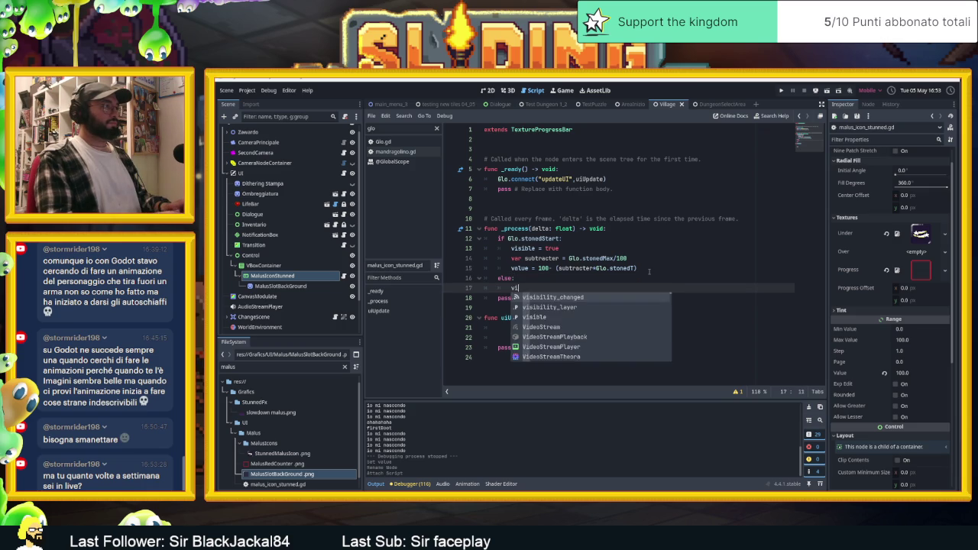
pyautogui.press('Down')
pyautogui.press('Down')
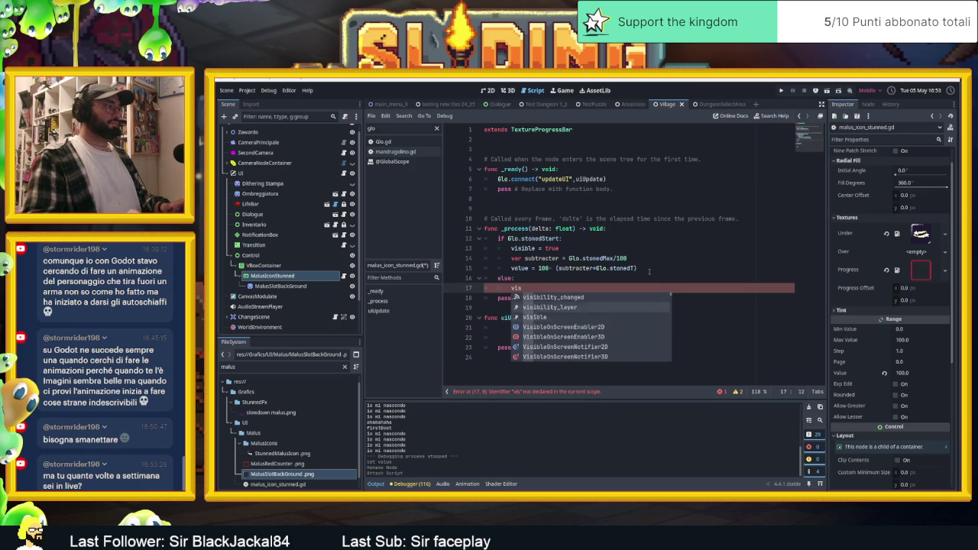
pyautogui.press('Return')
pyautogui.write('= false')
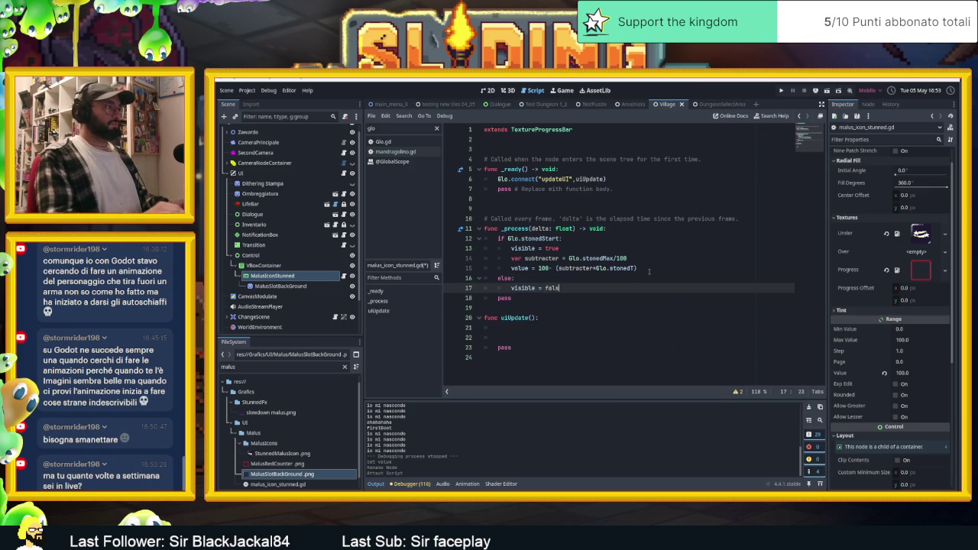
pyautogui.click(678, 258)
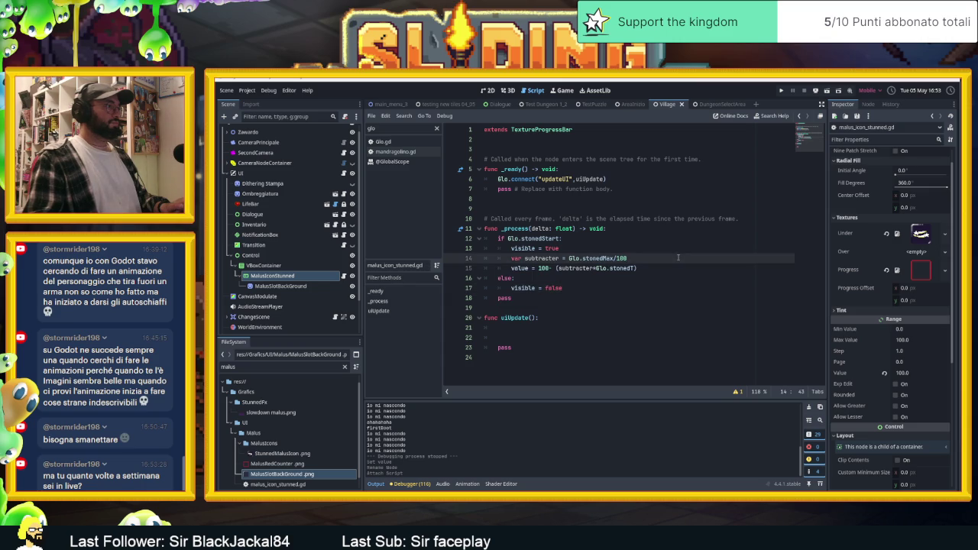
pyautogui.click(625, 180)
pyautogui.hotkey('ctrl', 'shift', 'Return')
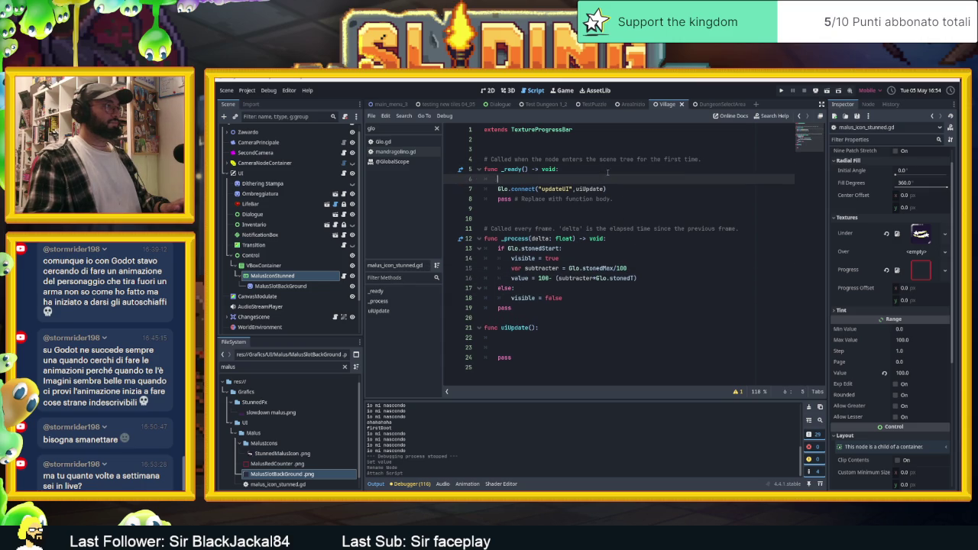
# - Add visible = false at the top of _ready, then run the current scene and stop it
pyautogui.write('v')
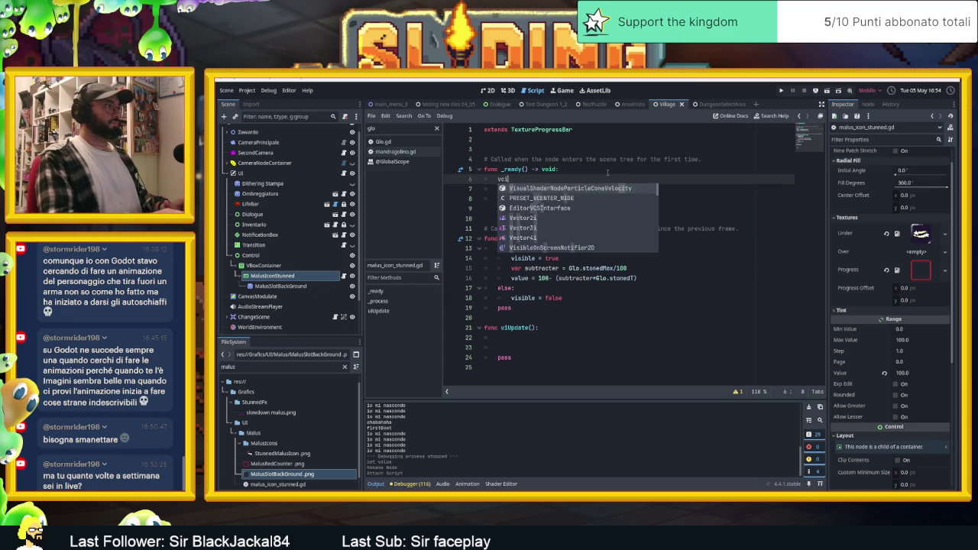
pyautogui.write('isible = fa')
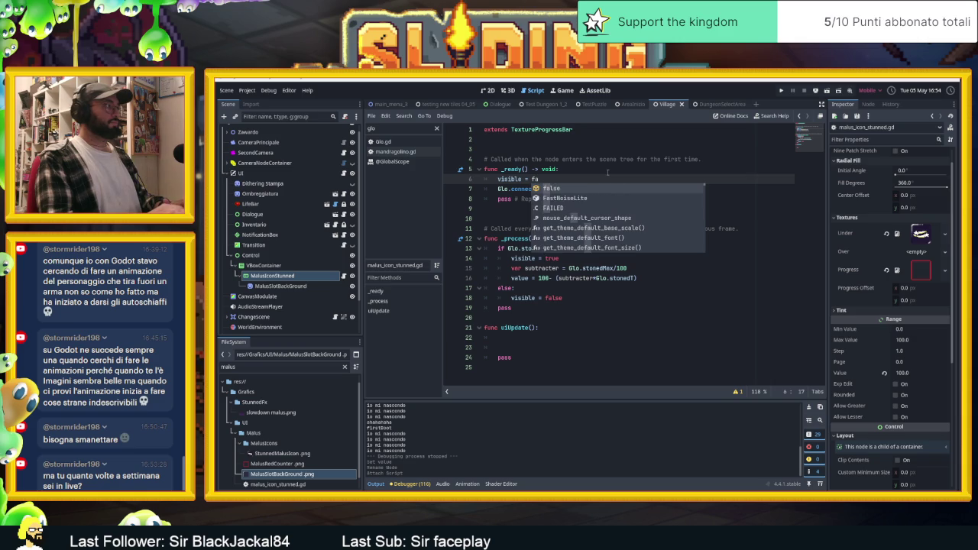
pyautogui.write('lse')
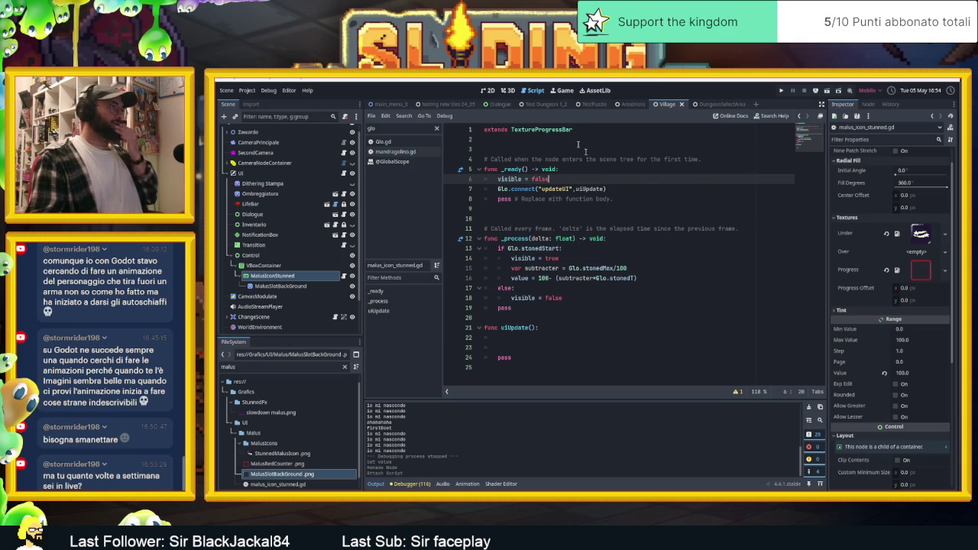
pyautogui.click(488, 90)
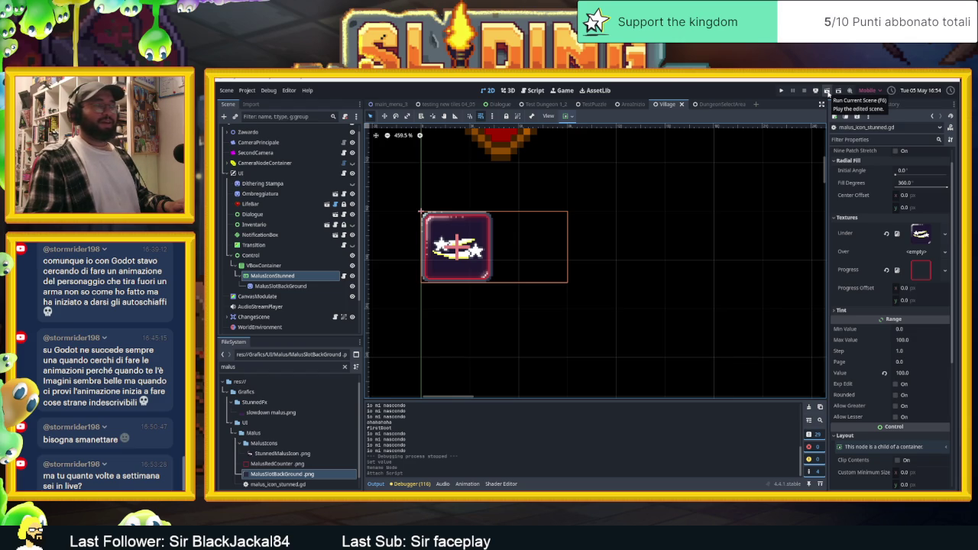
pyautogui.click(826, 92)
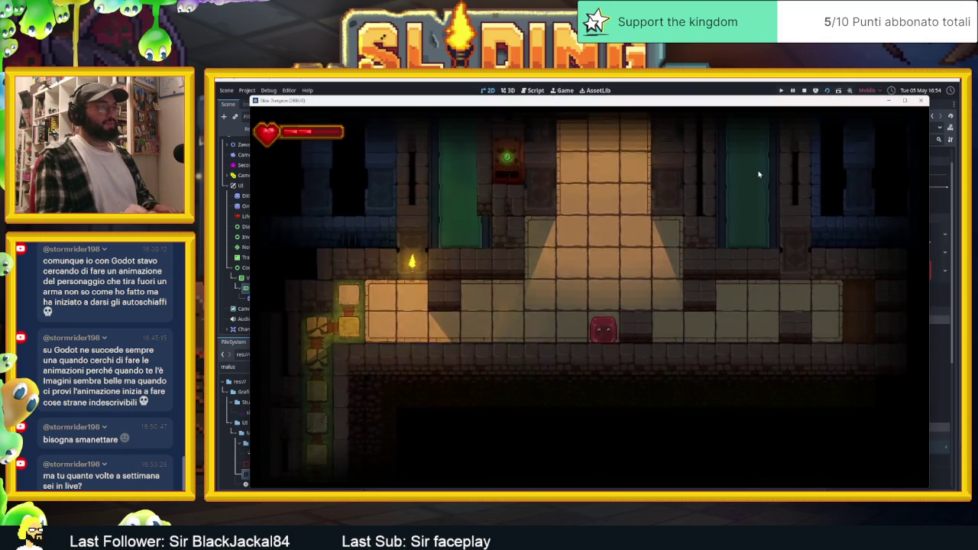
pyautogui.press('F8')
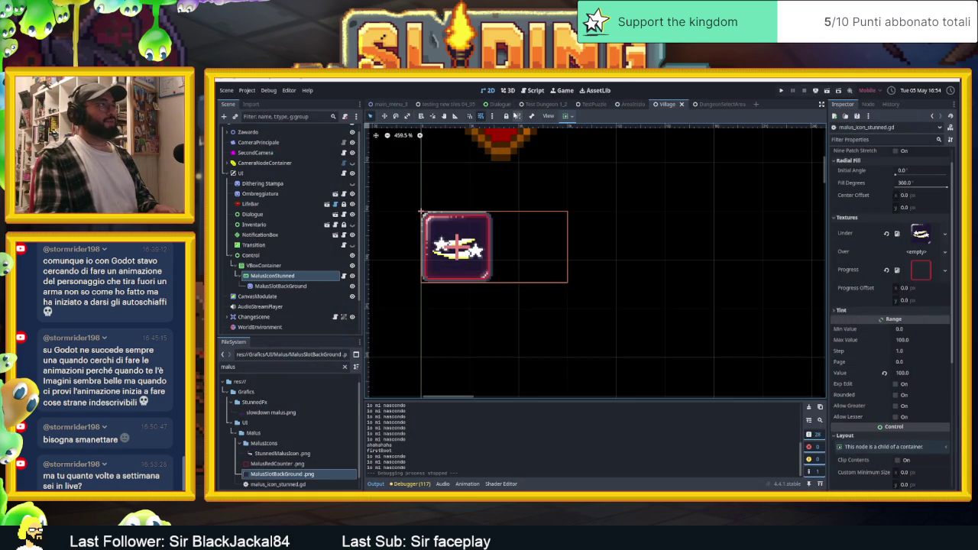
# - Expand the Zawardo node and select its Player child
pyautogui.scroll(-6, 583, 191)
pyautogui.scroll(-4, 702, 318)
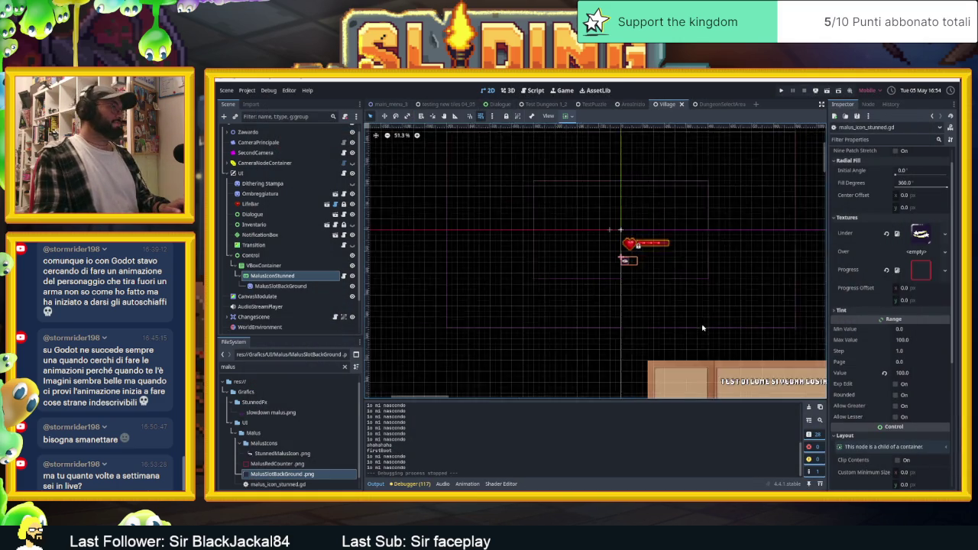
pyautogui.scroll(1, 244, 156)
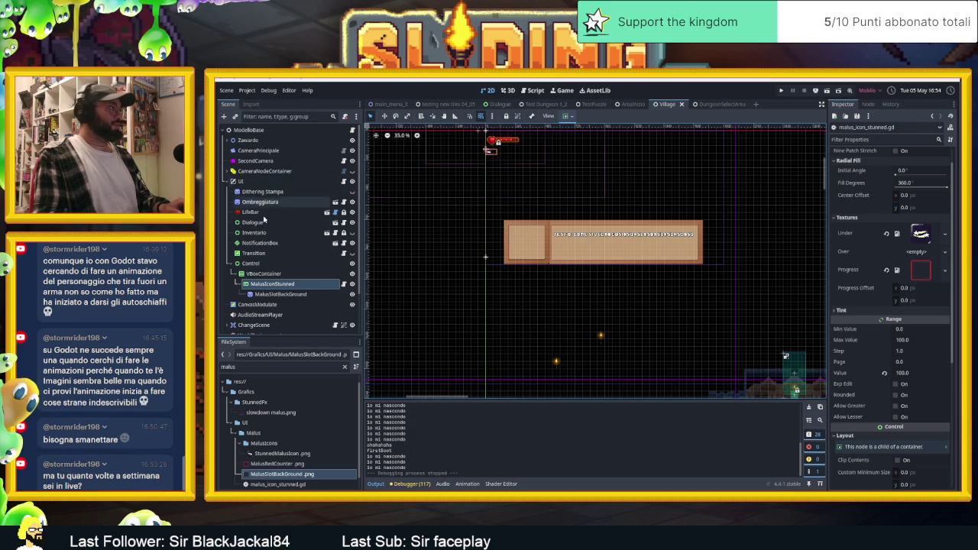
pyautogui.click(229, 141)
pyautogui.click(237, 151)
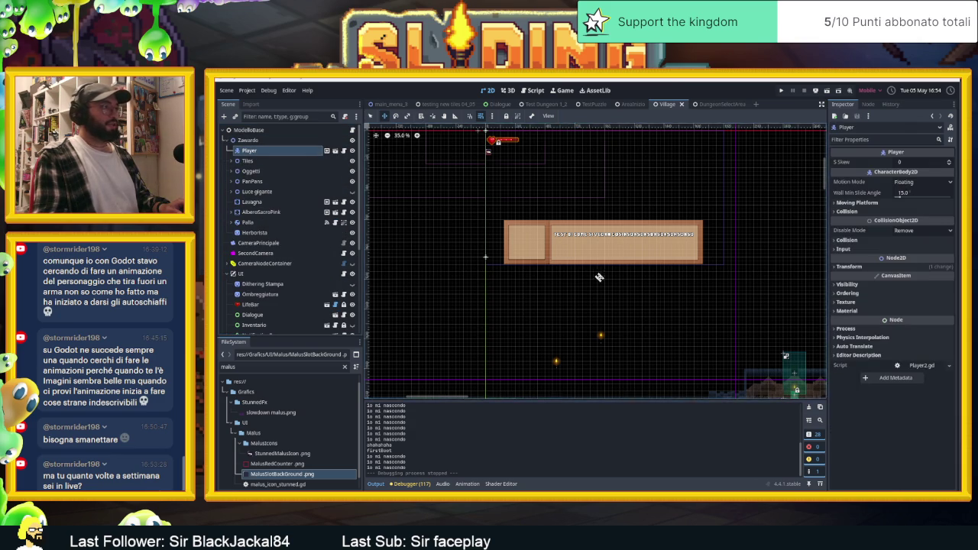
pyautogui.scroll(-2, 607, 226)
pyautogui.scroll(-3, 607, 226)
# - Move the Player to a new spot in the village, save the scene, and relaunch the game
pyautogui.moveTo(631, 303); pyautogui.dragTo(566, 202)
pyautogui.moveTo(588, 362); pyautogui.dragTo(587, 365)
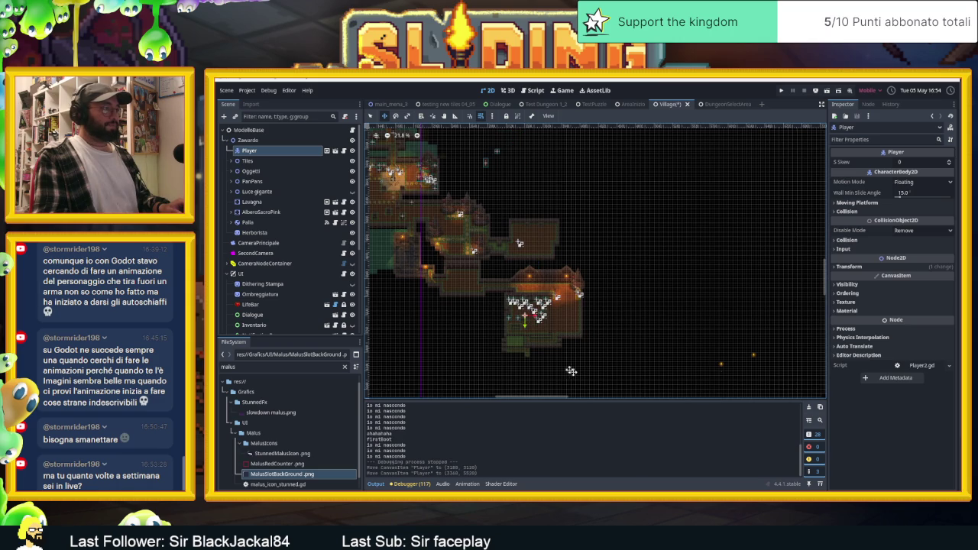
pyautogui.scroll(5, 539, 309)
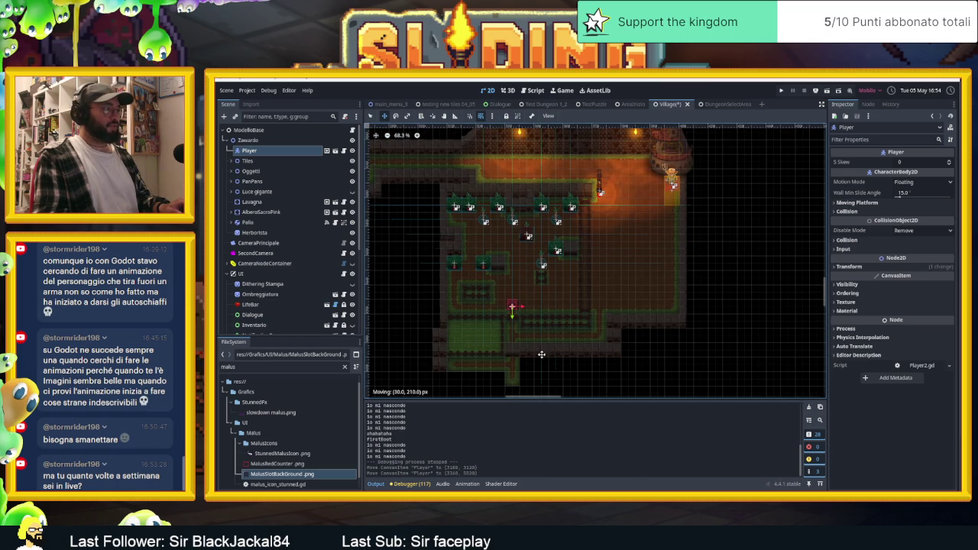
pyautogui.moveTo(541, 354); pyautogui.dragTo(541, 354)
pyautogui.scroll(4, 529, 313)
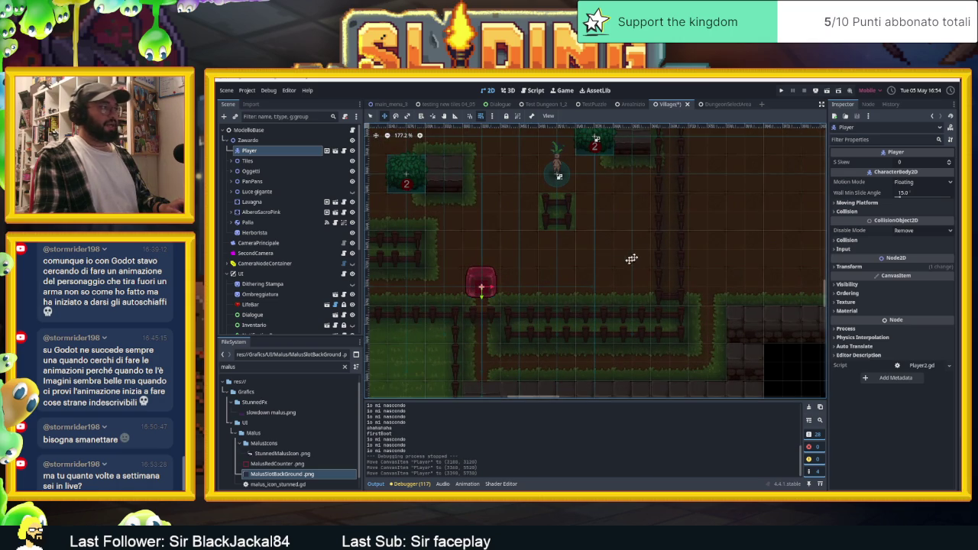
pyautogui.hotkey('ctrl', 's')
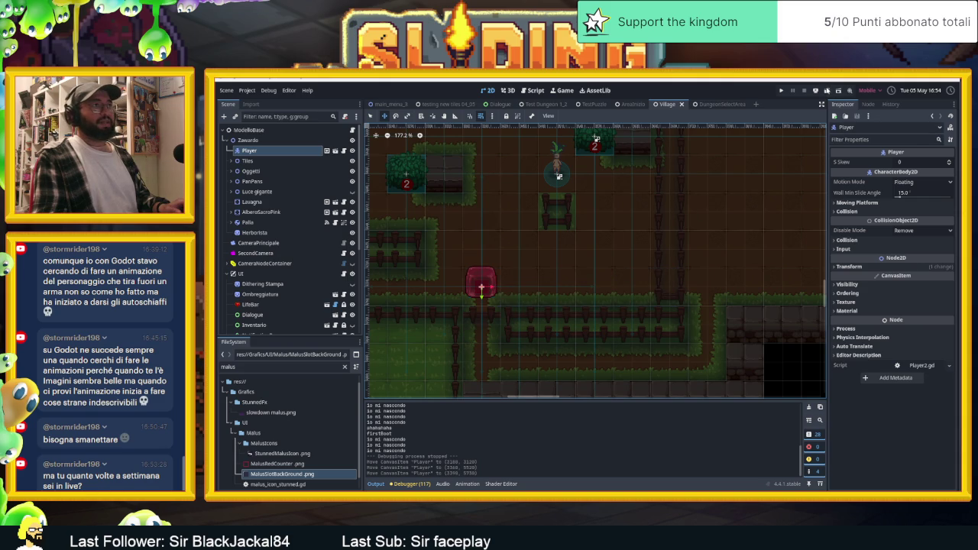
pyautogui.hotkey('ctrl', 's')
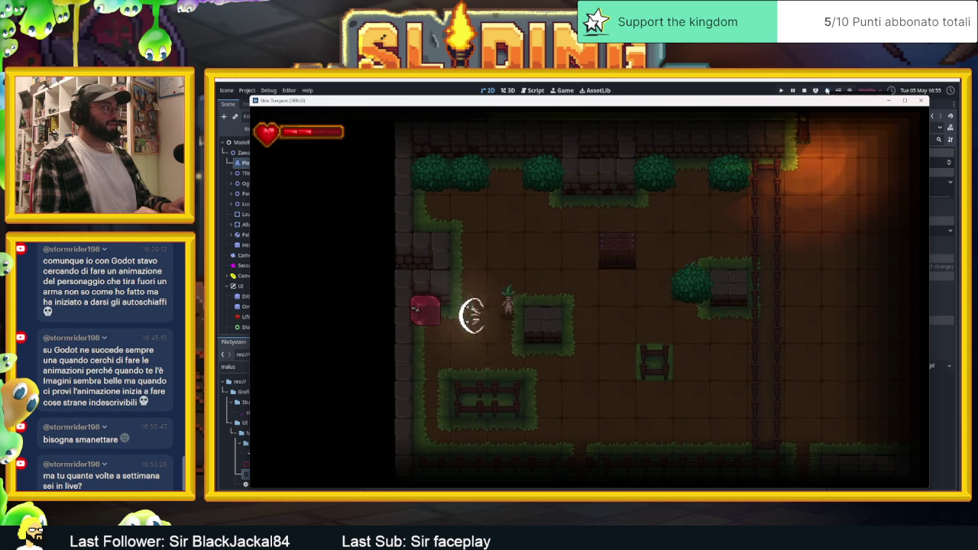
# - Steer the slime along the dungeon walls with the arrow keys to trigger the stun, then stop the game
pyautogui.press('Down')
pyautogui.press('Up')
pyautogui.press('Right')
pyautogui.press('Down')
pyautogui.press('Right')
pyautogui.press('Down')
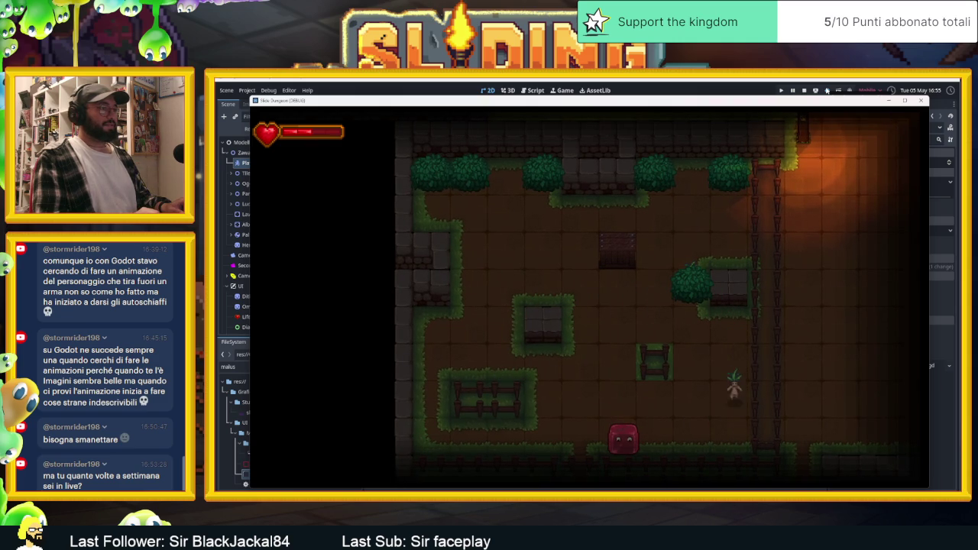
pyautogui.press('Right')
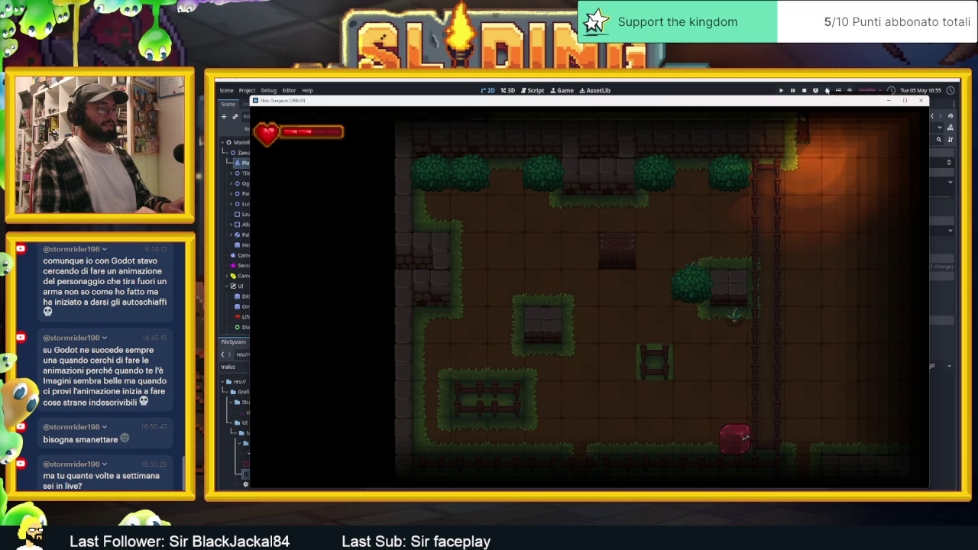
pyautogui.press('Up')
pyautogui.press('Left')
pyautogui.press('Up')
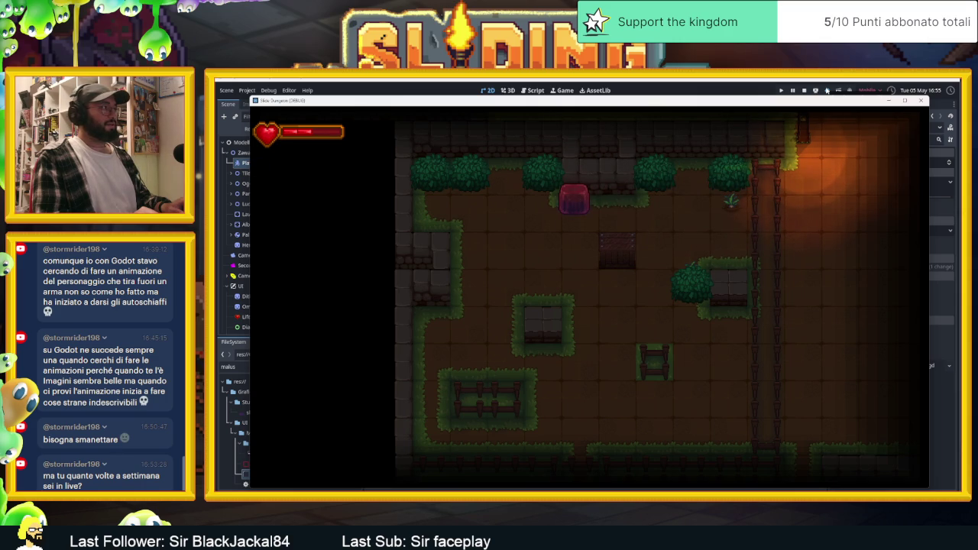
pyautogui.press('Right')
pyautogui.press('Down')
pyautogui.press('Up')
pyautogui.press('Down')
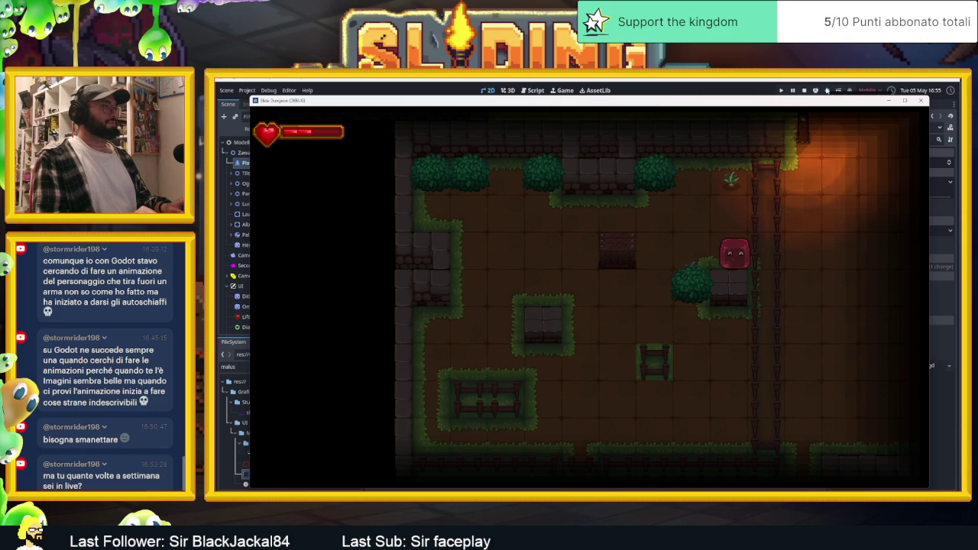
pyautogui.press('Up')
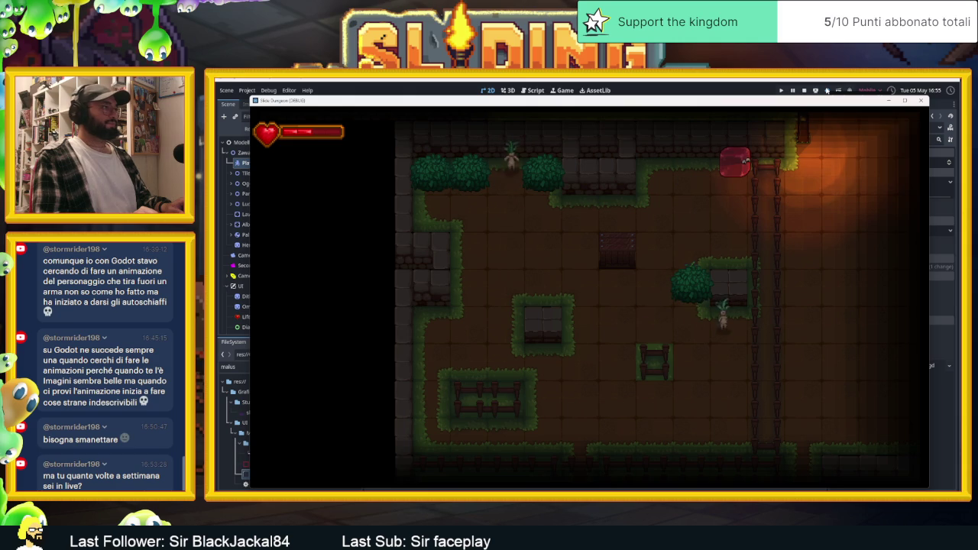
pyautogui.press('Down')
pyautogui.press('Left')
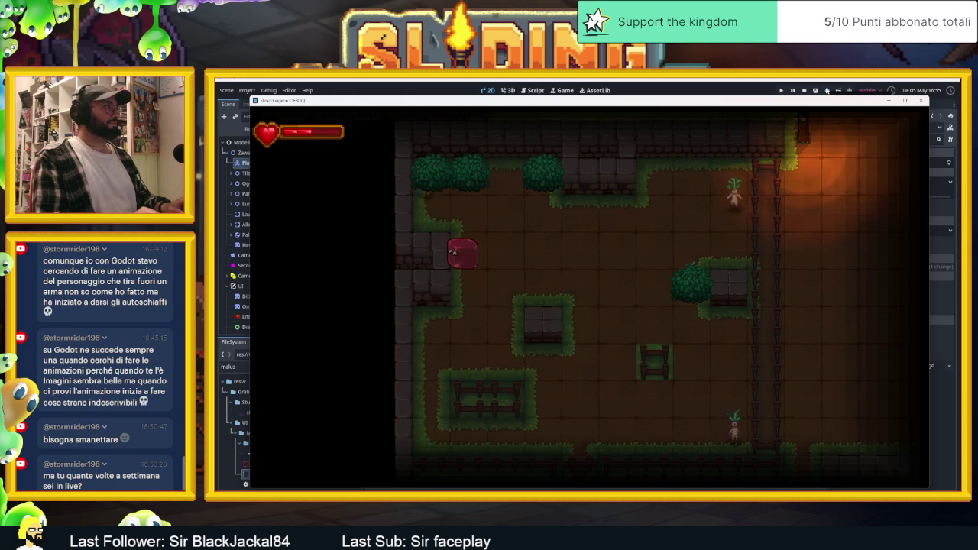
pyautogui.press('Up')
pyautogui.press('Down')
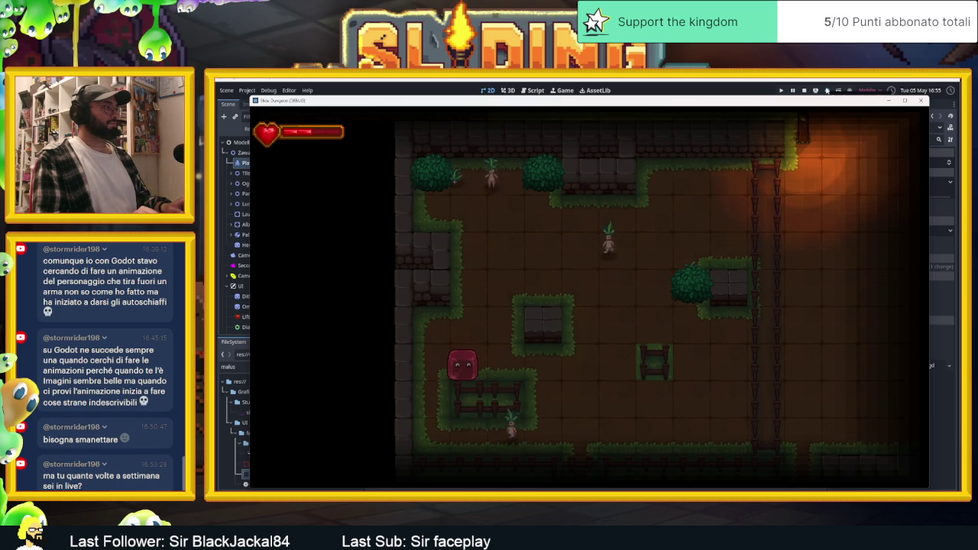
pyautogui.press('Left')
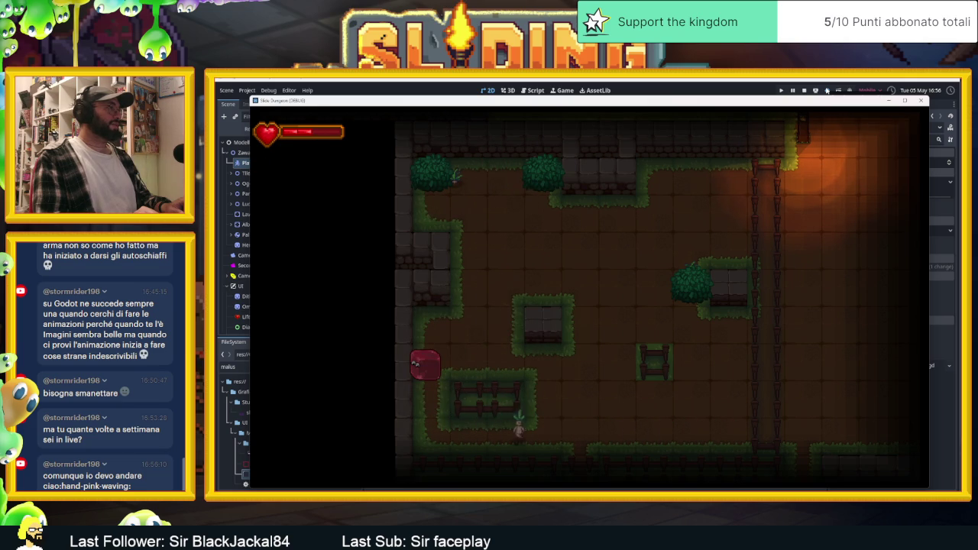
pyautogui.press('Up')
pyautogui.press('Right')
pyautogui.press('Up')
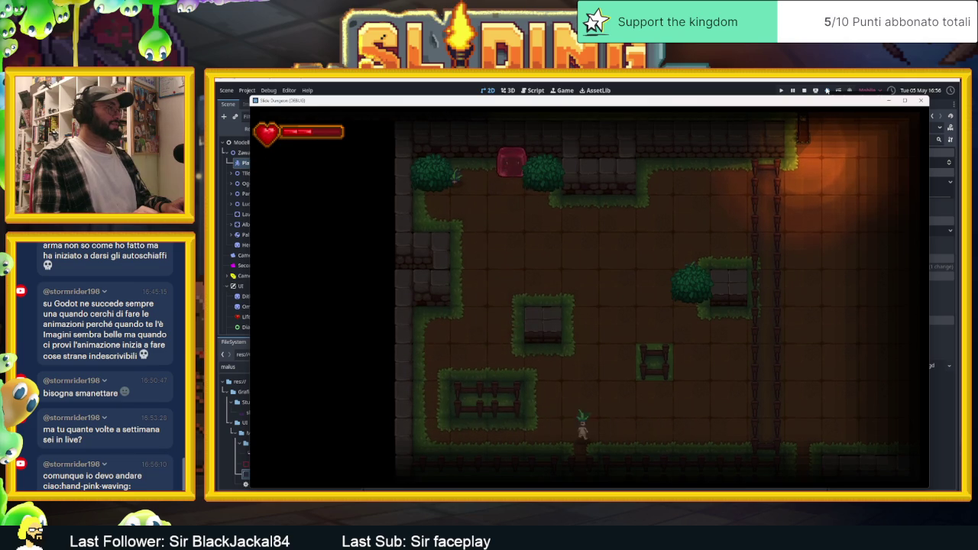
pyautogui.press('Down')
pyautogui.press('Left')
pyautogui.press('Up')
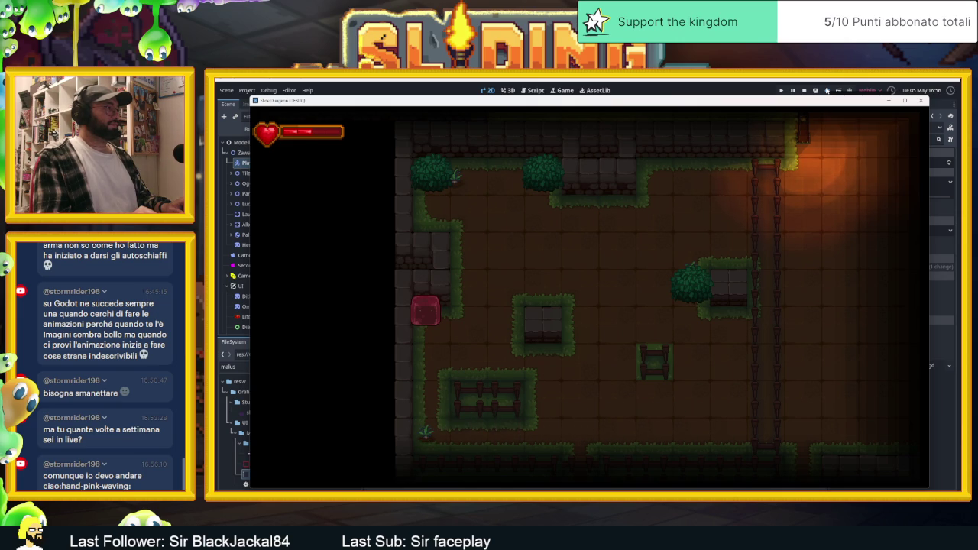
pyautogui.press('Right')
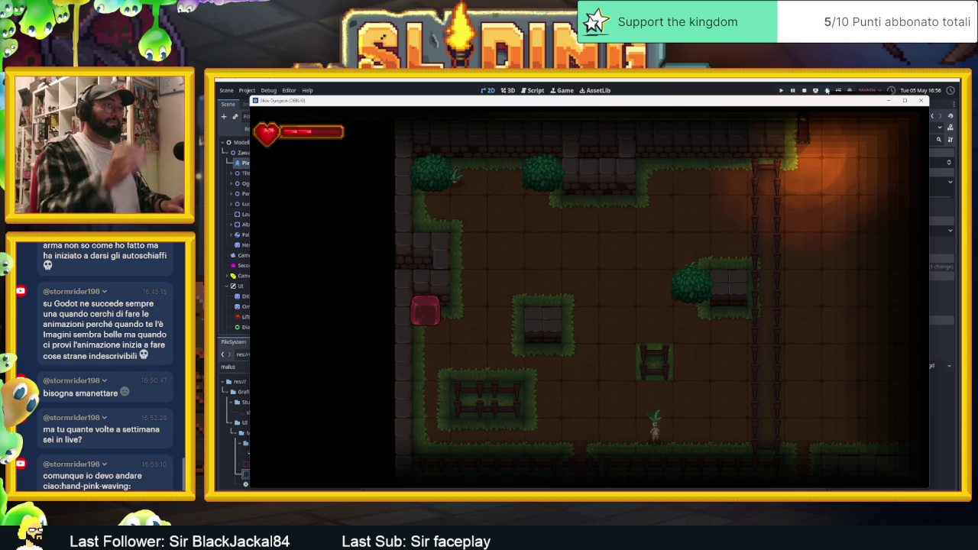
pyautogui.press('Up')
pyautogui.click(804, 90)
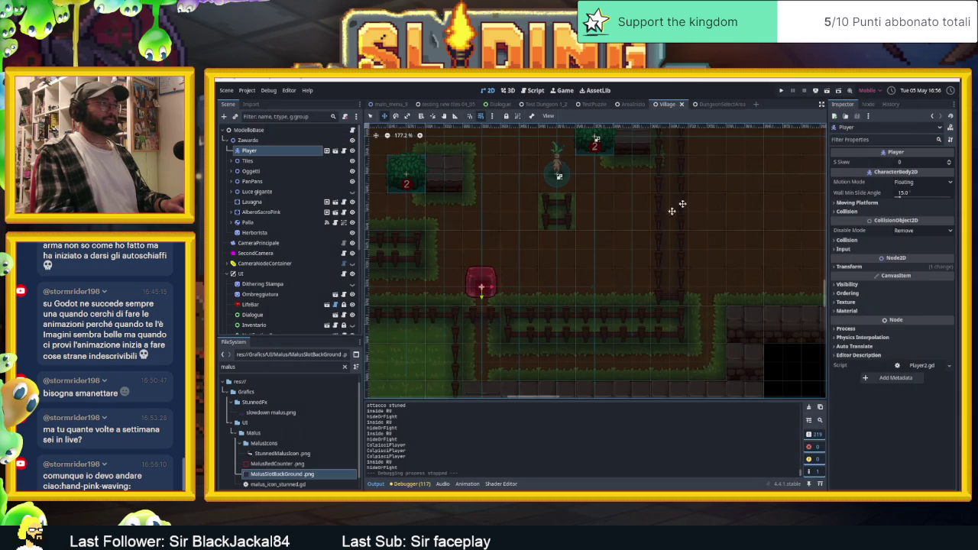
# - Open malus_icon_stunned.gd from the MalusIconStunned node in the Scene tree
pyautogui.click(344, 151)
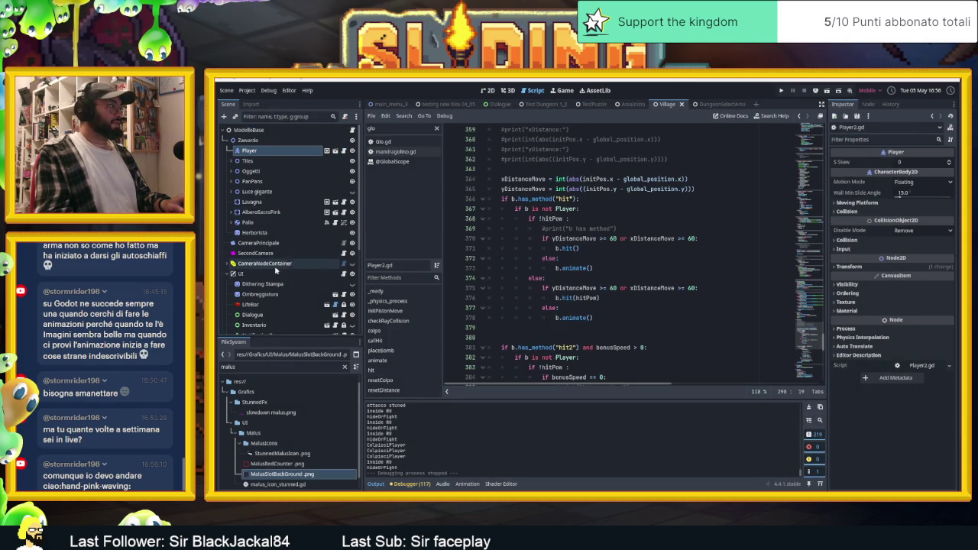
pyautogui.scroll(-3, 294, 283)
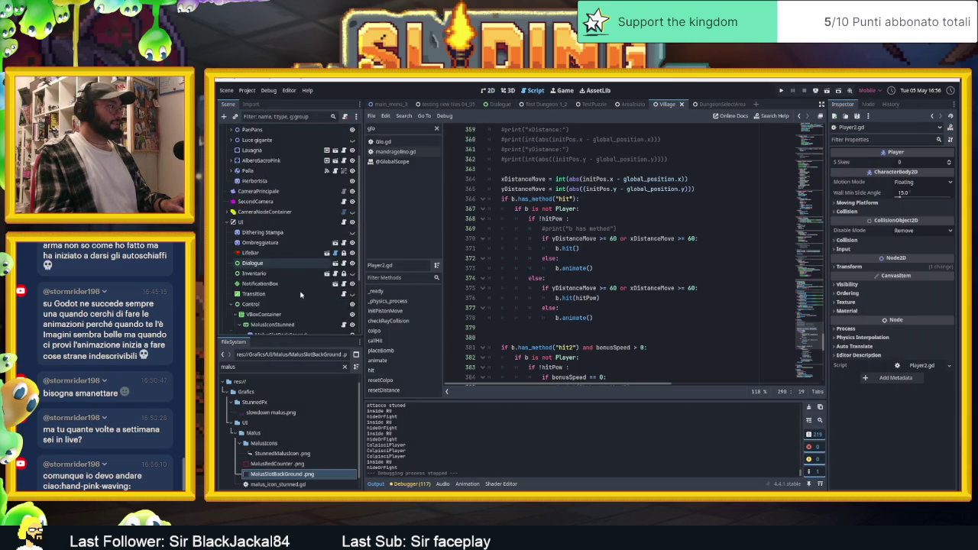
pyautogui.click(314, 299)
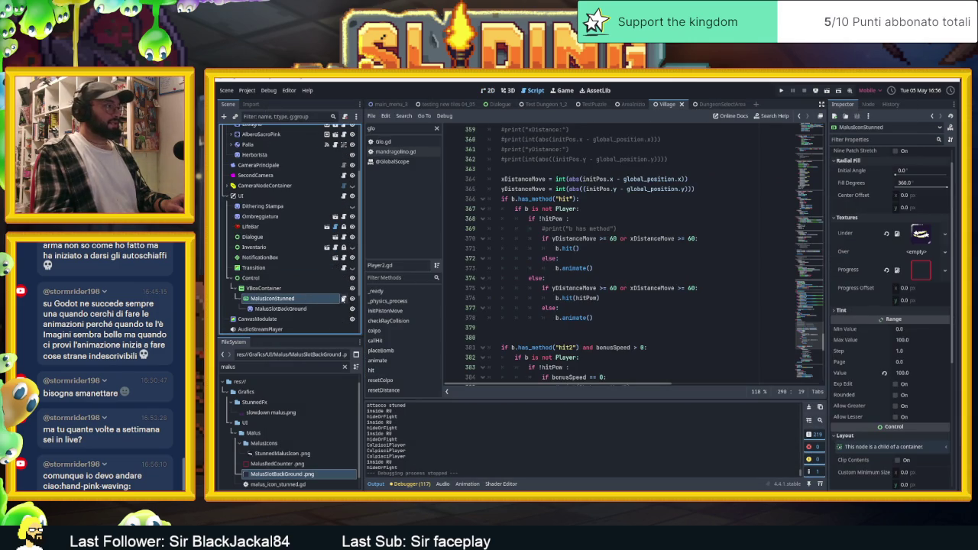
pyautogui.click(344, 299)
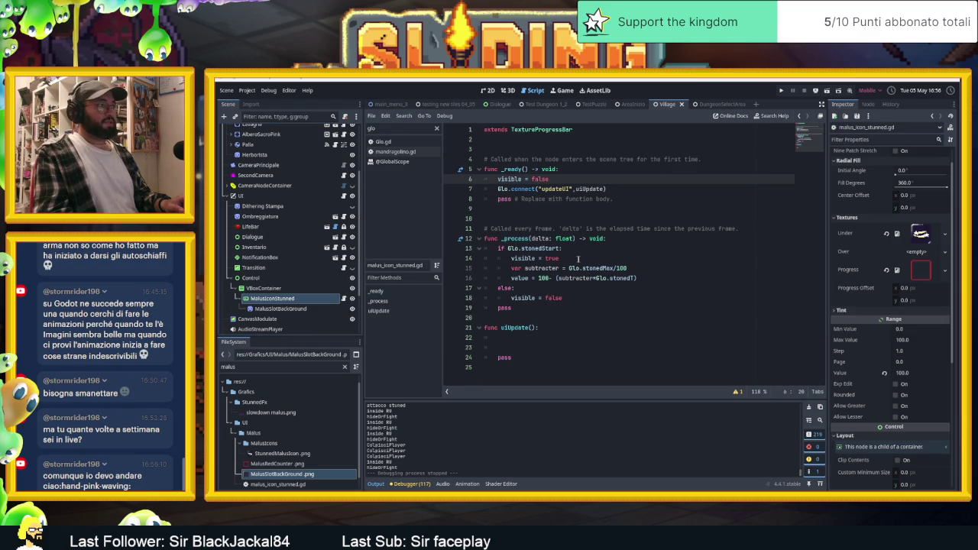
pyautogui.doubleClick(539, 270)
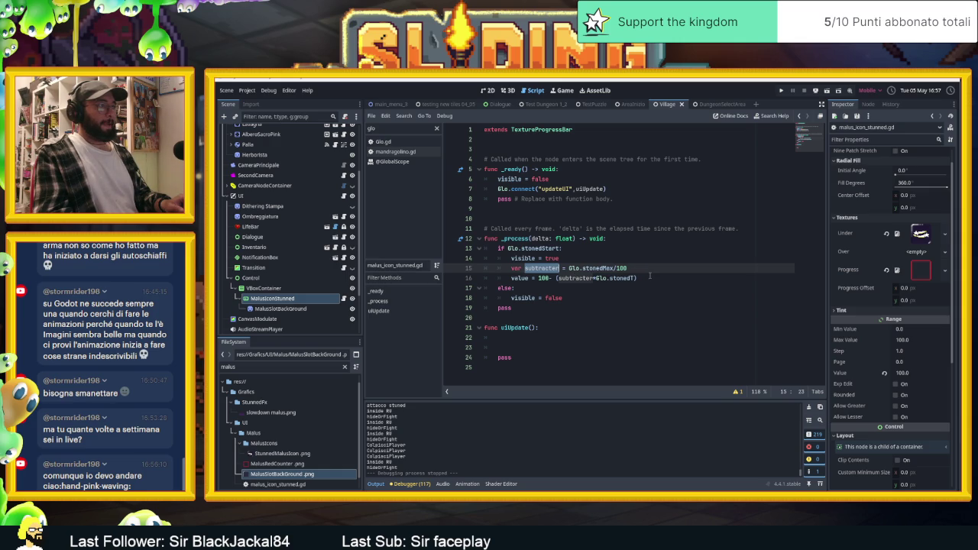
pyautogui.click(649, 279)
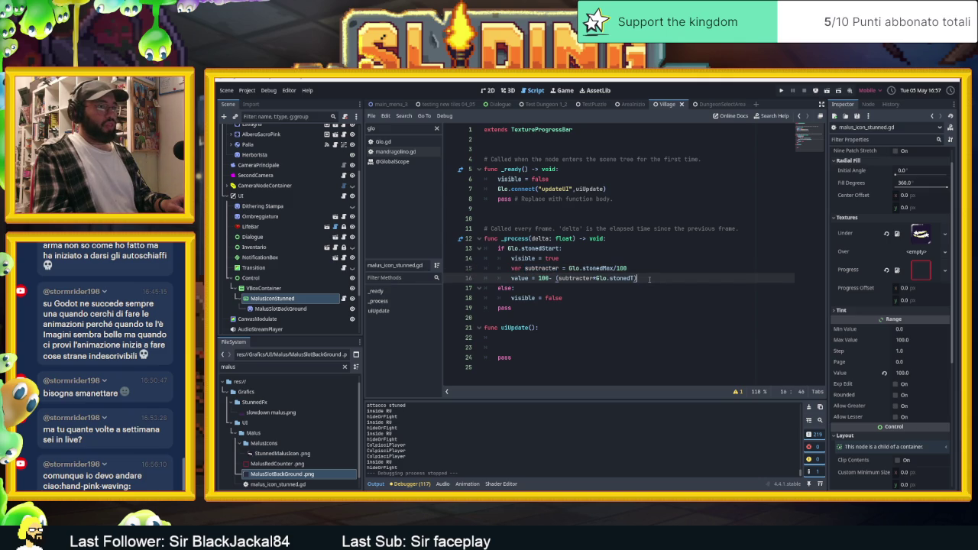
pyautogui.click(490, 91)
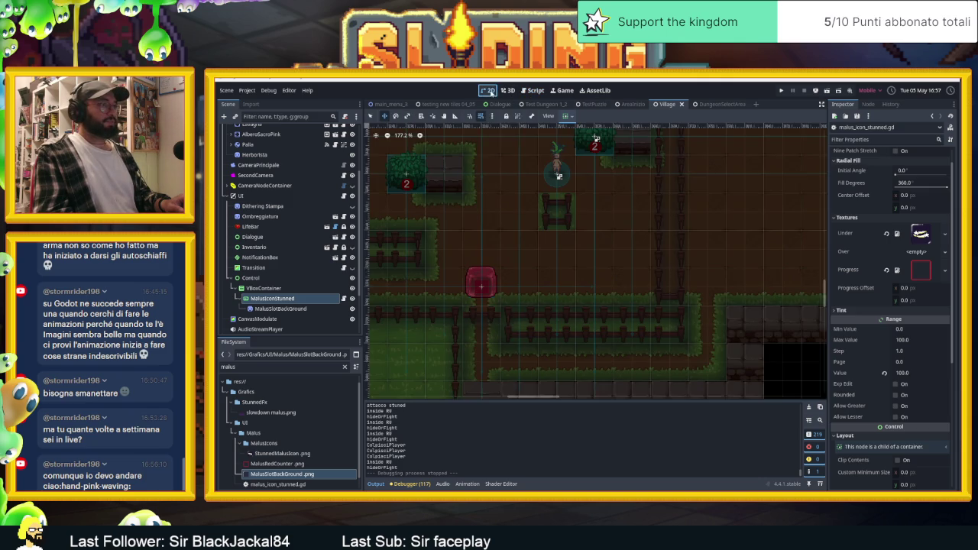
# - Bring the MalusIconStunned icon into view, test lower fill Values, then reset Value to 100
pyautogui.scroll(-6, 473, 176)
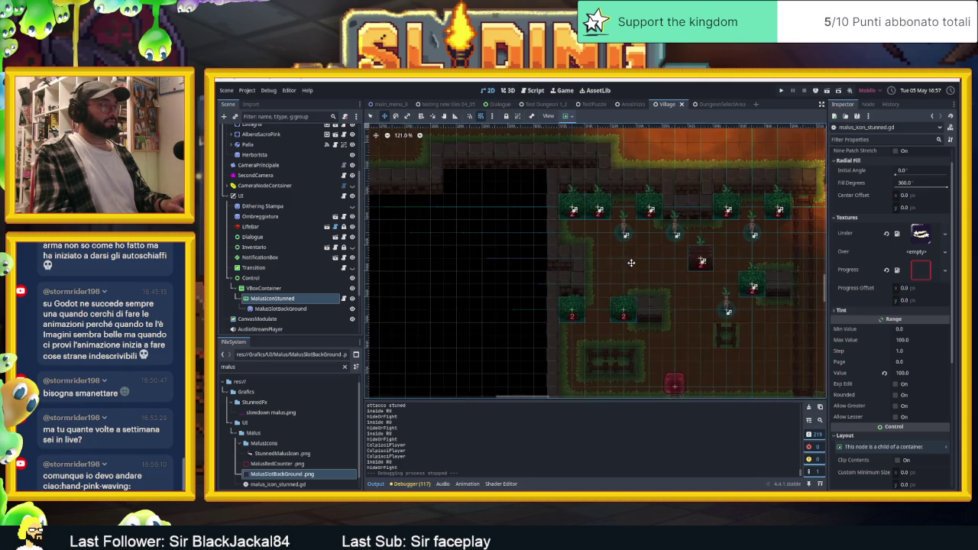
pyautogui.moveTo(596, 264)
pyautogui.mouseDown()
pyautogui.moveTo(635, 344)
pyautogui.moveTo(591, 229)
pyautogui.moveTo(572, 262)
pyautogui.moveTo(633, 346)
pyautogui.moveTo(697, 340)
pyautogui.mouseUp()
pyautogui.scroll(-2, 689, 305)
pyautogui.moveTo(690, 305)
pyautogui.mouseDown()
pyautogui.moveTo(613, 278)
pyautogui.moveTo(666, 360)
pyautogui.mouseUp()
pyautogui.scroll(7, 475, 224)
pyautogui.scroll(6, 474, 224)
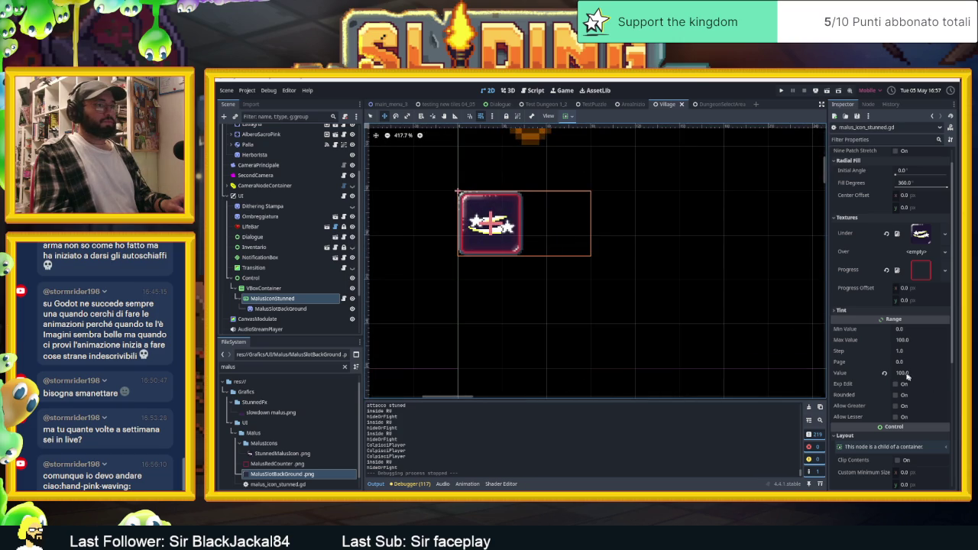
pyautogui.moveTo(908, 376); pyautogui.dragTo(904, 376)
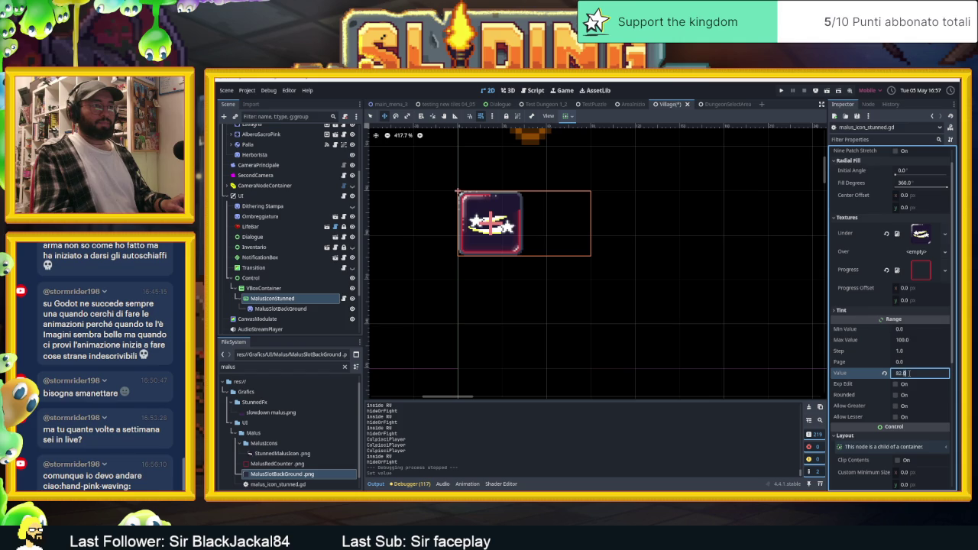
pyautogui.write('100')
pyautogui.press('Return')
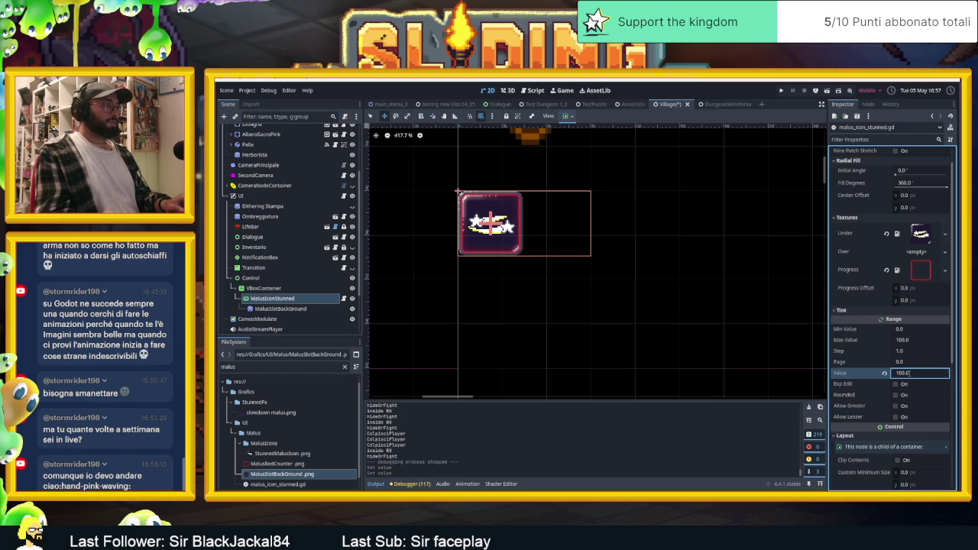
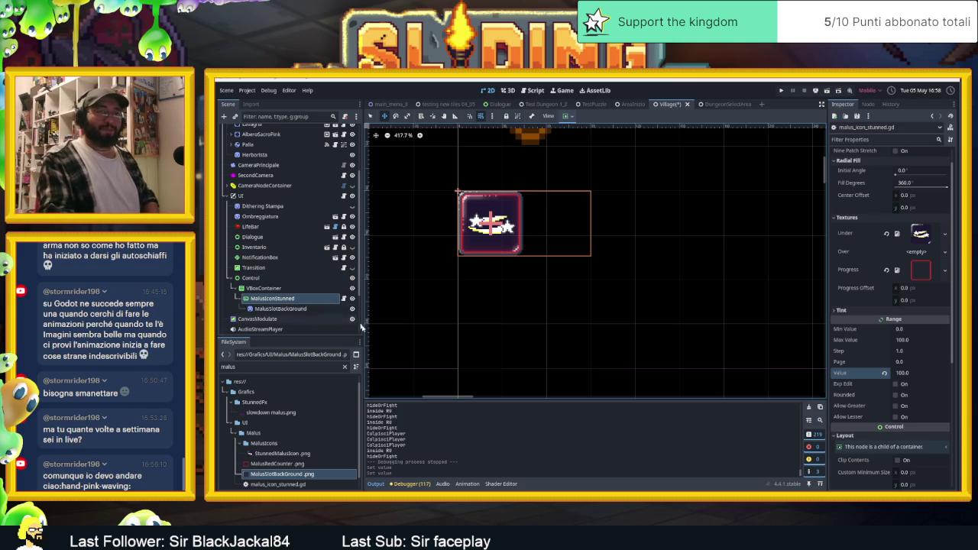
# - Toggle MalusIconStunned's visibility off and on, then open its attached script
pyautogui.click(344, 299)
pyautogui.click(344, 299)
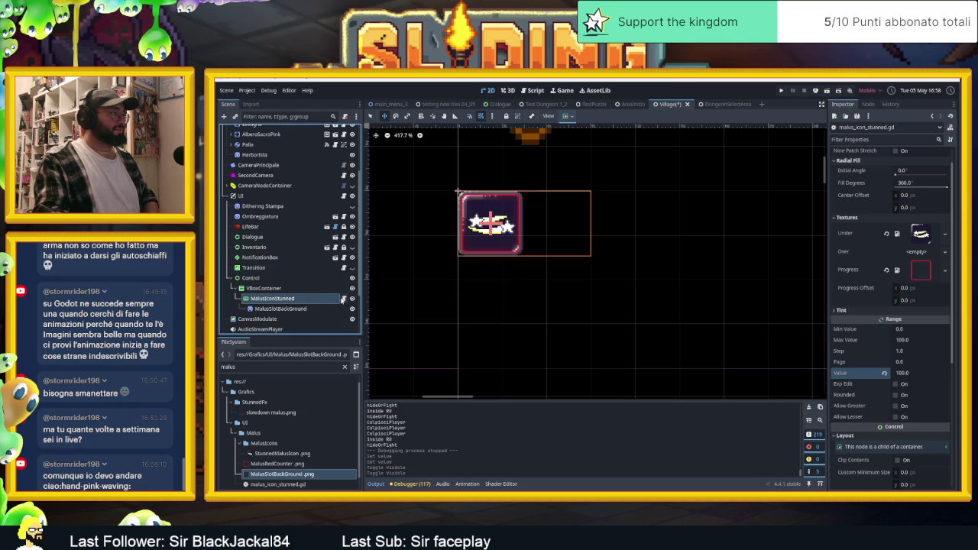
pyautogui.click(342, 299)
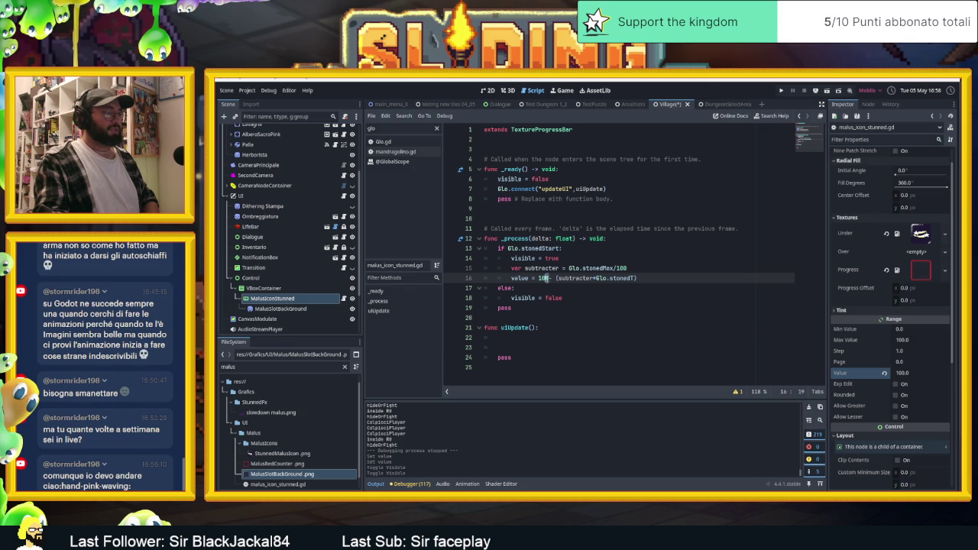
# - Replace line 16's formula with 'value -= 1', save the script, and launch the scene
pyautogui.click(544, 279)
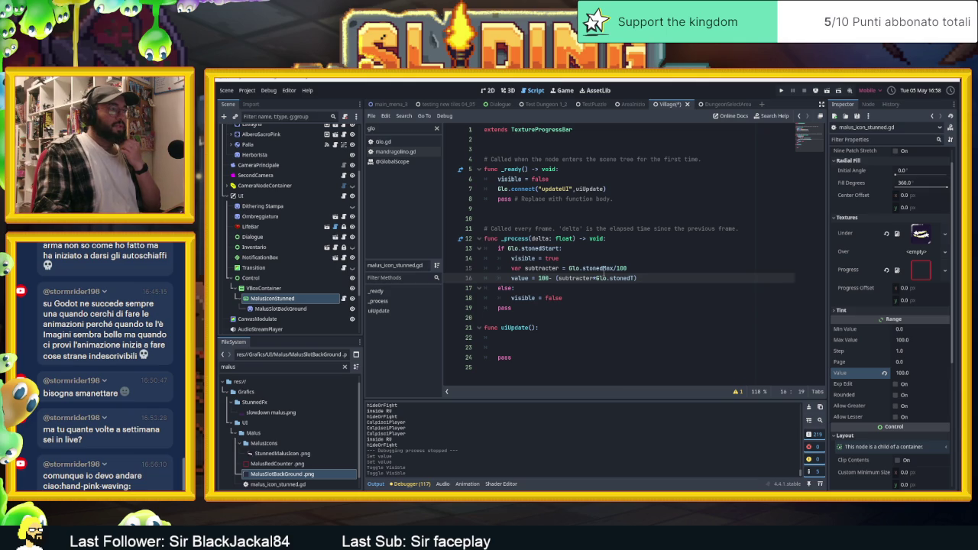
pyautogui.moveTo(604, 270)
pyautogui.click(646, 268)
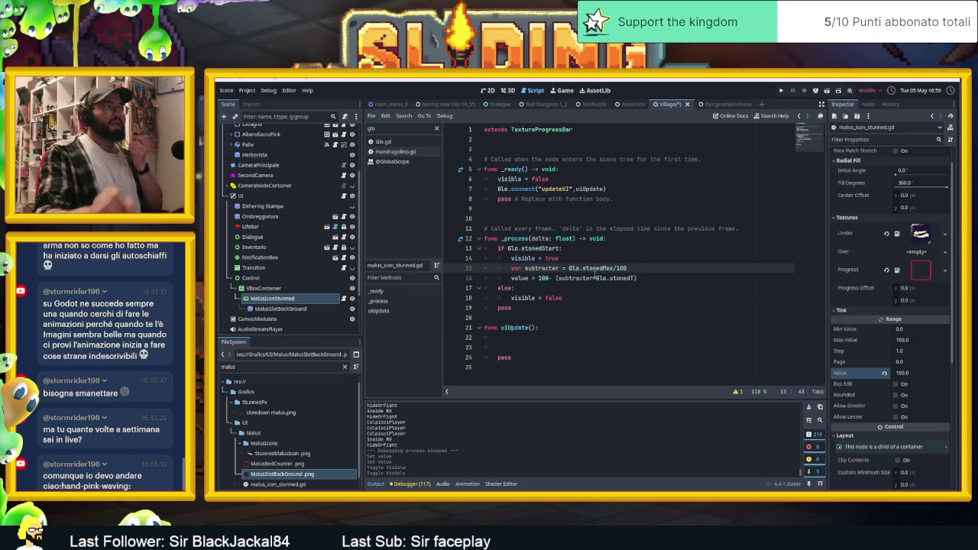
pyautogui.moveTo(645, 280); pyautogui.dragTo(538, 279)
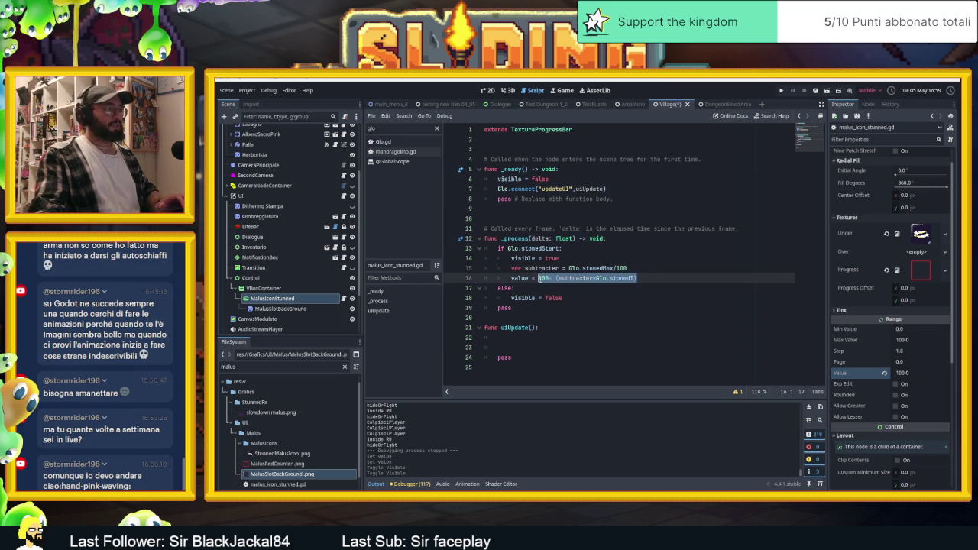
pyautogui.press('BackSpace')
pyautogui.press('BackSpace')
pyautogui.press('BackSpace')
pyautogui.write('-')
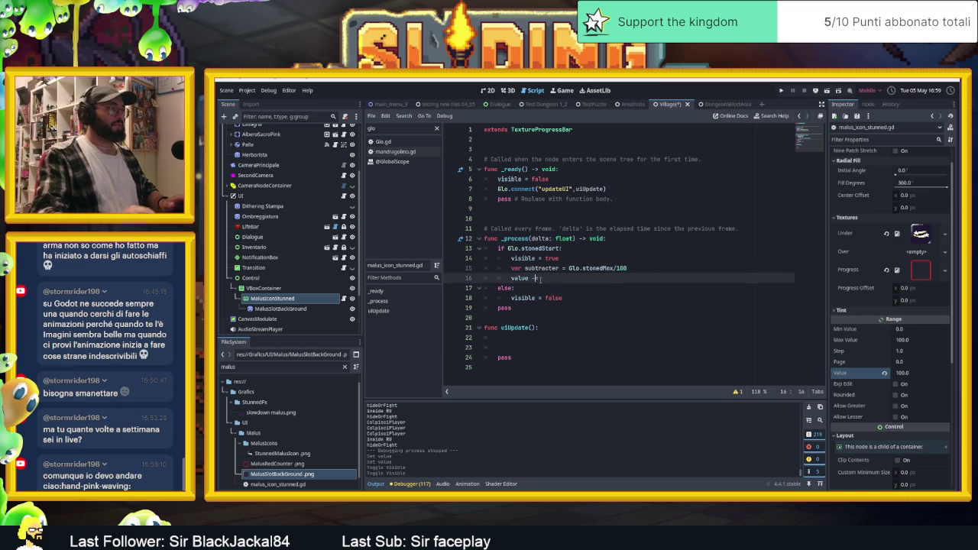
pyautogui.write('= 1')
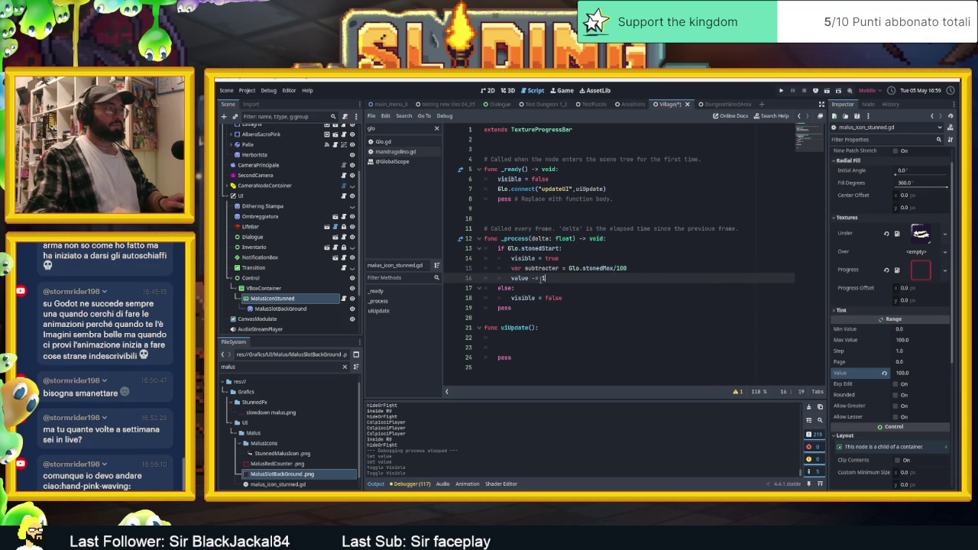
pyautogui.hotkey('ctrl', 's')
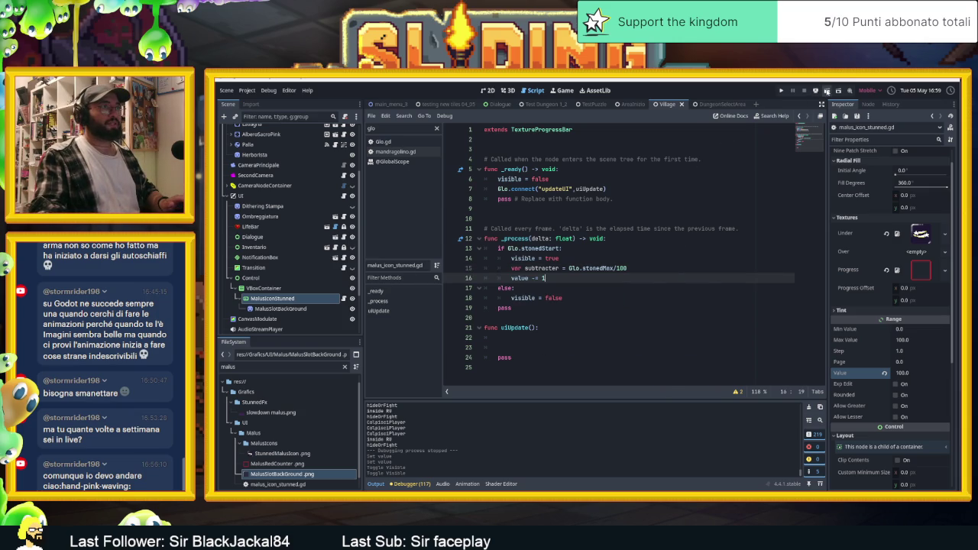
pyautogui.press('F5')
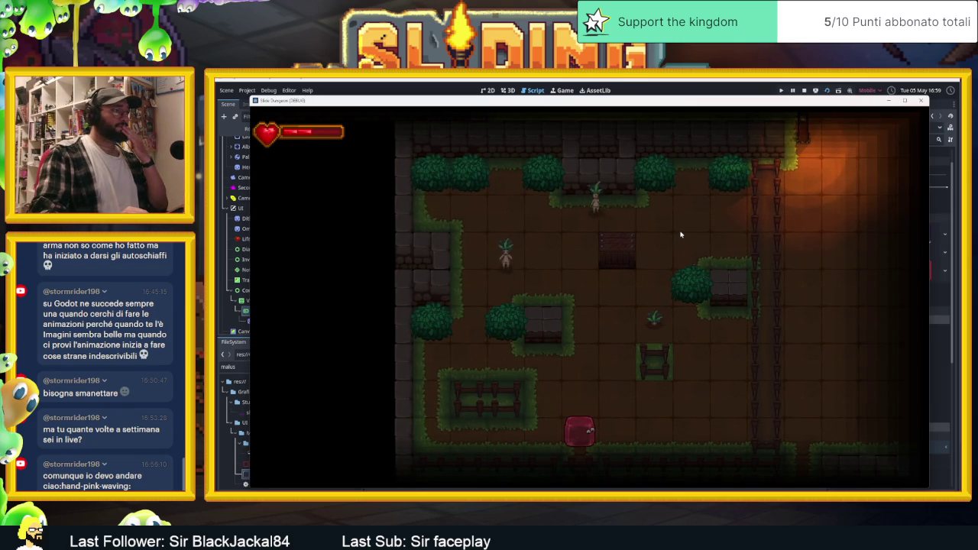
pyautogui.press('Up')
pyautogui.press('Right')
pyautogui.press('Left')
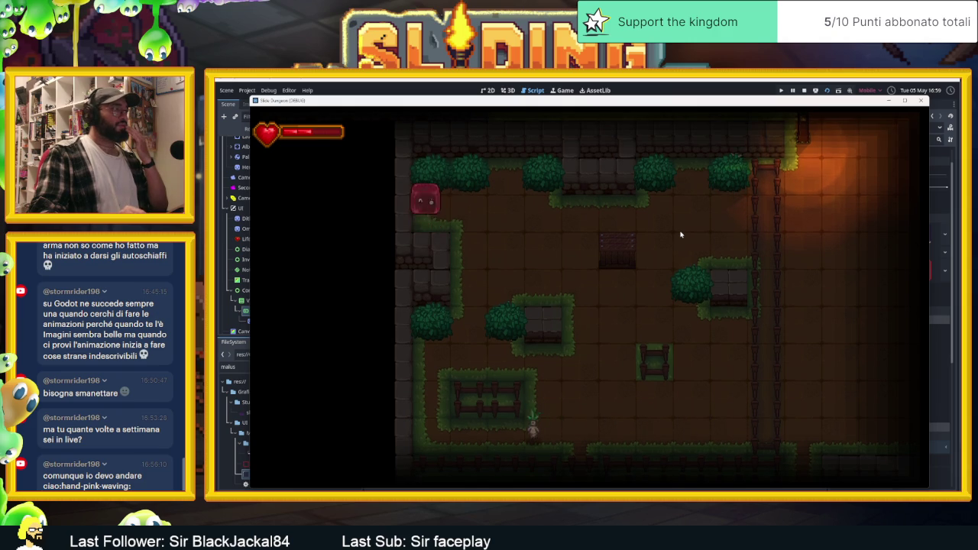
pyautogui.press('Right')
pyautogui.press('Down')
pyautogui.press('Left')
pyautogui.press('Left')
pyautogui.press('Down')
pyautogui.press('Up')
pyautogui.press('Left')
pyautogui.press('Right')
pyautogui.press('Down')
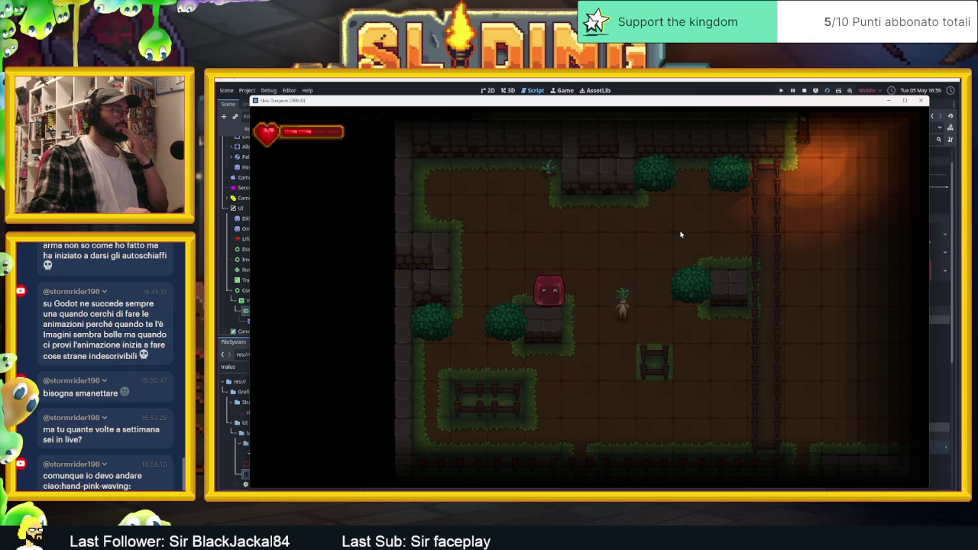
pyautogui.press('Left')
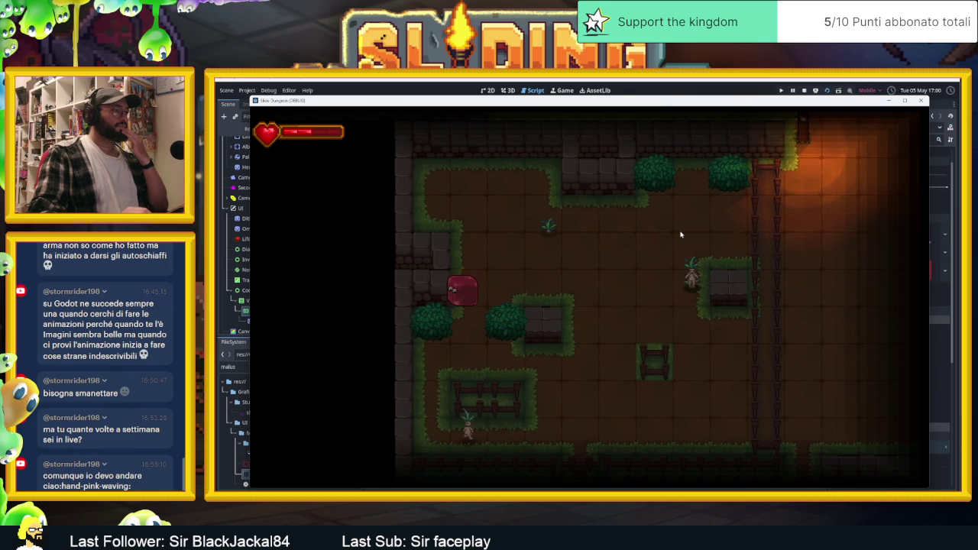
pyautogui.press('Down')
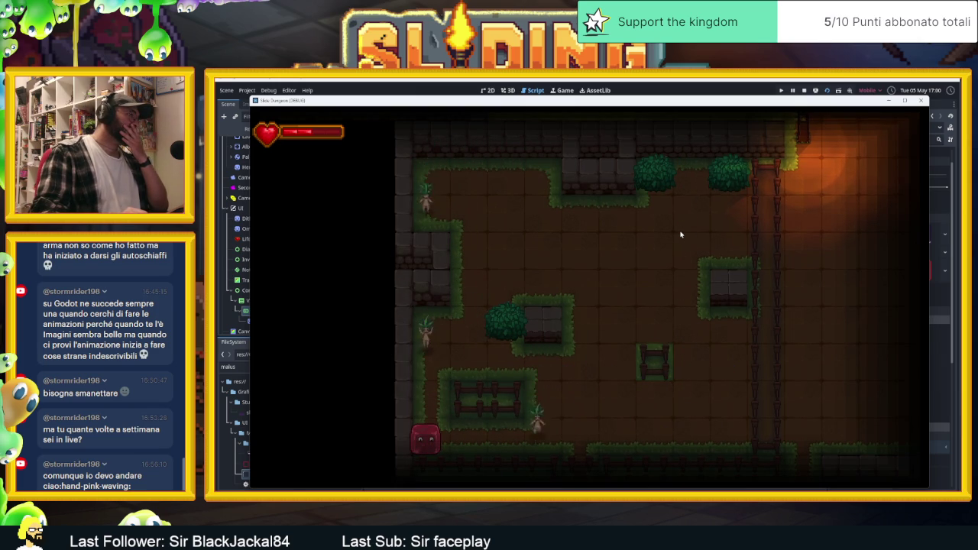
pyautogui.press('Up')
pyautogui.press('Left')
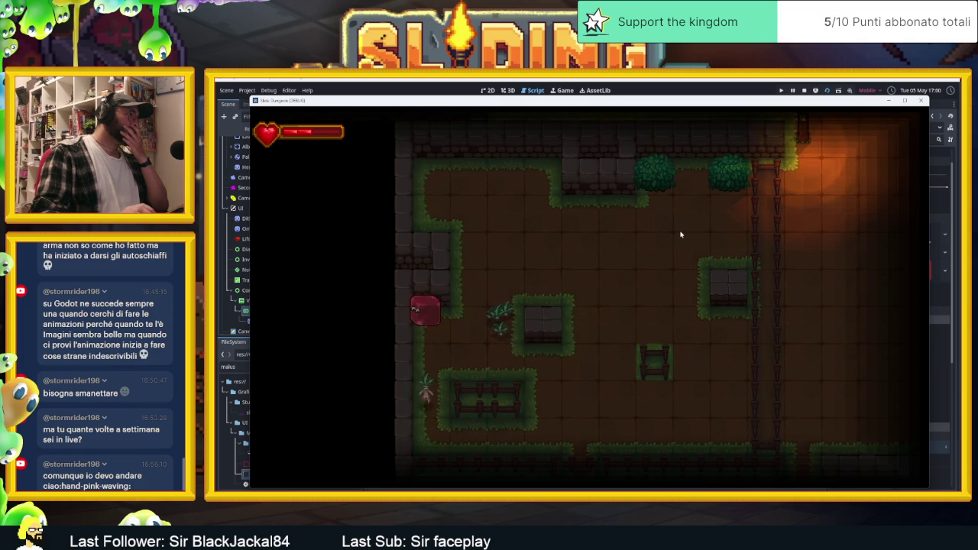
pyautogui.press('Down')
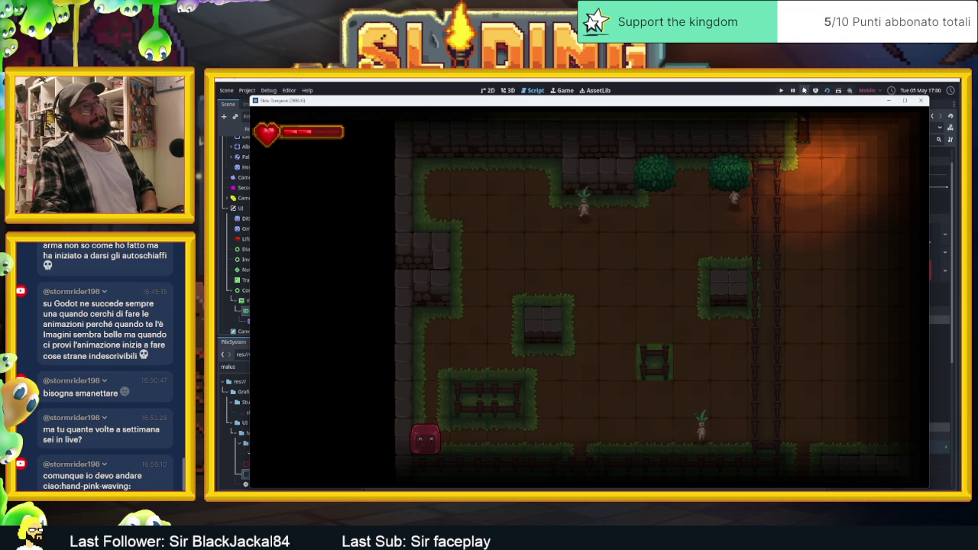
pyautogui.click(803, 90)
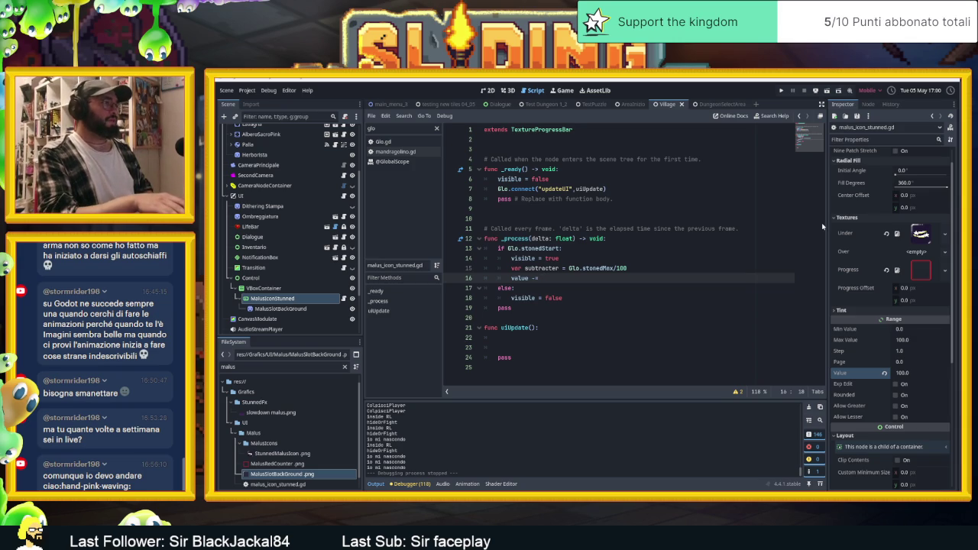
# - Change line 16 to 'value -= subtracter' via autocomplete and run the current scene
pyautogui.press('BackSpace')
pyautogui.write('sub')
pyautogui.press('Return')
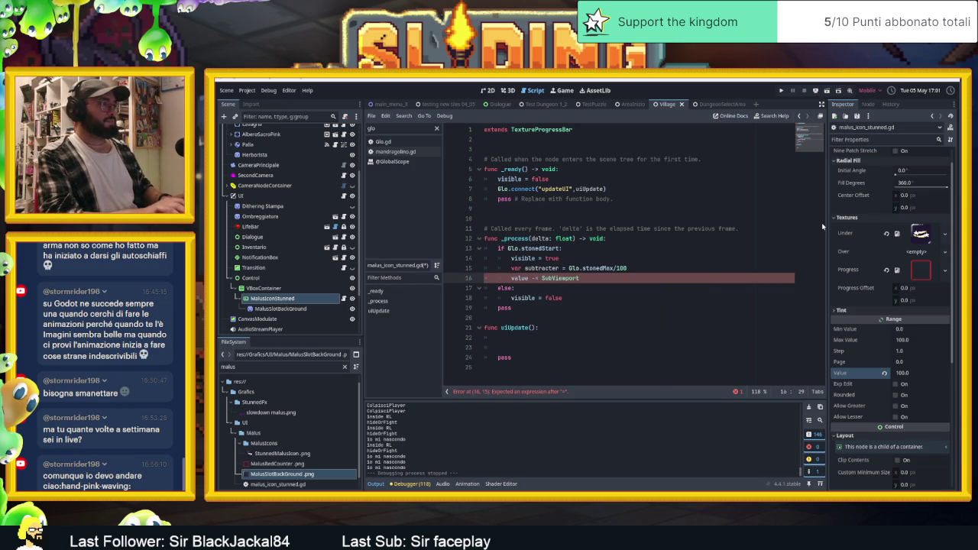
pyautogui.press('BackSpace')
pyautogui.press('BackSpace')
pyautogui.press('BackSpace')
pyautogui.write('s')
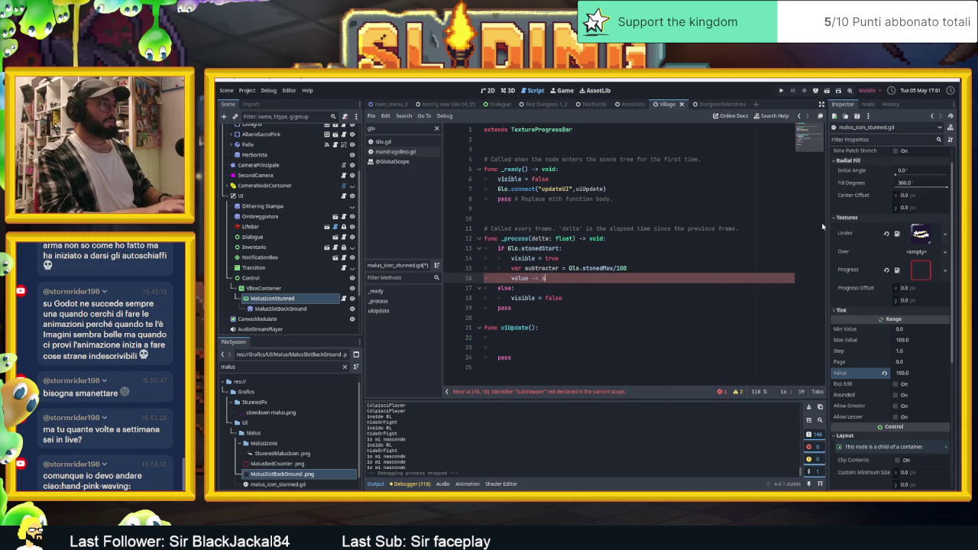
pyautogui.write('uv')
pyautogui.write('tra')
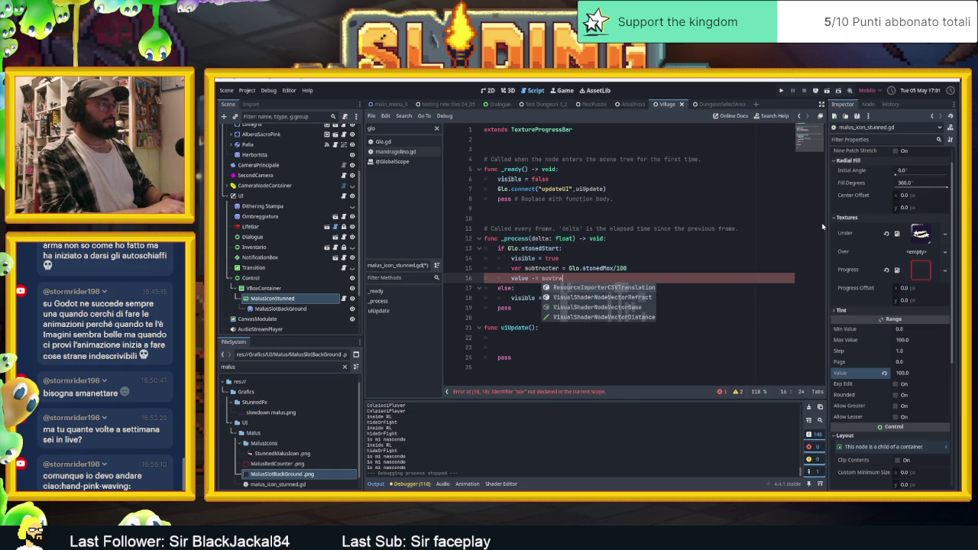
pyautogui.press('BackSpace')
pyautogui.press('BackSpace')
pyautogui.press('BackSpace')
pyautogui.write('b')
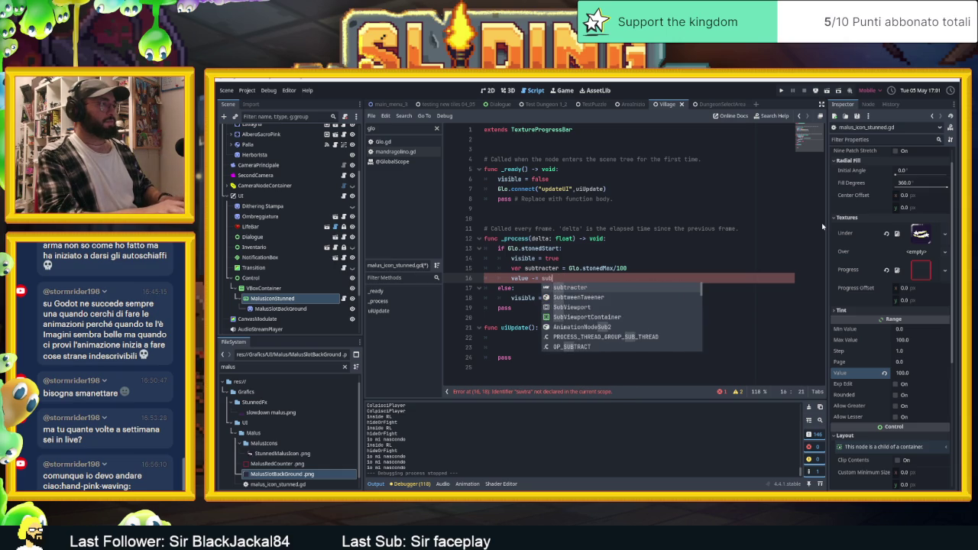
pyautogui.press('Return')
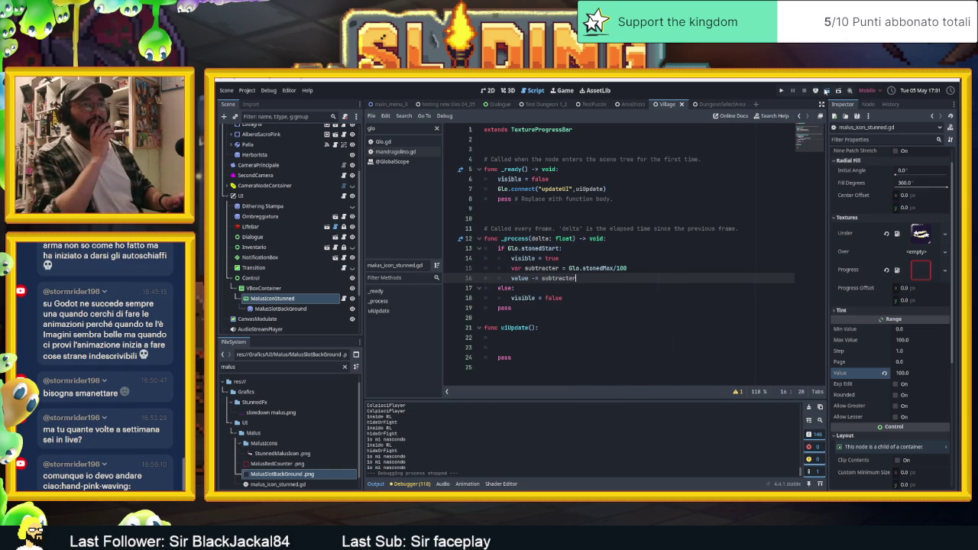
pyautogui.click(822, 91)
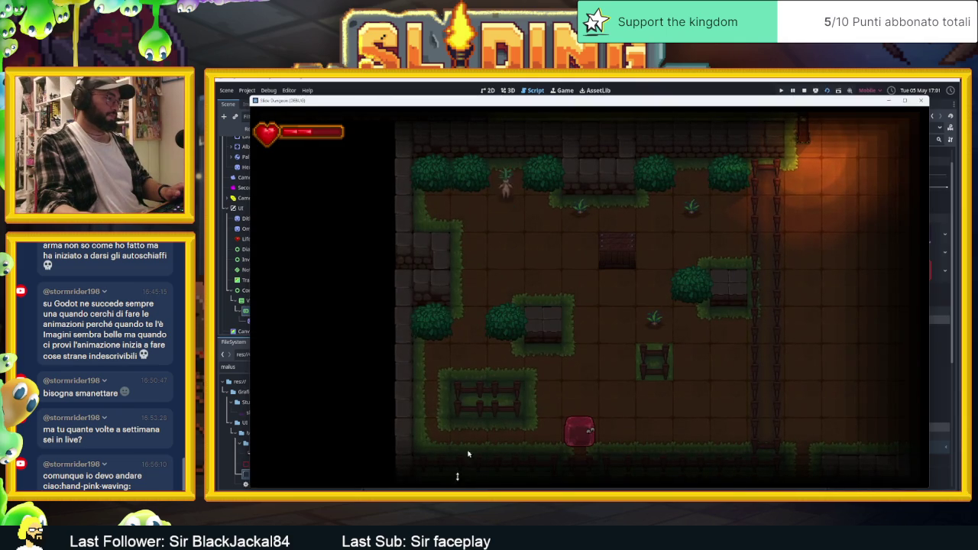
# - Slide the slime around the room's walls and hedge with the arrow keys
pyautogui.press('Up')
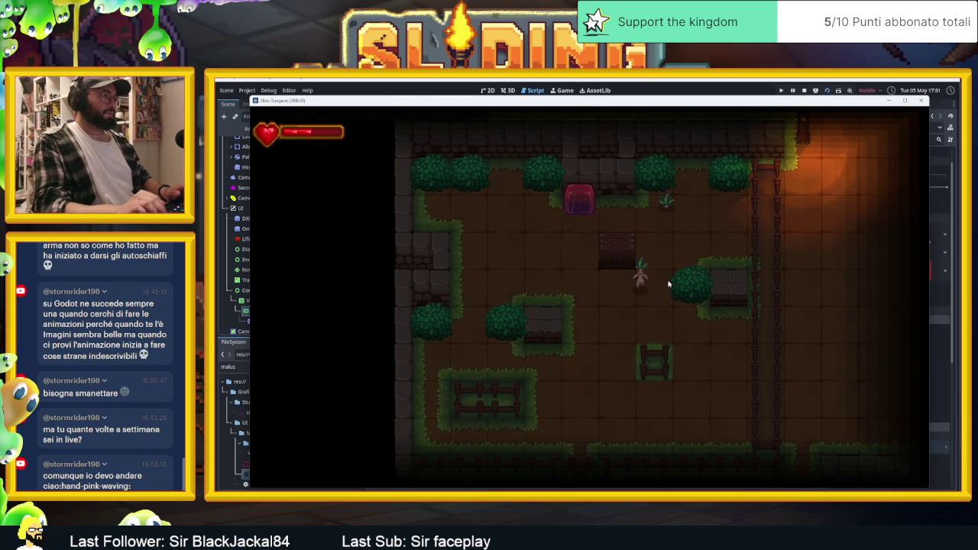
pyautogui.press('Left')
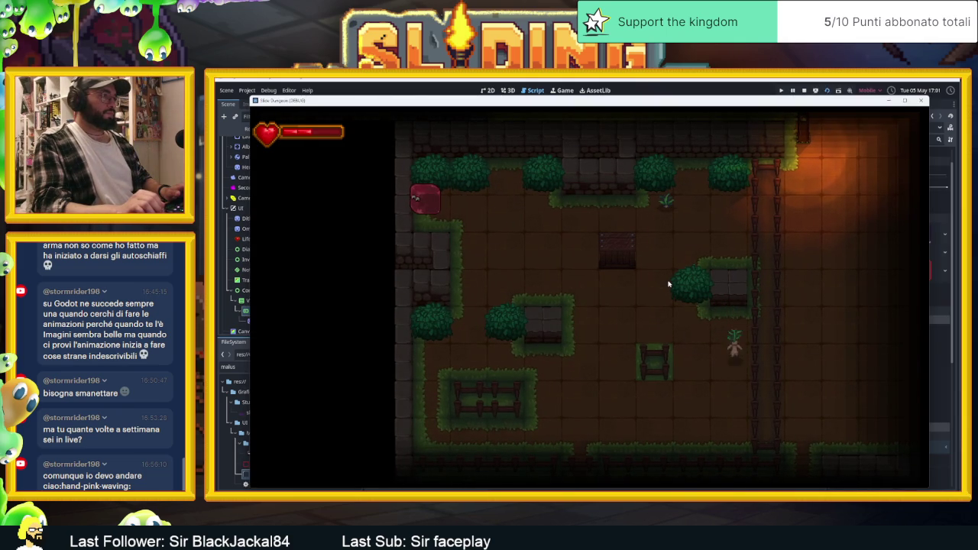
pyautogui.press('Right')
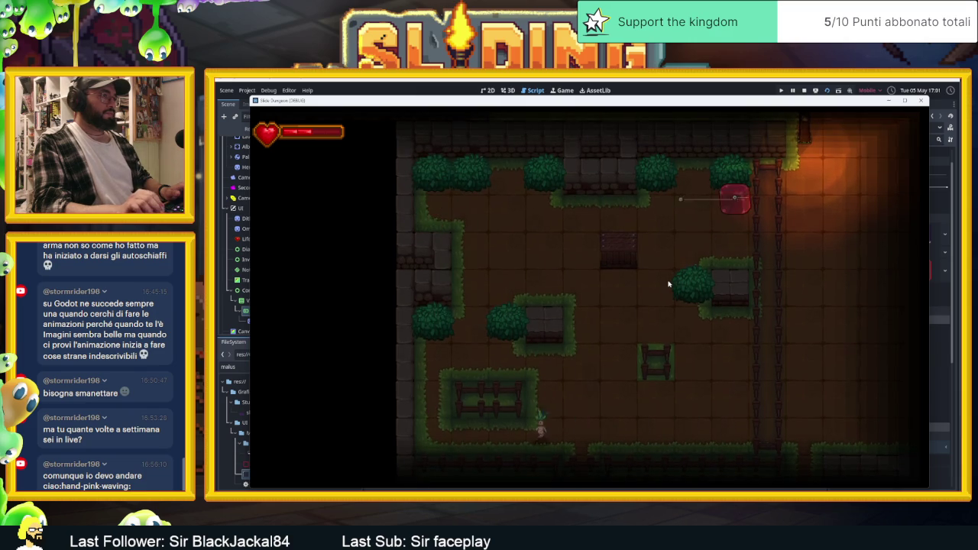
pyautogui.press('Down')
pyautogui.press('Up')
pyautogui.press('Down')
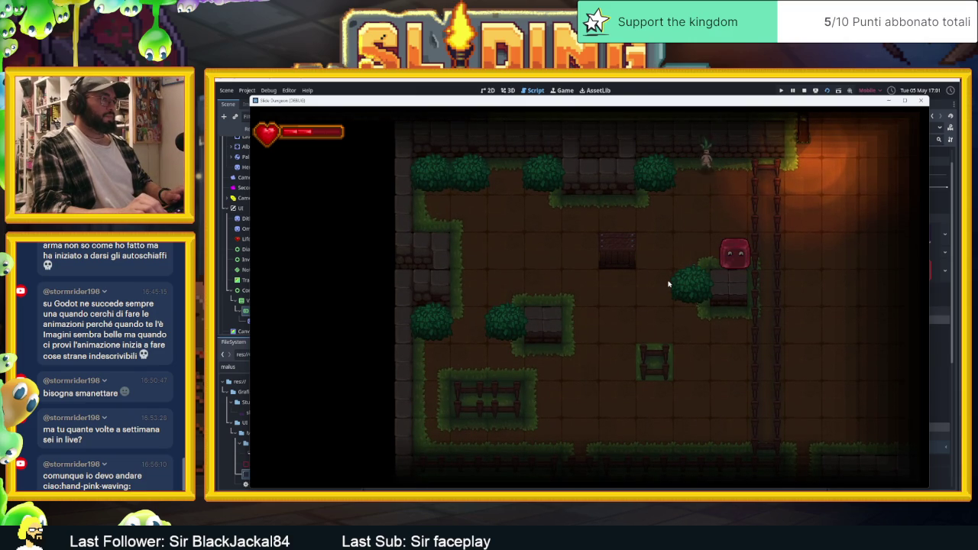
pyautogui.press('Left')
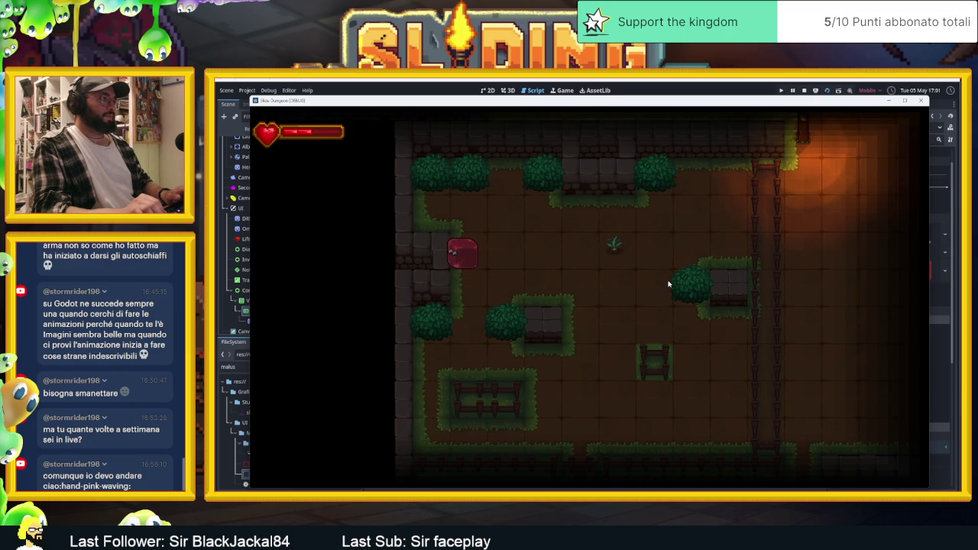
pyautogui.press('Down')
pyautogui.press('Left')
pyautogui.press('Up')
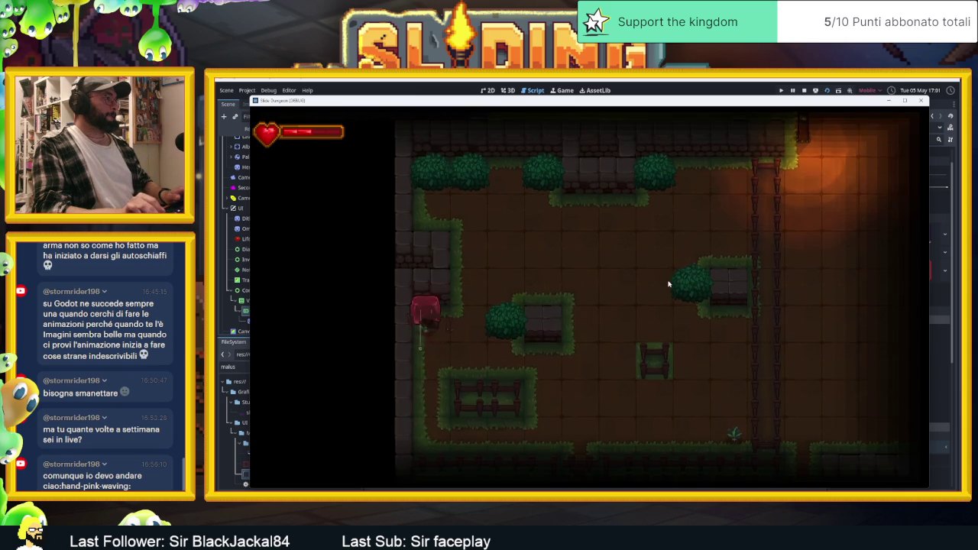
pyautogui.press('Down')
pyautogui.press('Up')
pyautogui.press('Right')
pyautogui.press('Left')
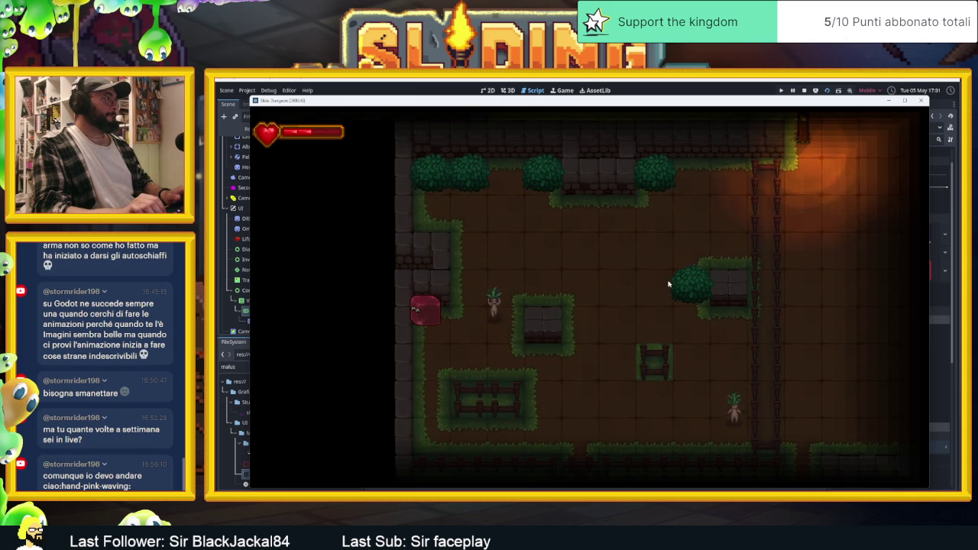
pyautogui.press('Down')
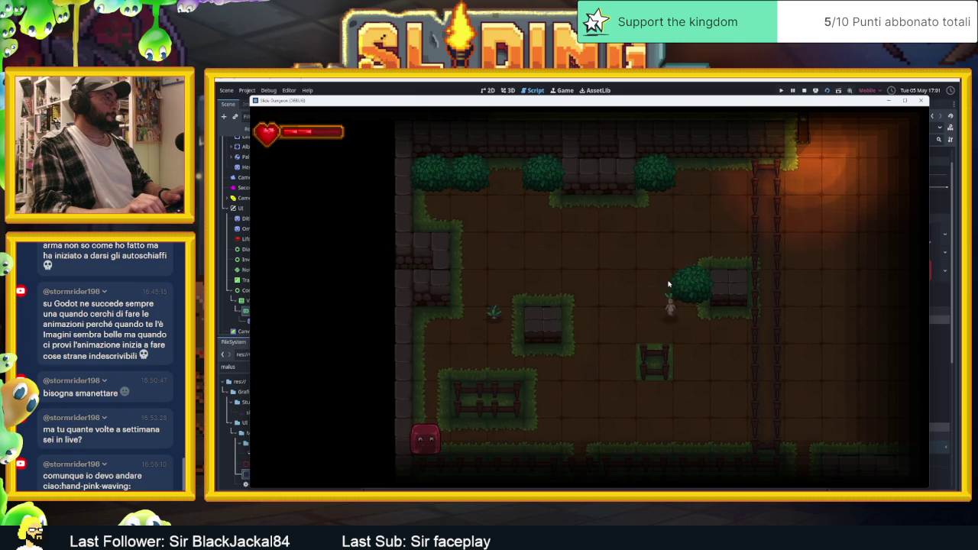
# - Steer the slime toward a plant enemy to get stunned, then stop the game
pyautogui.press('Up')
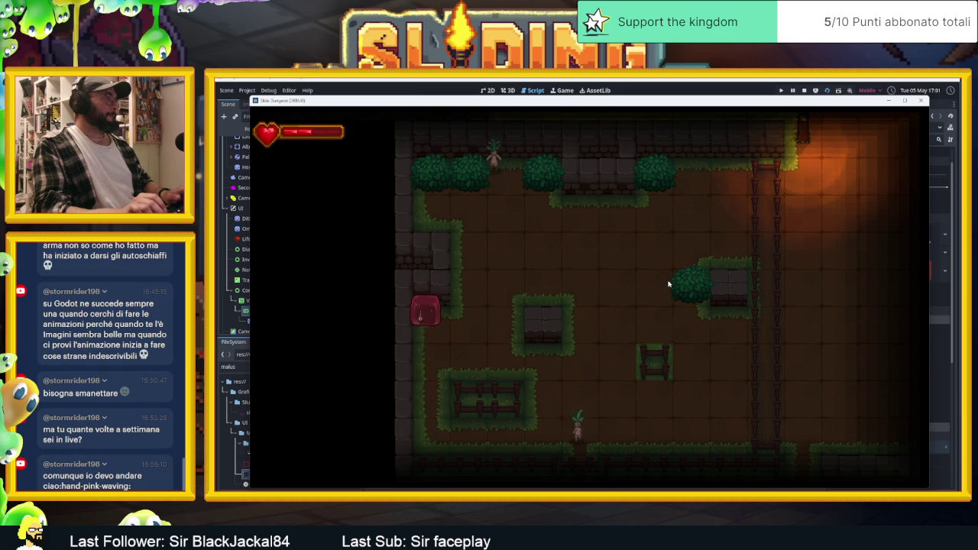
pyautogui.press('Right')
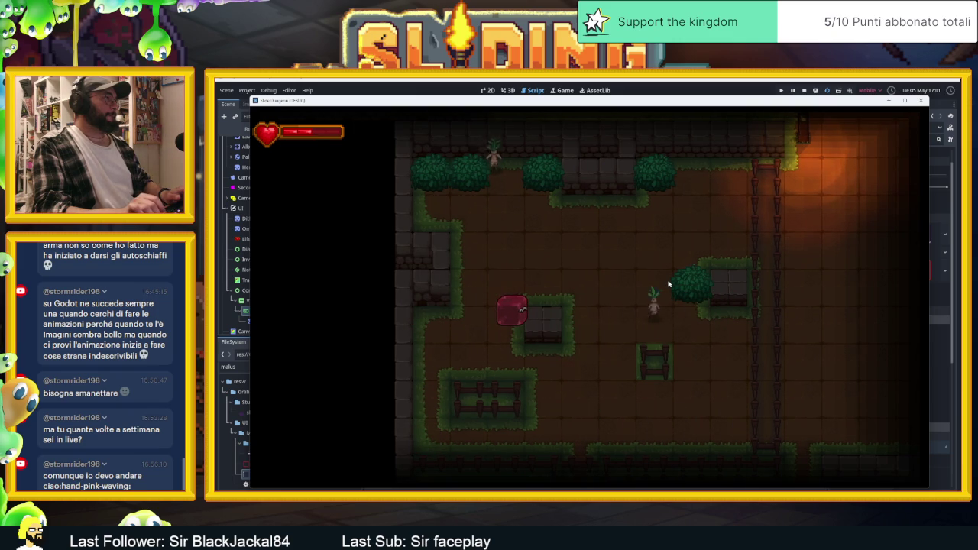
pyautogui.press('Up')
pyautogui.press('Down')
pyautogui.press('Down')
pyautogui.press('Right')
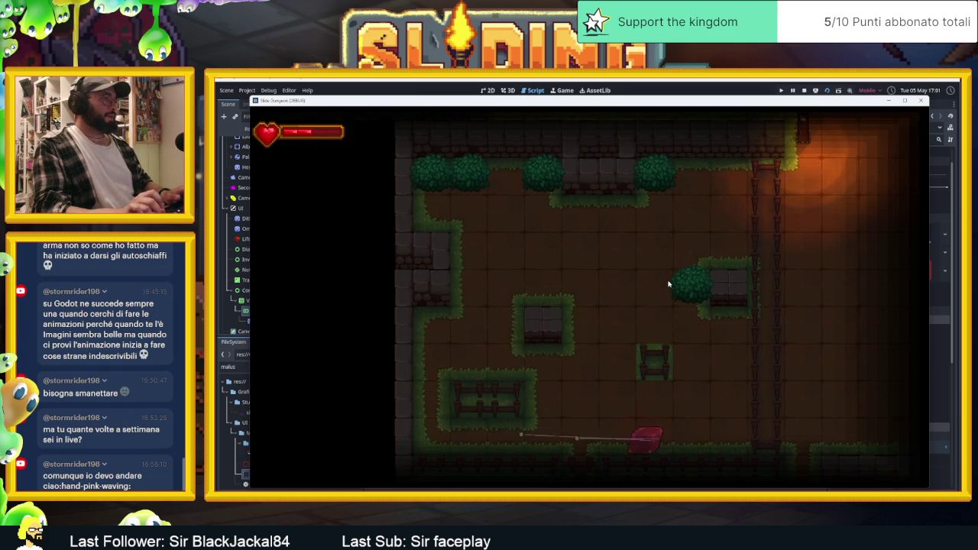
pyautogui.press('Up')
pyautogui.press('Left')
pyautogui.press('Up')
pyautogui.press('Right')
pyautogui.press('Up')
pyautogui.press('Left')
pyautogui.press('Right')
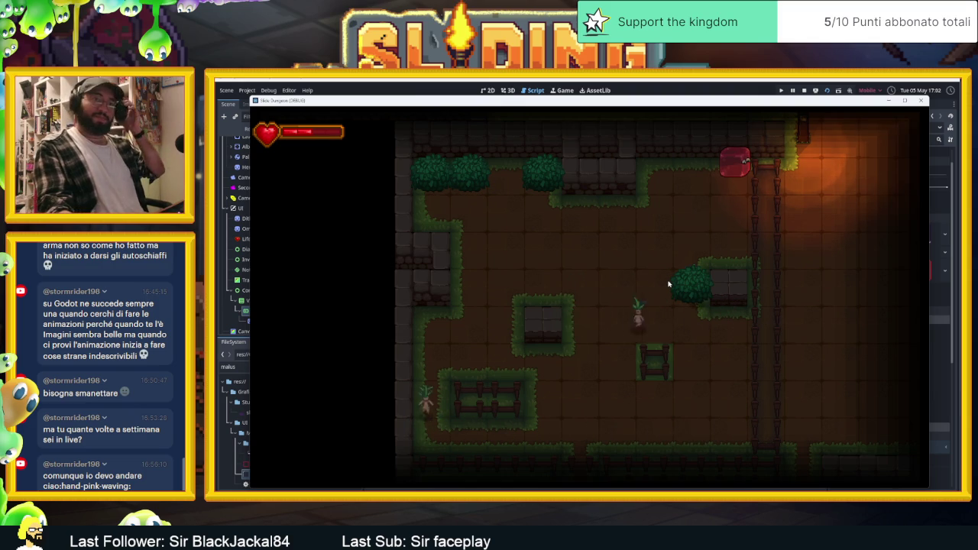
pyautogui.click(804, 90)
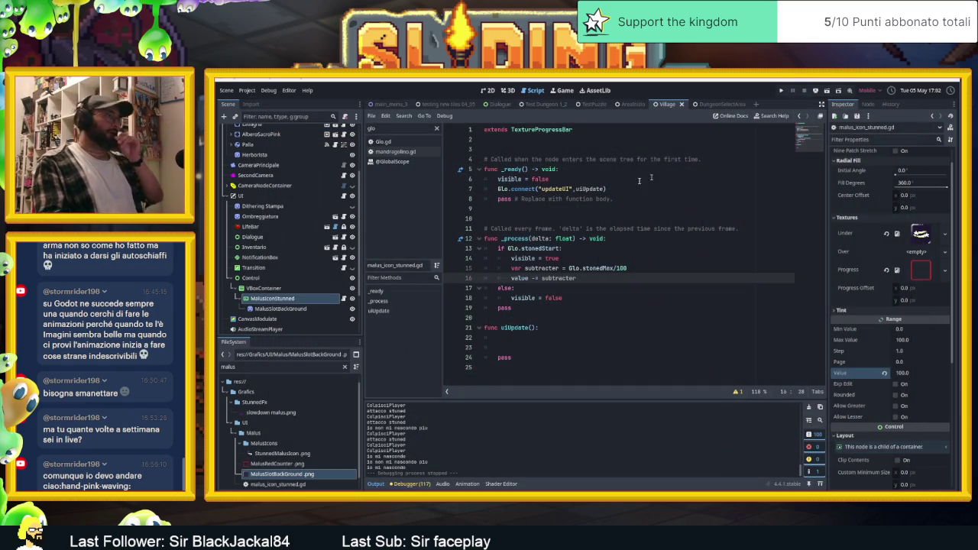
# - Append '* Glo.stonedT' to line 16's decrement using autocomplete, then save and rerun
pyautogui.click(597, 268)
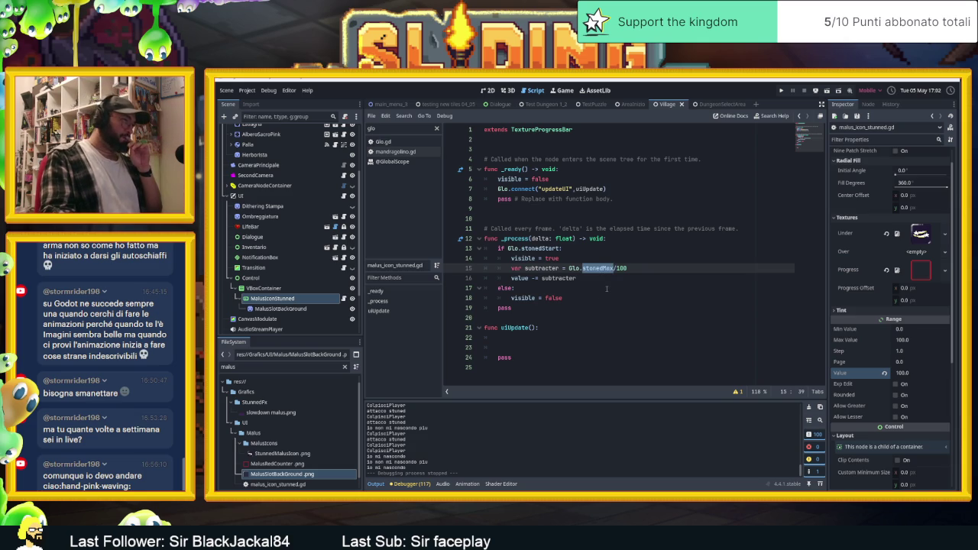
pyautogui.click(623, 277)
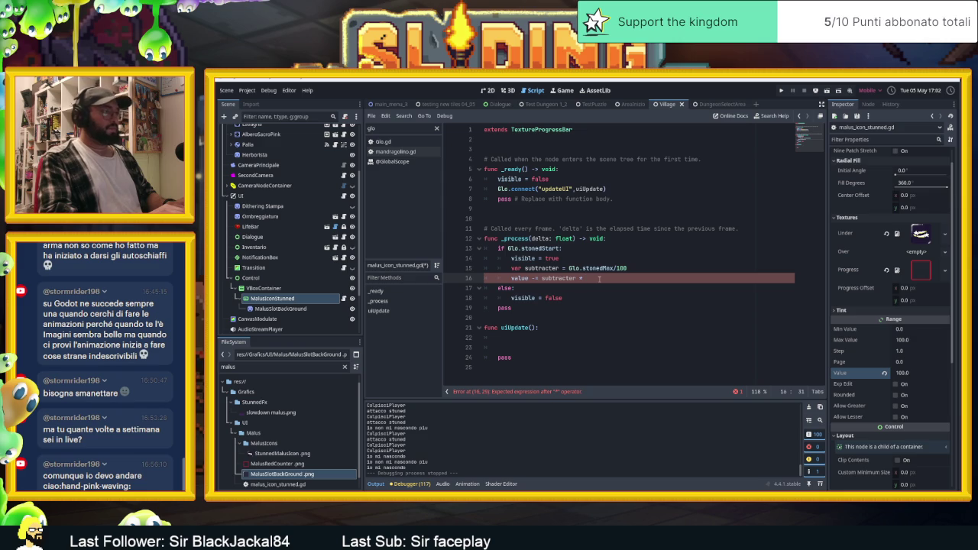
pyautogui.write('Gl')
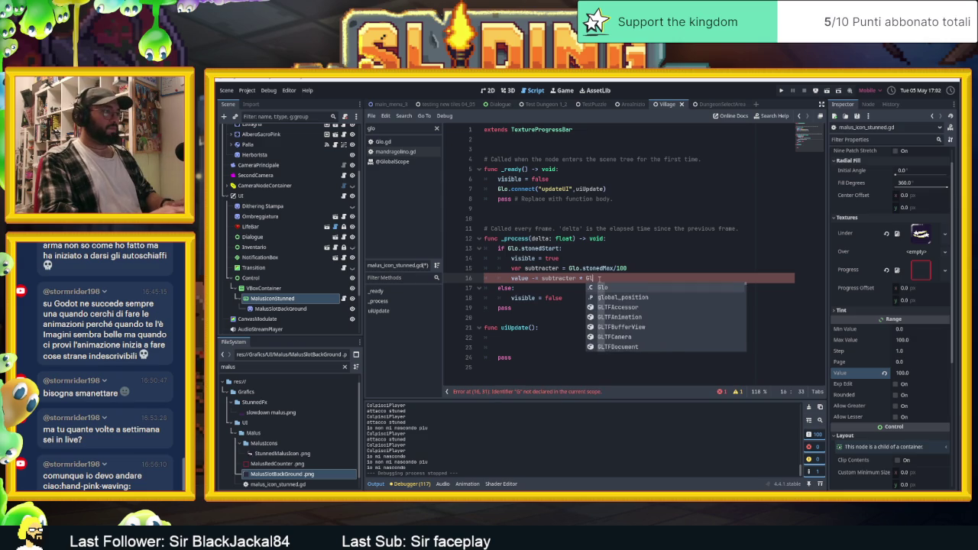
pyautogui.write('o.t')
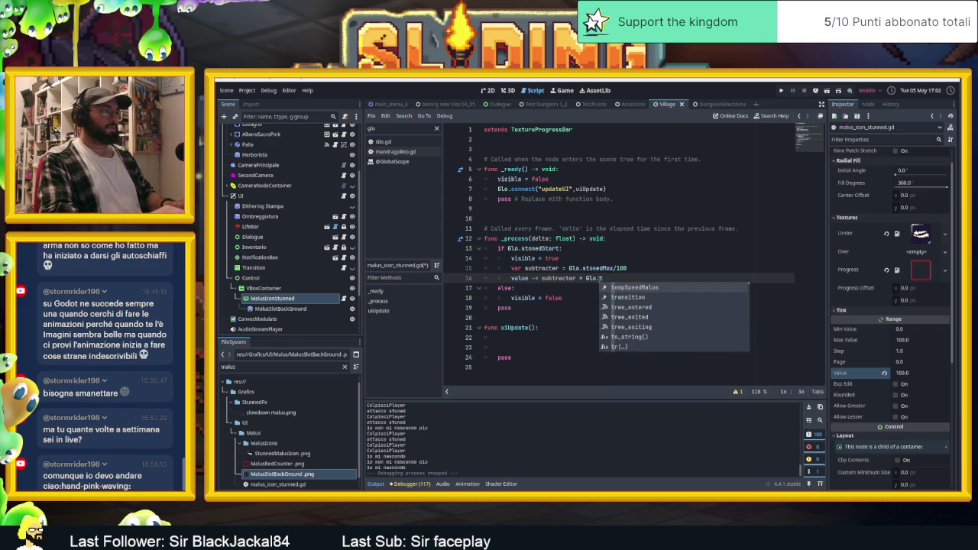
pyautogui.press('BackSpace')
pyautogui.write('st')
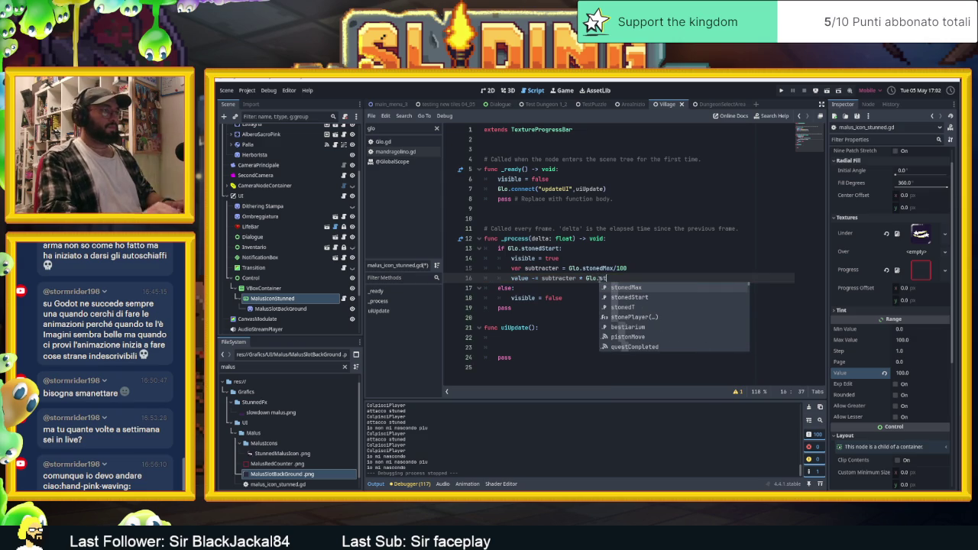
pyautogui.press('Down')
pyautogui.press('Down')
pyautogui.press('Return')
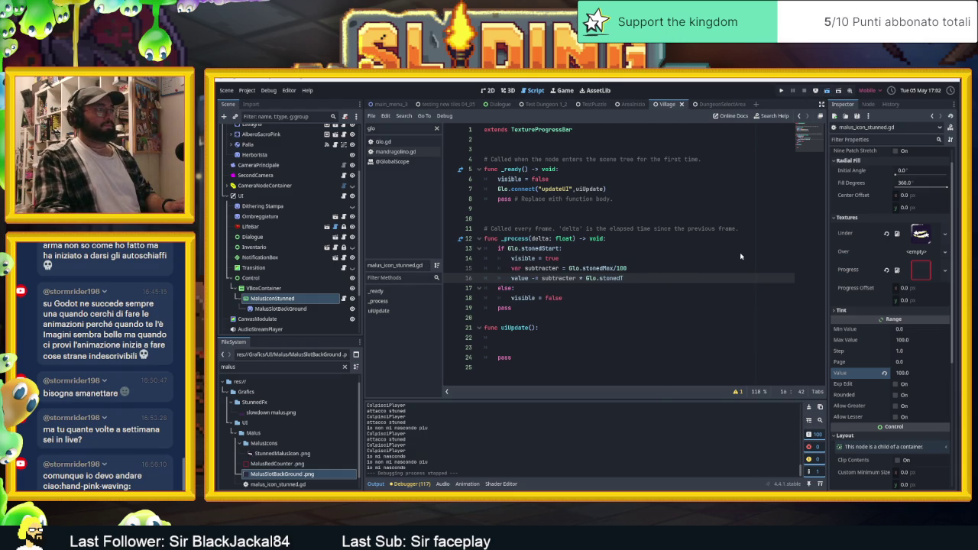
pyautogui.hotkey('ctrl', 's')
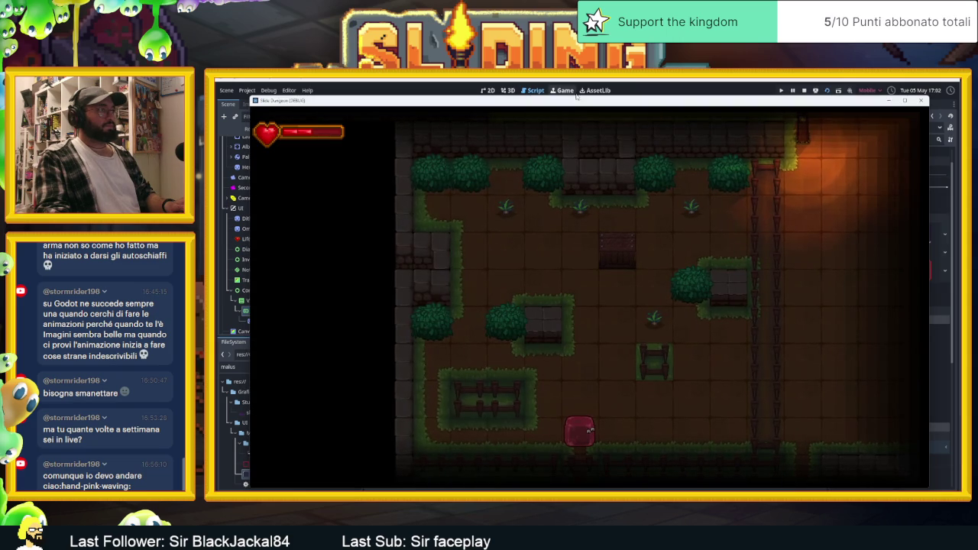
# - Move the game window beside the editor and slide the slime around the room
pyautogui.moveTo(580, 101); pyautogui.dragTo(760, 103)
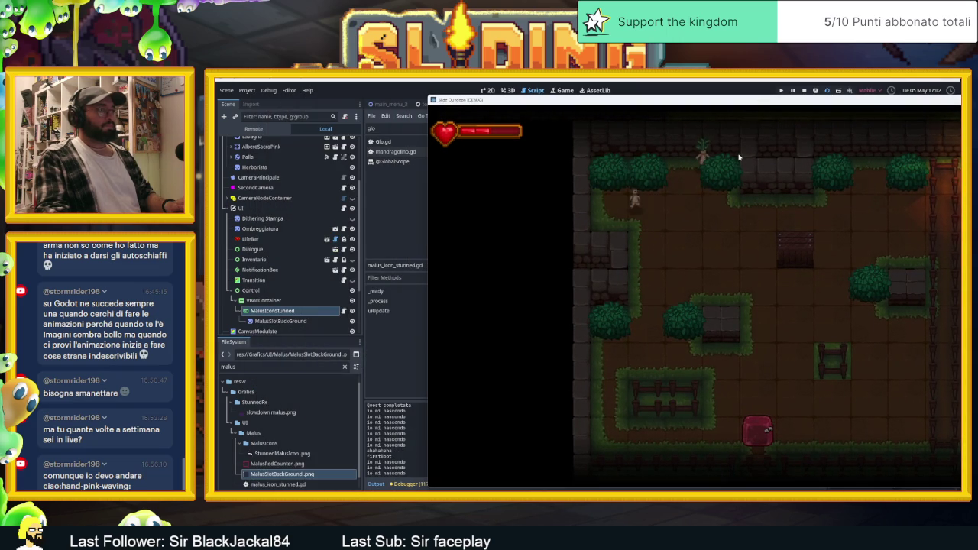
pyautogui.press('Up')
pyautogui.press('Left')
pyautogui.press('Right')
pyautogui.press('Down')
pyautogui.press('Left')
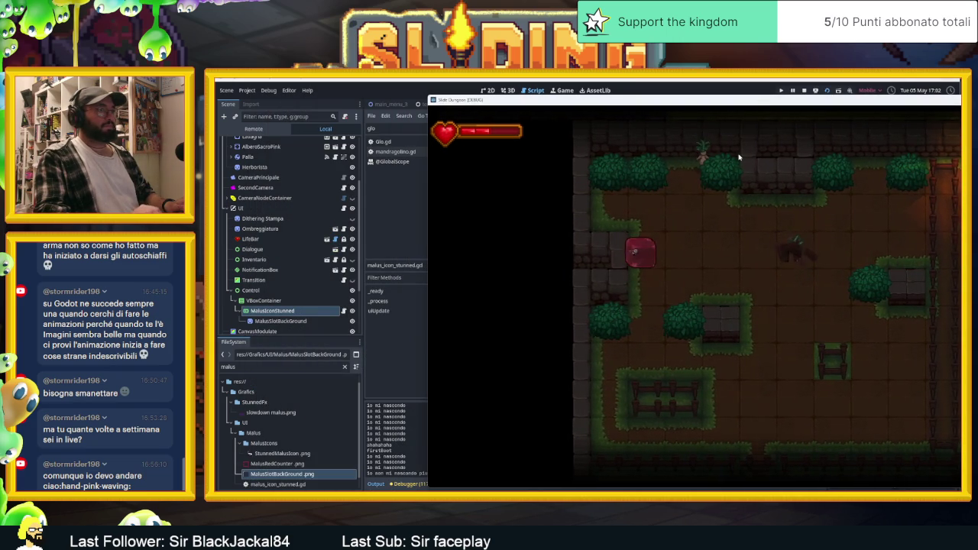
pyautogui.press('Down')
pyautogui.press('Up')
pyautogui.press('Down')
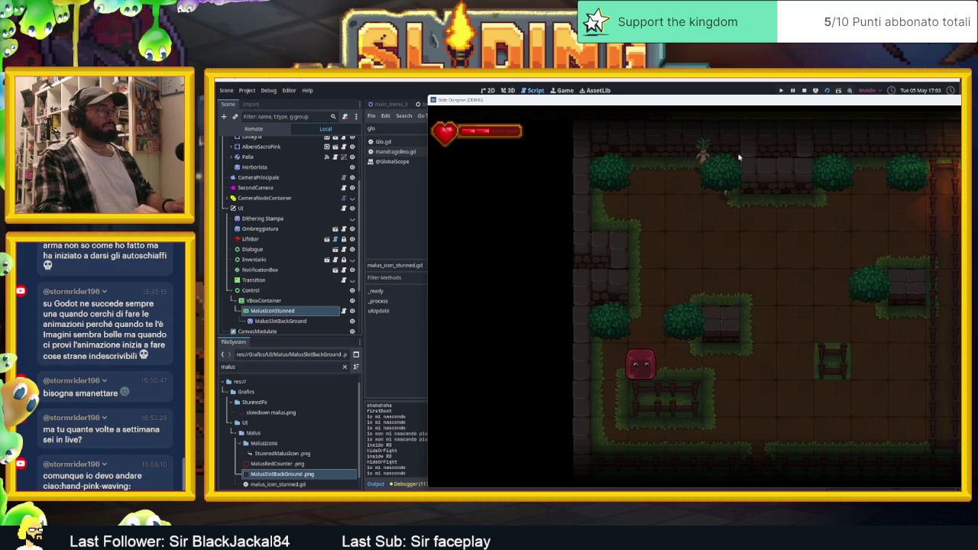
pyautogui.press('Up')
pyautogui.press('Right')
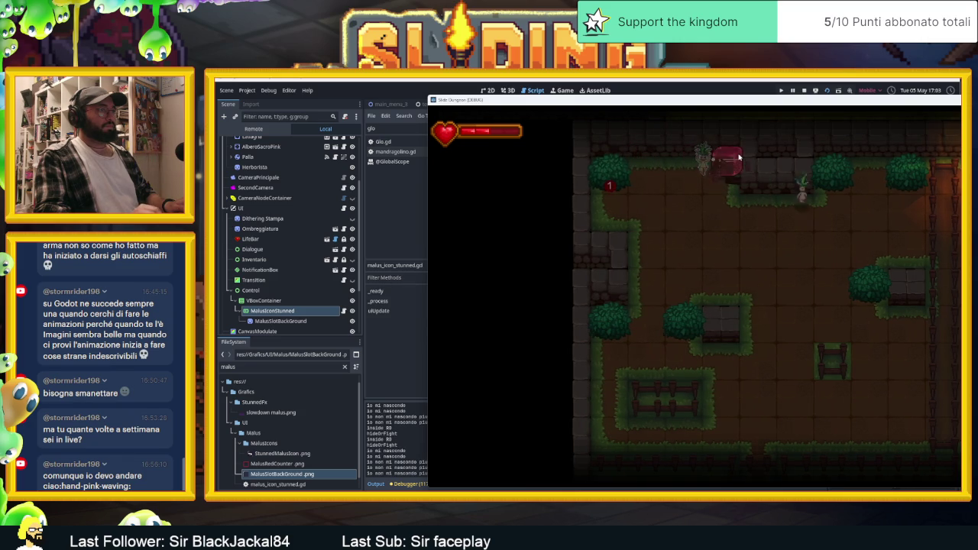
pyautogui.press('Down')
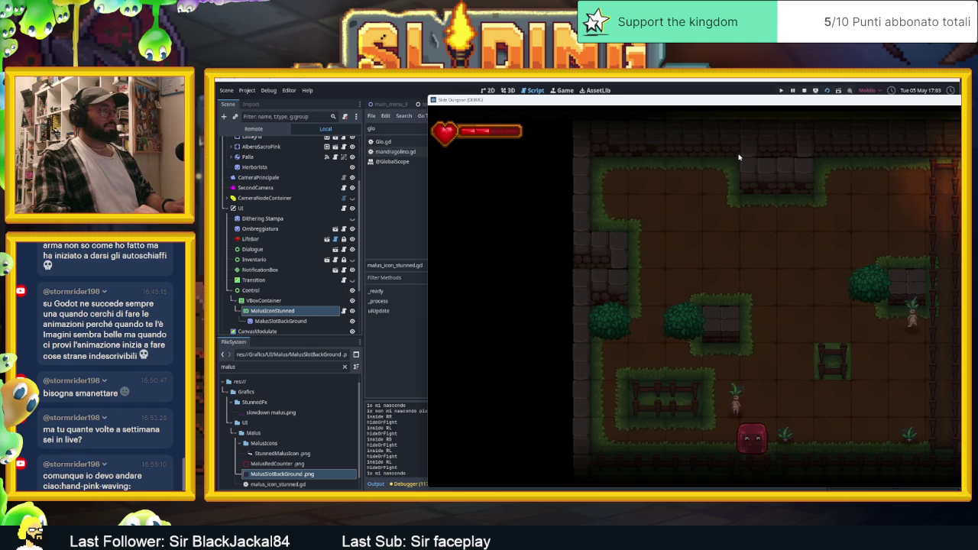
# - Slide the slime into a plant's attack to get stunned, then close the game
pyautogui.press('Left')
pyautogui.press('Up')
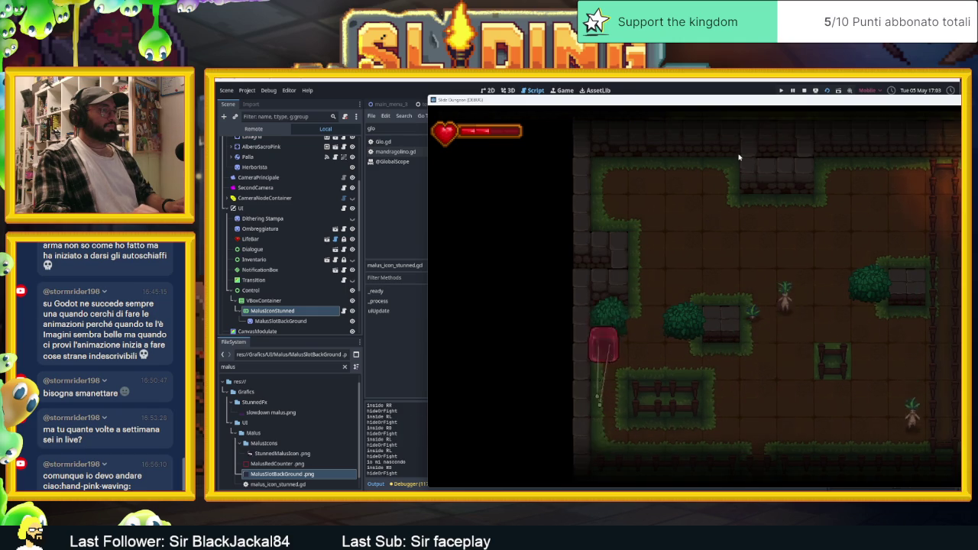
pyautogui.press('Down')
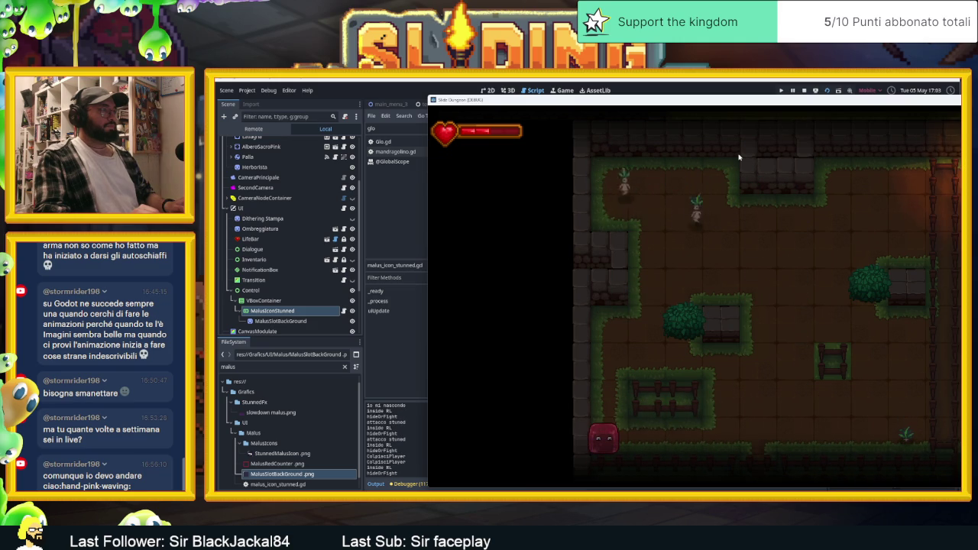
pyautogui.press('F8')
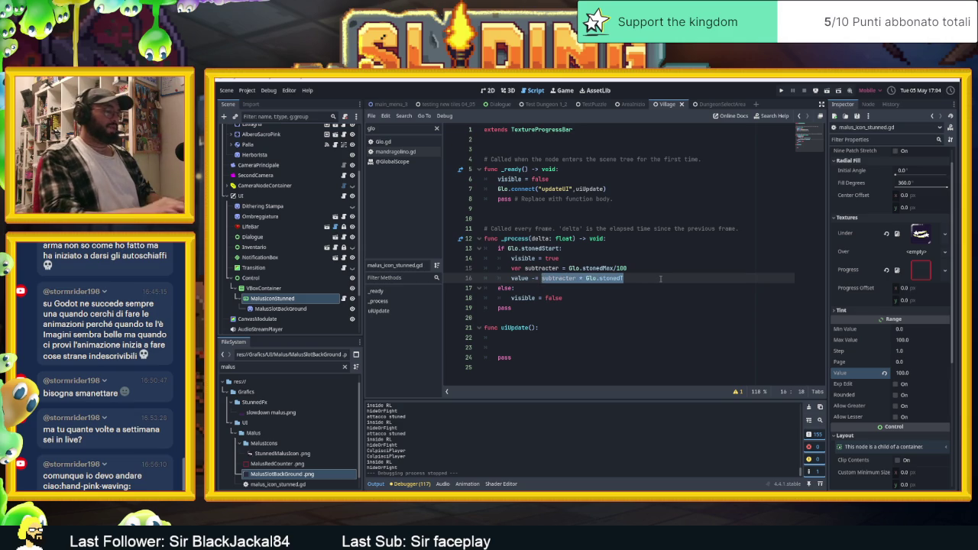
# - Make line 16 'value -= (subtracter * Glo.stonedT)*100', then save and relaunch the game
pyautogui.write('(')
pyautogui.write(')*100')
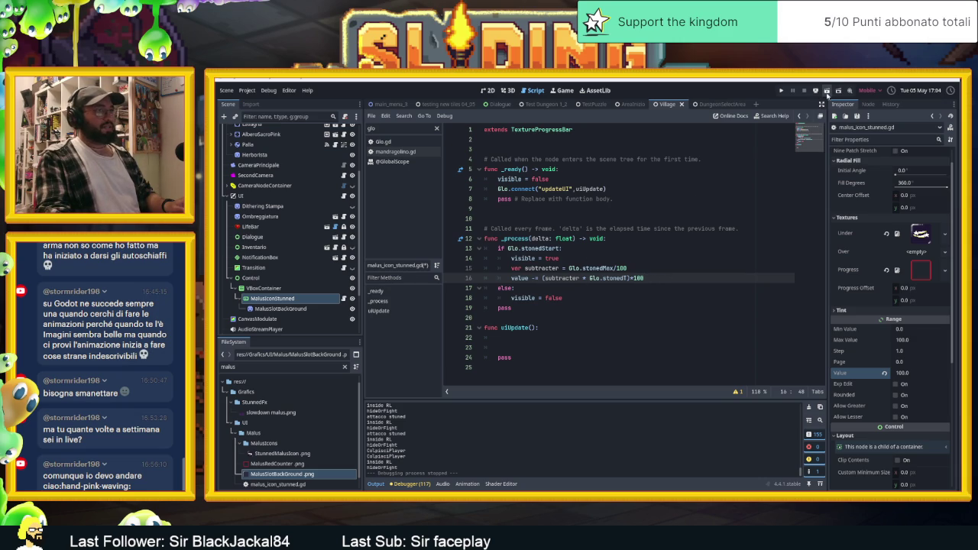
pyautogui.hotkey('ctrl', 's')
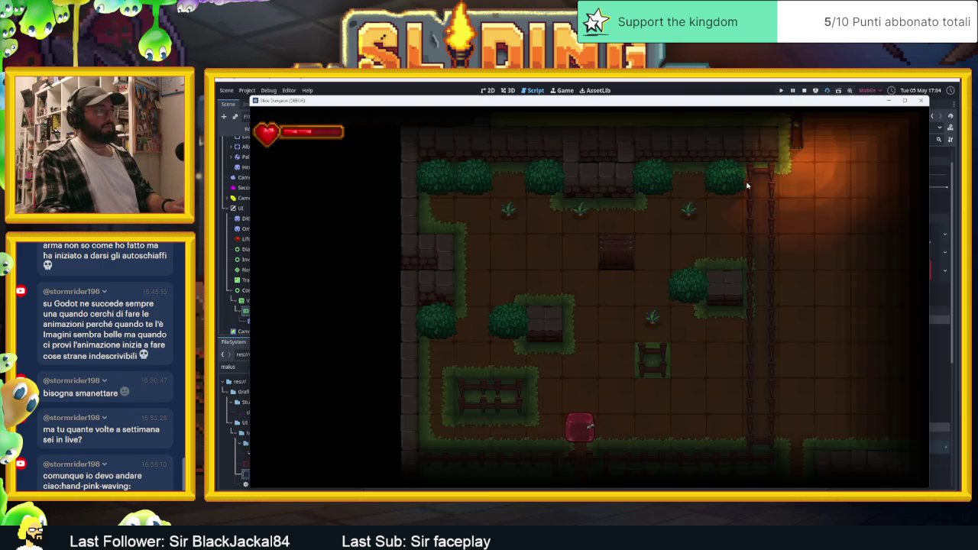
# - Slide the slime up the left side, into the crate, and right into the bush
pyautogui.press('Up')
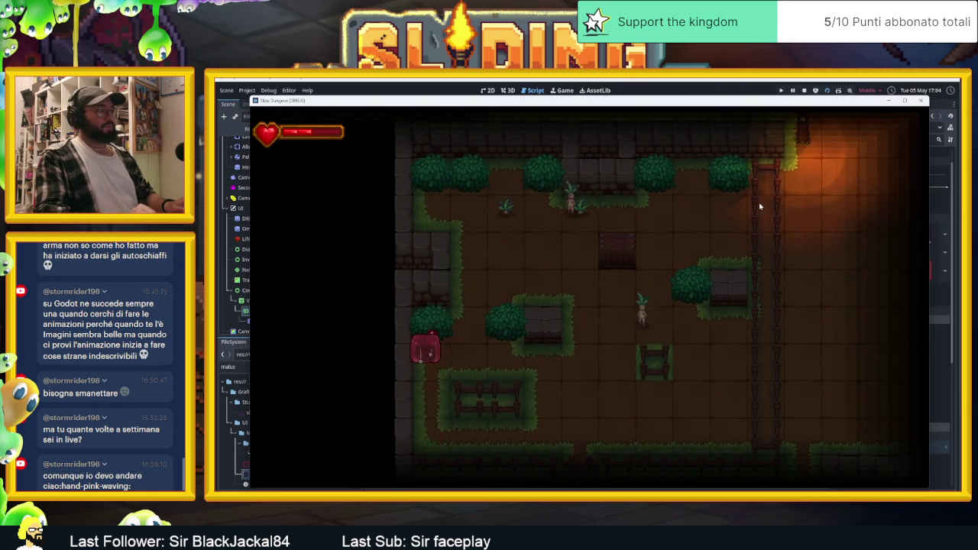
pyautogui.press('Right')
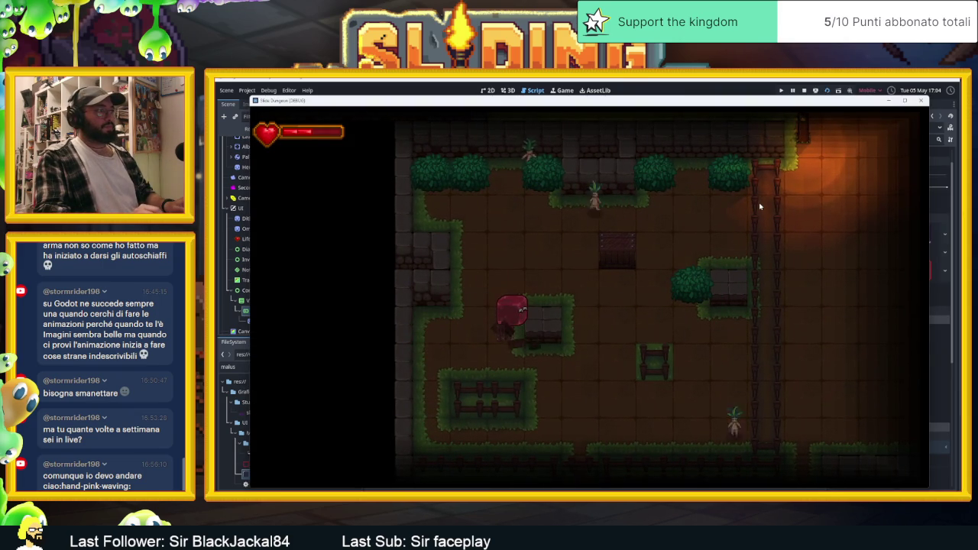
pyautogui.press('Up')
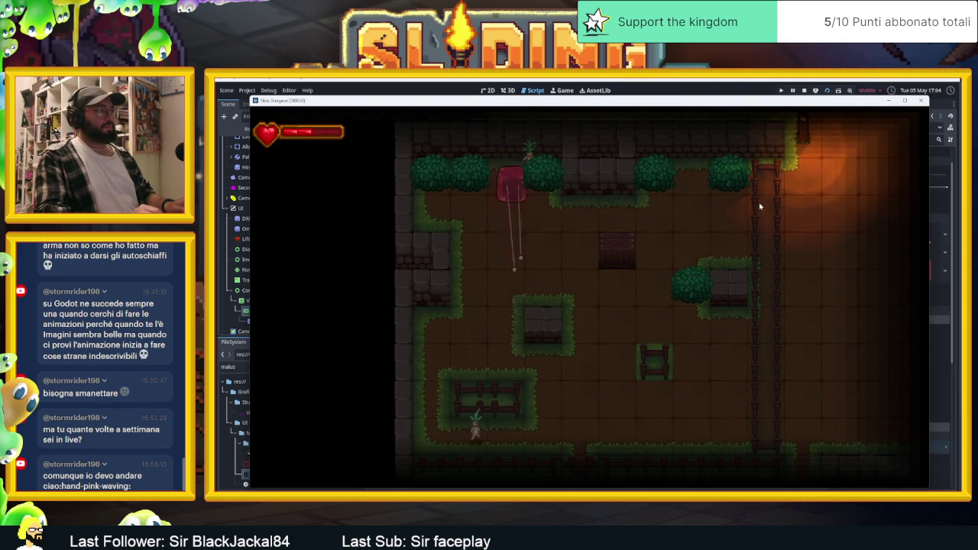
pyautogui.press('Down')
pyautogui.press('Up')
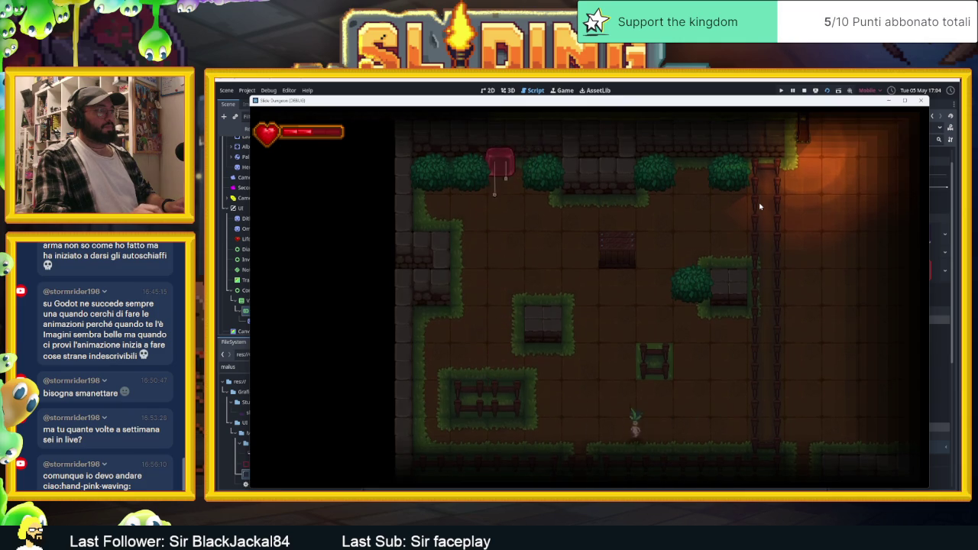
pyautogui.press('Down')
pyautogui.press('Right')
pyautogui.press('Up')
pyautogui.press('Left')
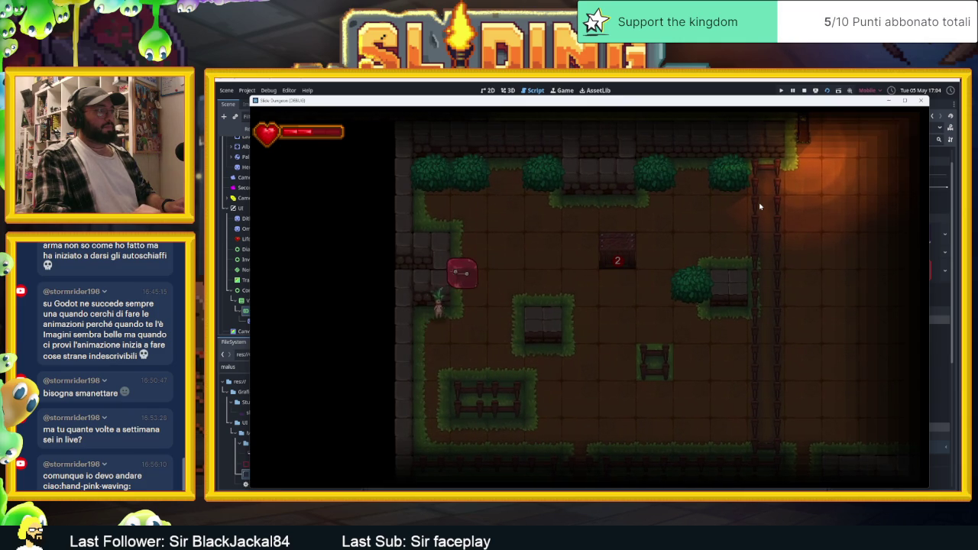
pyautogui.press('Up')
pyautogui.press('Down')
pyautogui.press('Up')
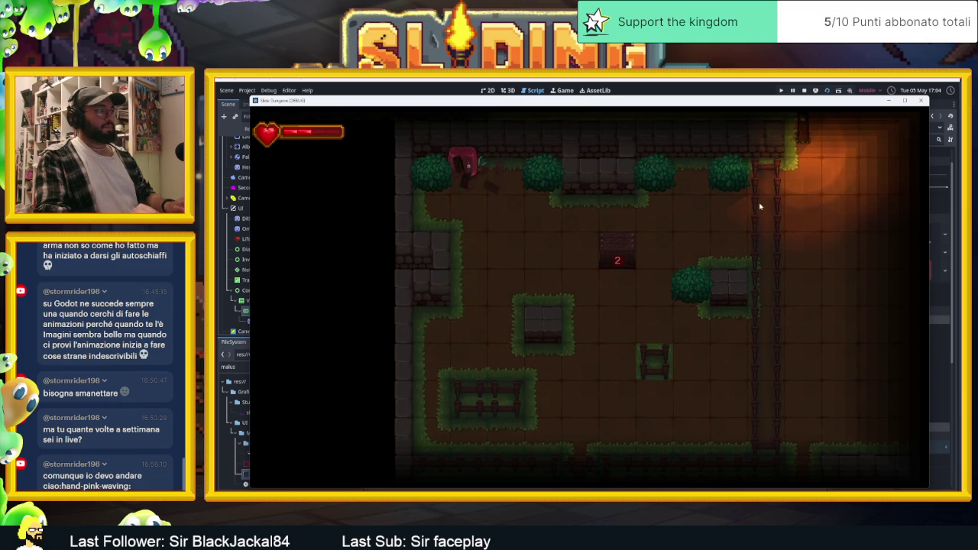
pyautogui.press('Down')
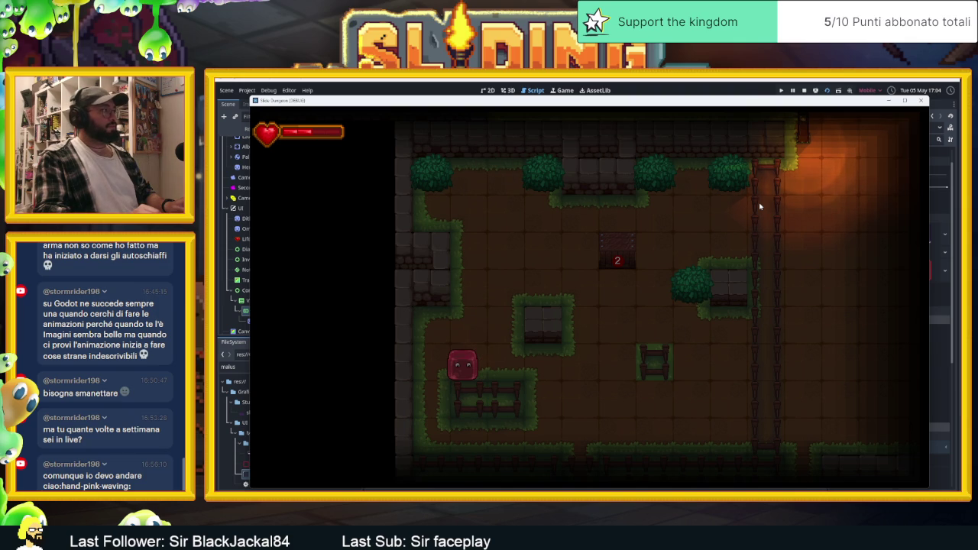
pyautogui.press('Right')
pyautogui.press('Down')
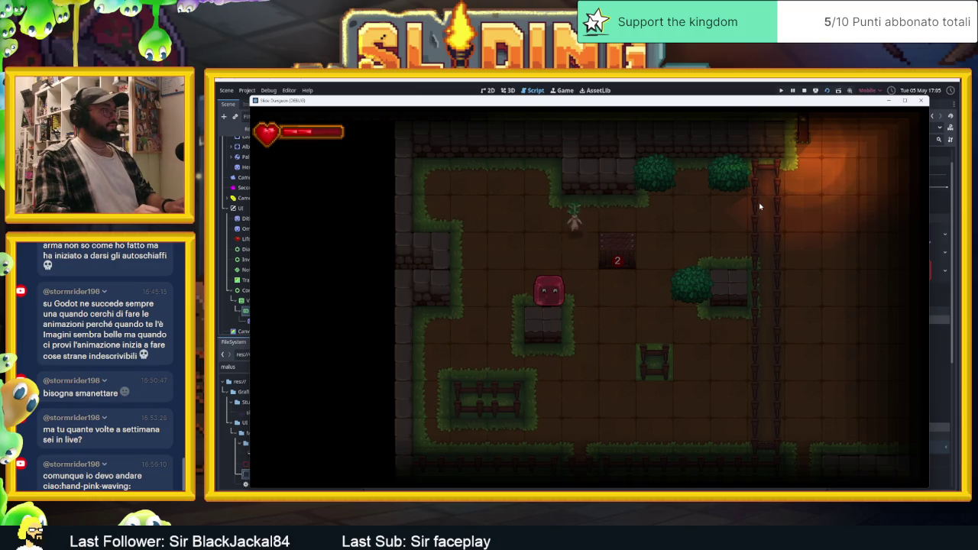
pyautogui.press('Right')
pyautogui.press('Right')
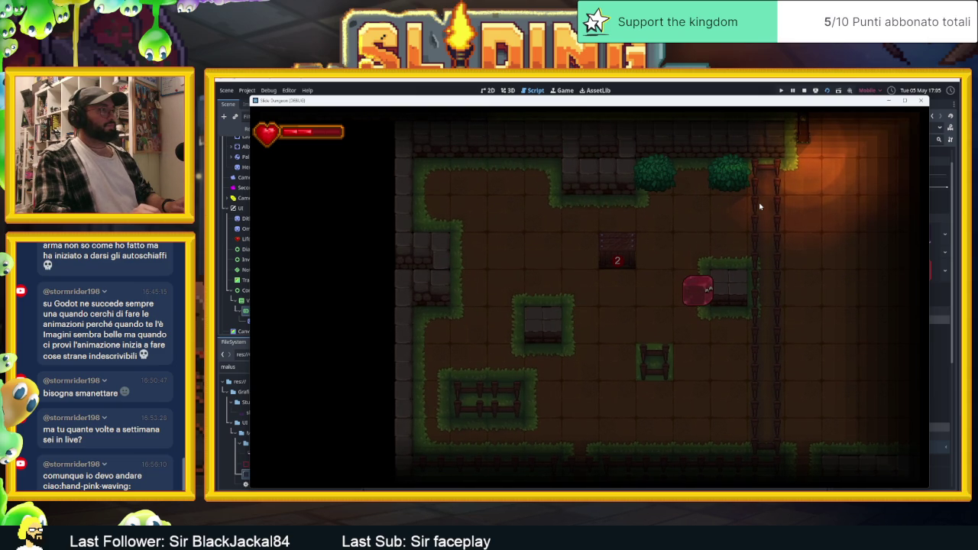
# - Slide the slime around the top and far side to break the bush, then attack twice
pyautogui.press('Up')
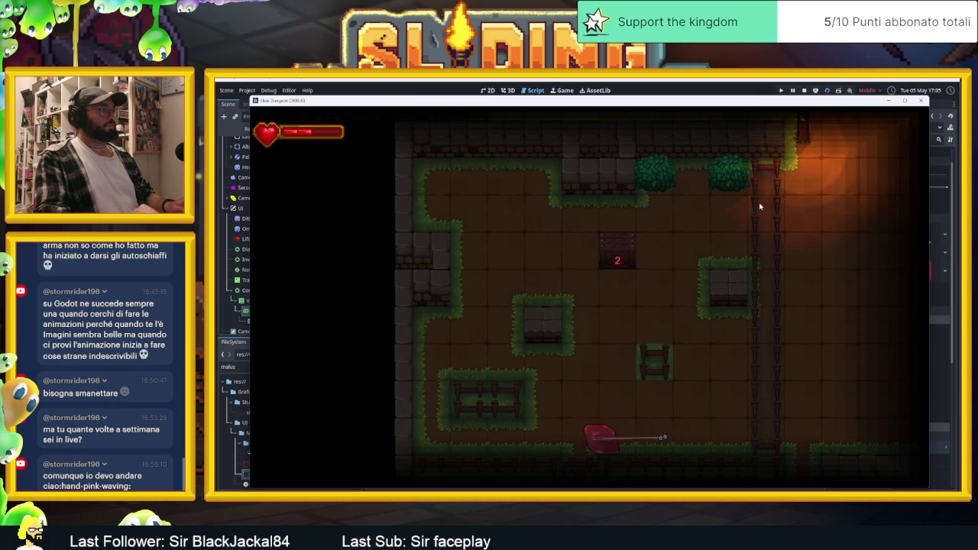
pyautogui.press('Right')
pyautogui.press('Down')
pyautogui.press('Left')
pyautogui.press('Up')
pyautogui.press('Right')
pyautogui.press('Up')
pyautogui.press('Left')
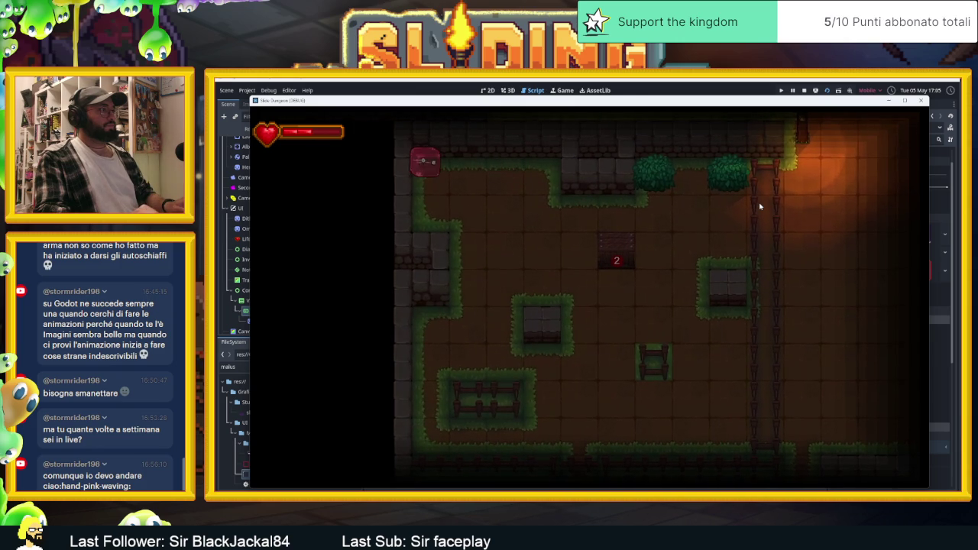
pyautogui.press('Right')
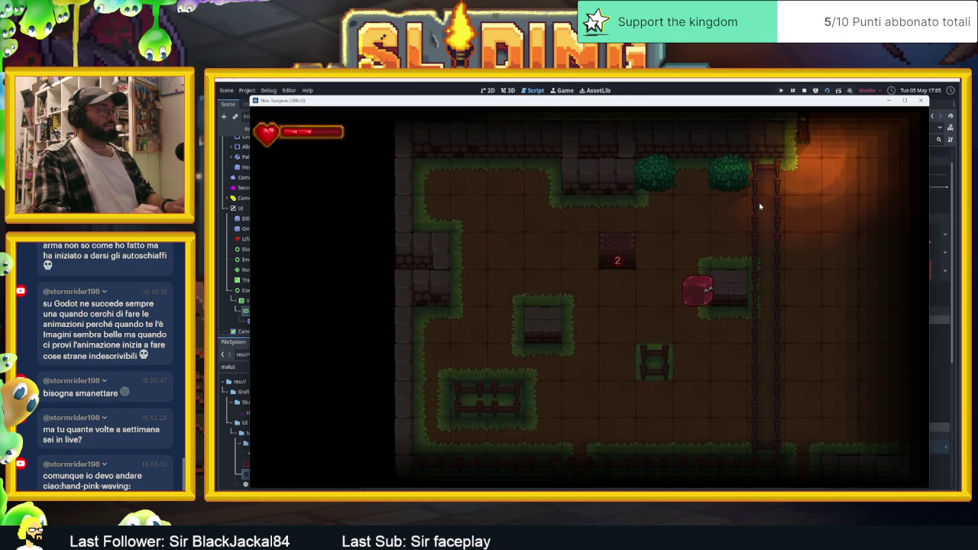
pyautogui.press('Left')
pyautogui.press('Up')
pyautogui.press('Right')
pyautogui.press('Left')
pyautogui.press('Down')
pyautogui.press('Right')
pyautogui.press('Down')
pyautogui.press('Up')
pyautogui.press('Down')
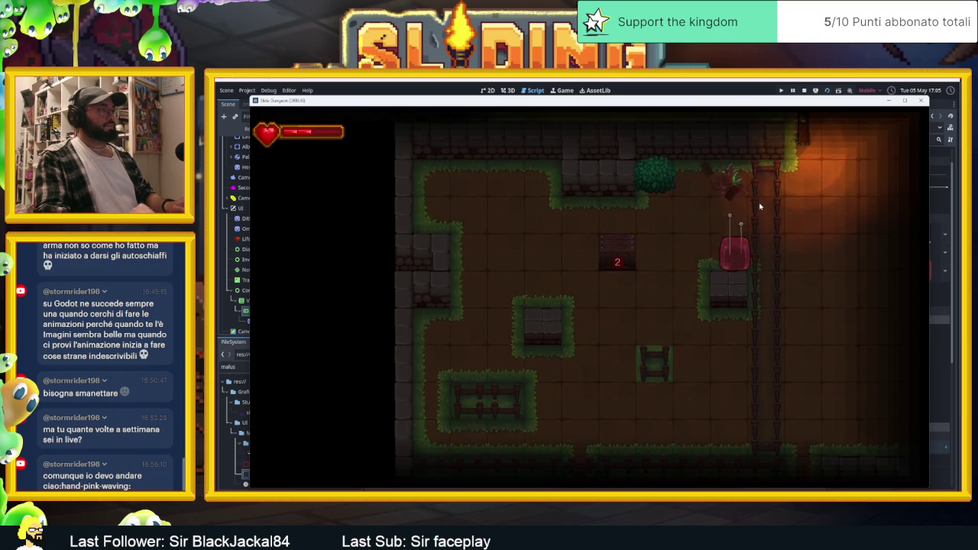
pyautogui.press('space')
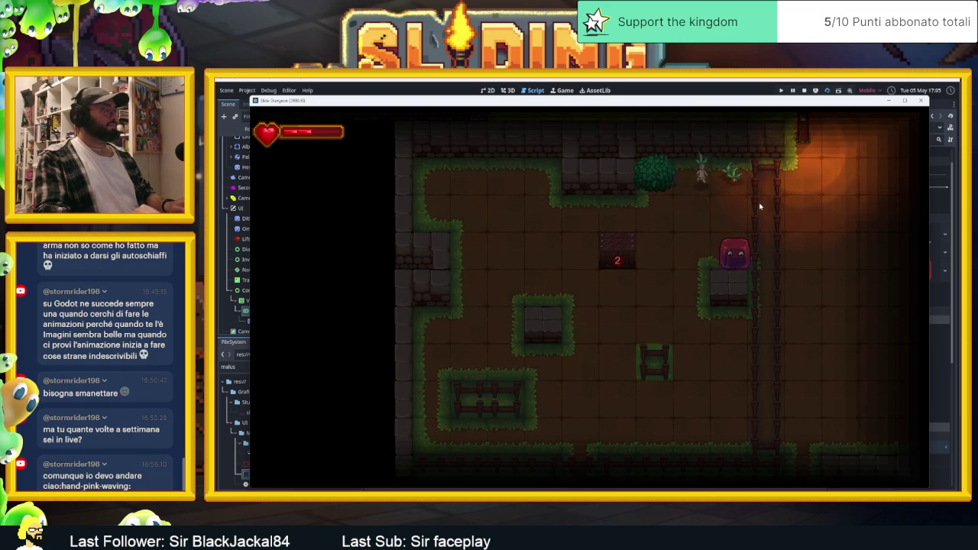
pyautogui.press('space')
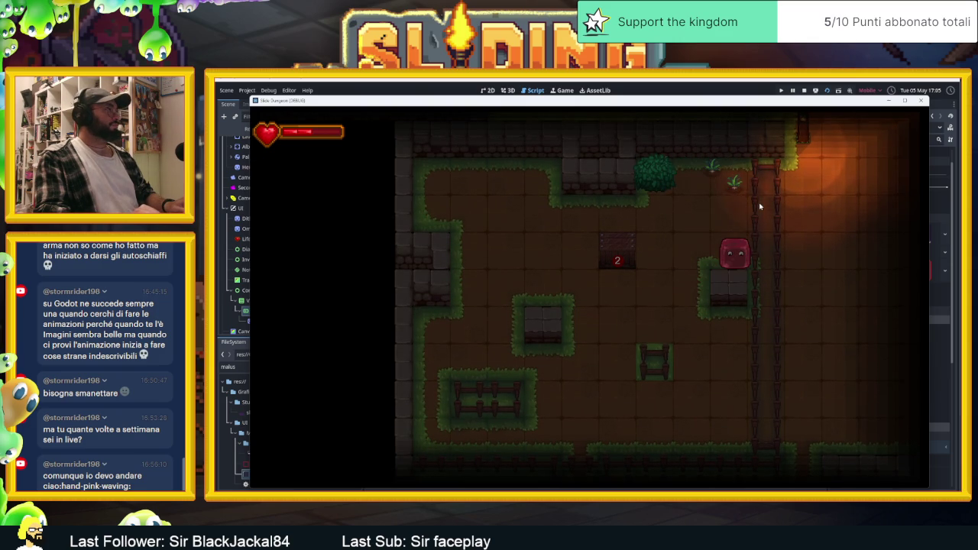
# - Slide the slime up and down against the top wall, then left, and fire a crescent at the plants
pyautogui.press('Up')
pyautogui.press('Down')
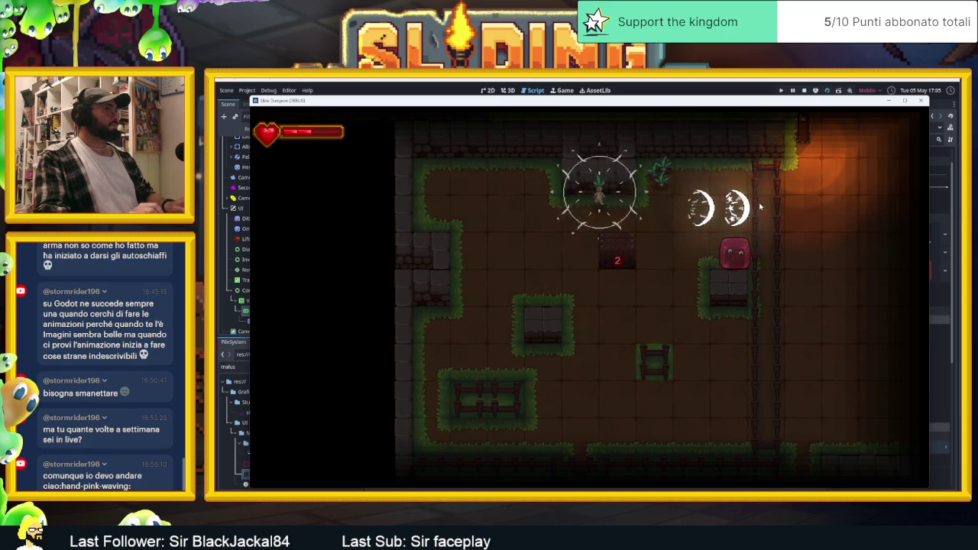
pyautogui.press('Up')
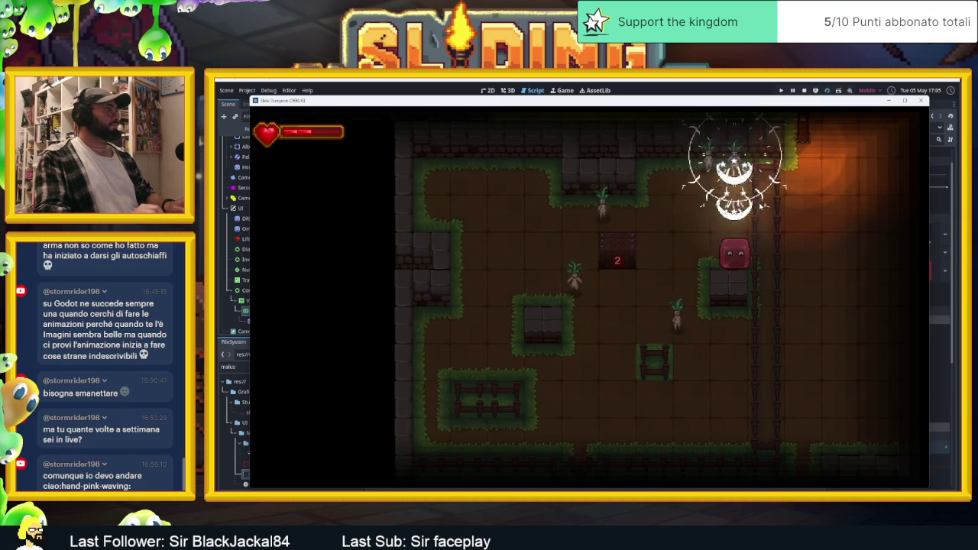
pyautogui.press('Down')
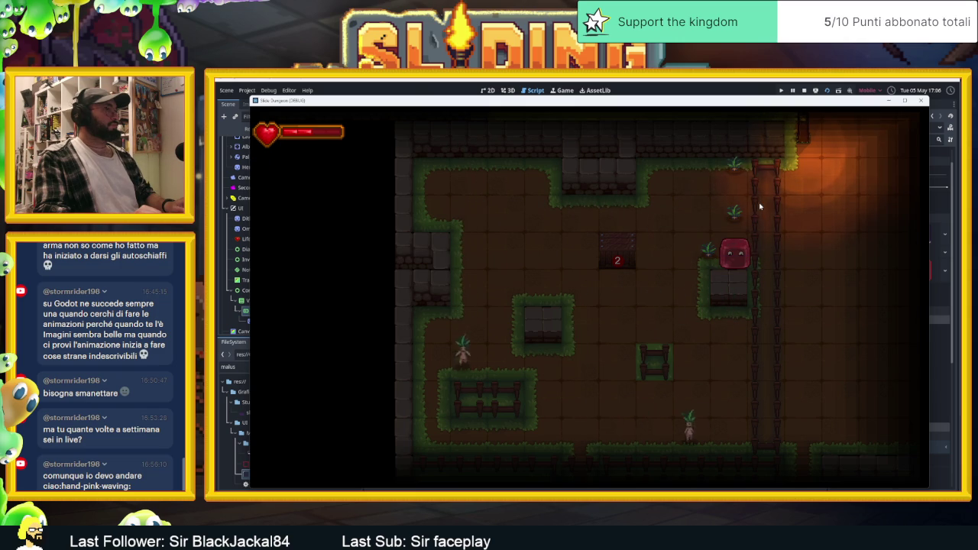
pyautogui.press('Left')
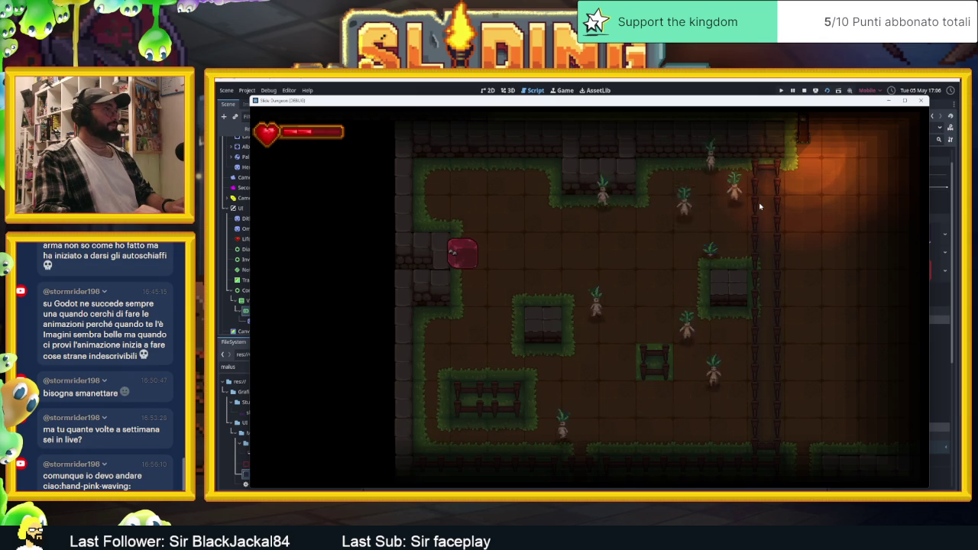
pyautogui.press('space')
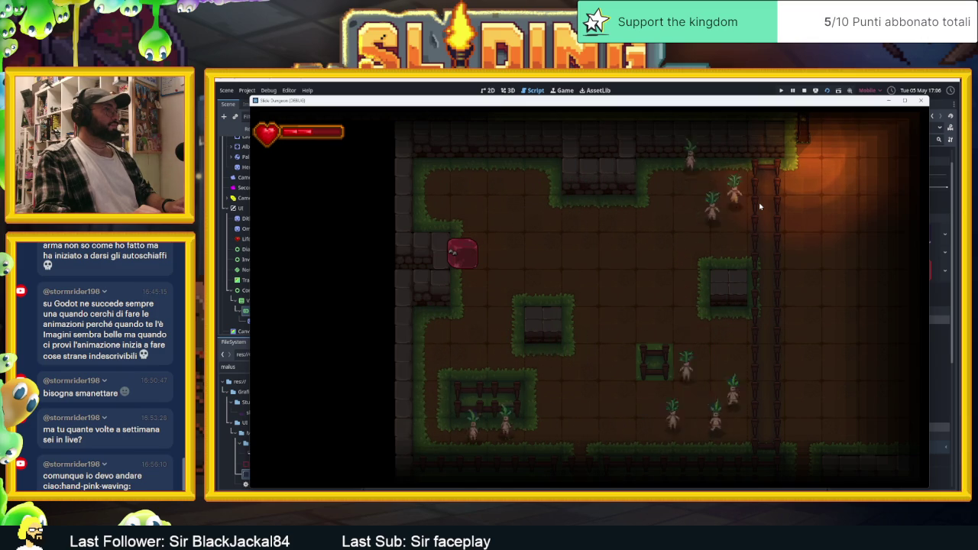
# - Keep sliding the slime back and forth across the top and middle of the room
pyautogui.press('Right')
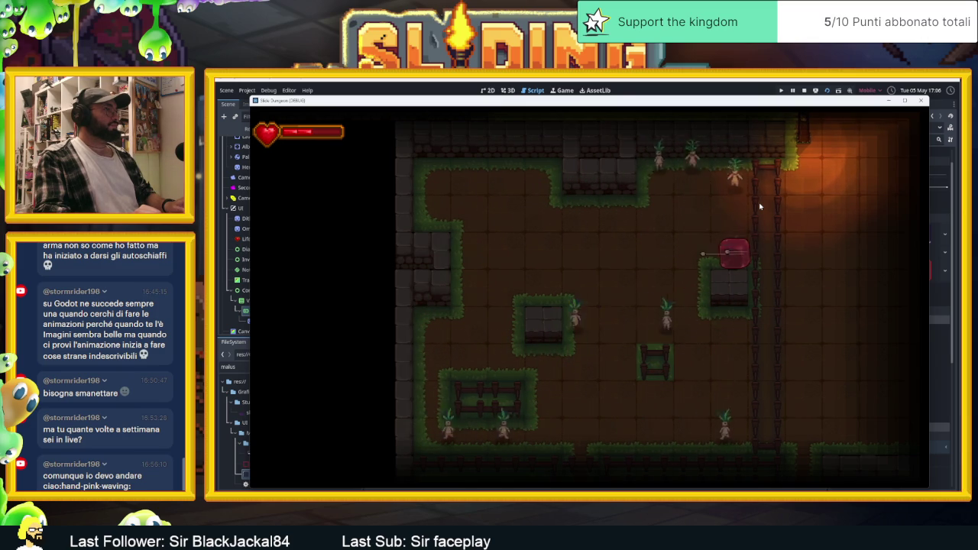
pyautogui.press('Up')
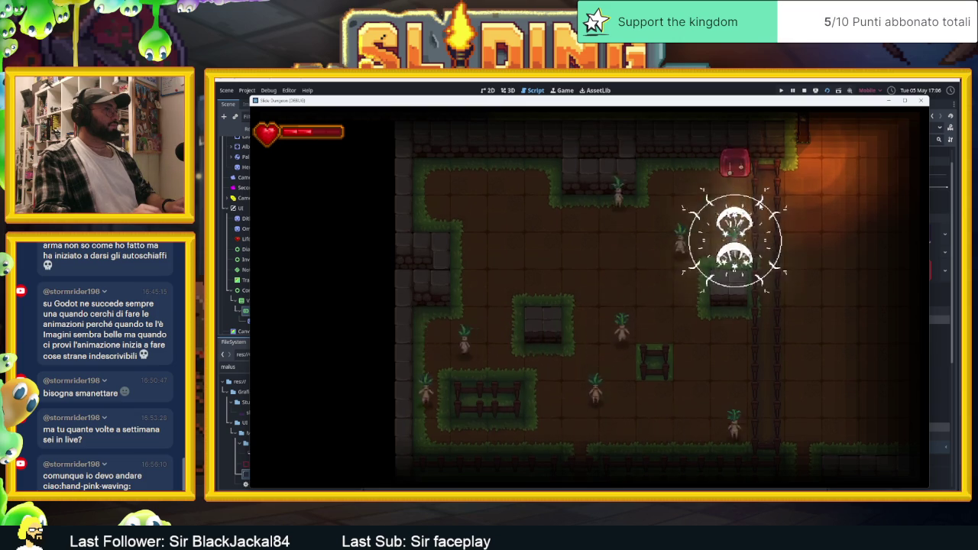
pyautogui.press('Down')
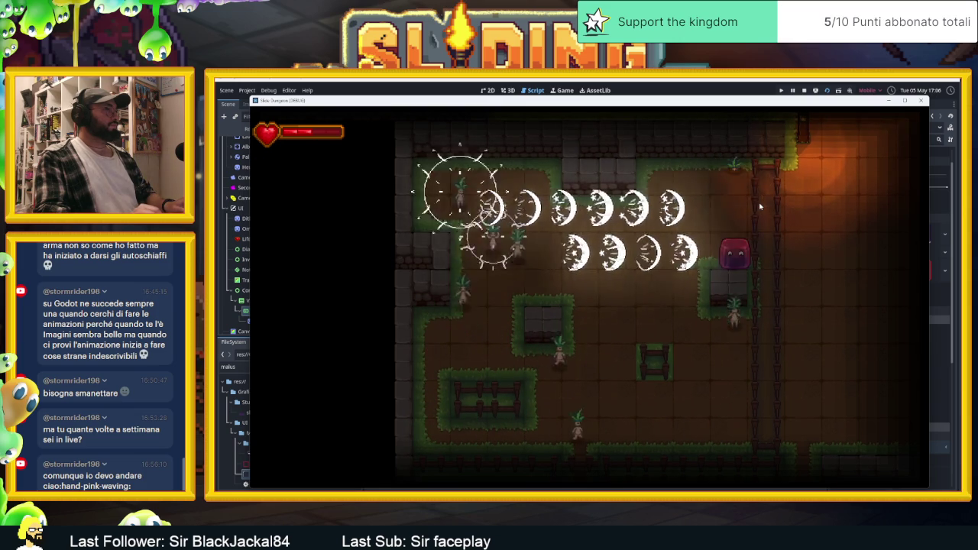
pyautogui.press('Up')
pyautogui.press('Down')
pyautogui.press('Left')
pyautogui.press('Right')
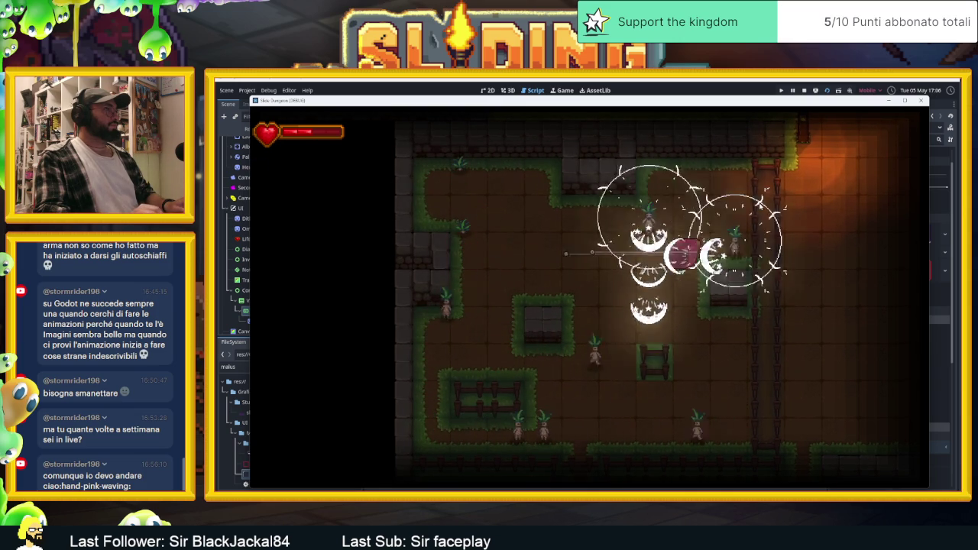
pyautogui.press('Right')
pyautogui.press('Up')
pyautogui.press('Left')
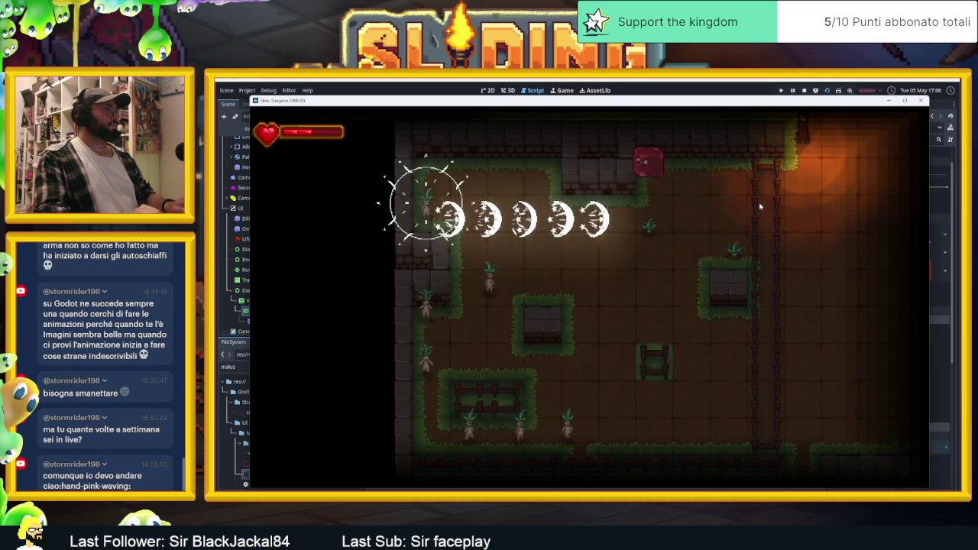
pyautogui.press('Down')
pyautogui.press('Up')
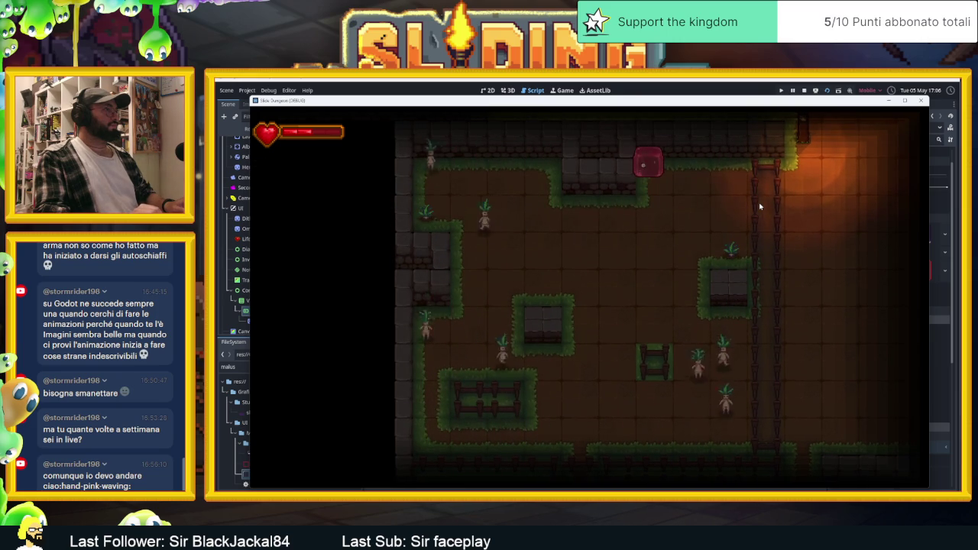
pyautogui.press('Down')
pyautogui.press('Right')
pyautogui.press('Left')
pyautogui.press('Right')
pyautogui.press('Left')
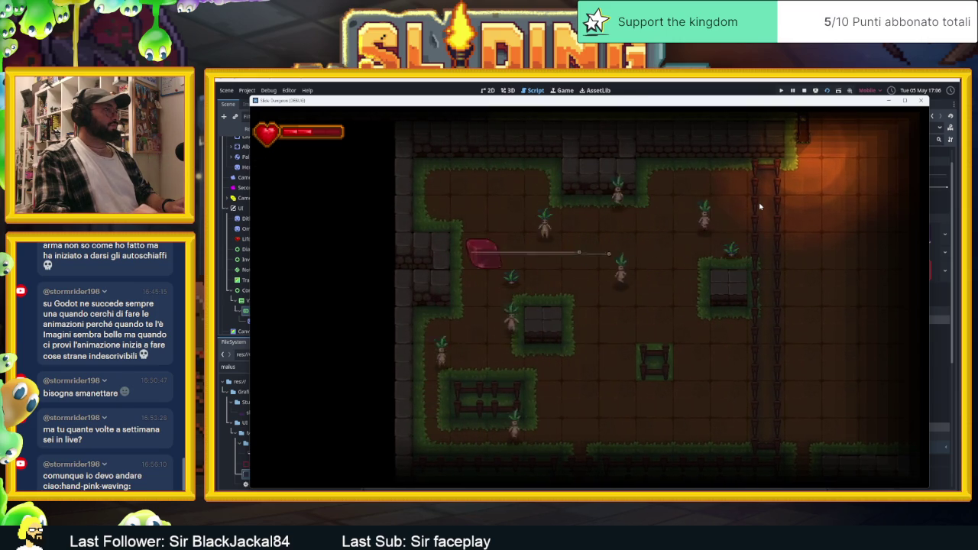
# - Slide the slime into the mandrakes along the lower rows until stunned, then stop the game
pyautogui.press('Down')
pyautogui.press('Right')
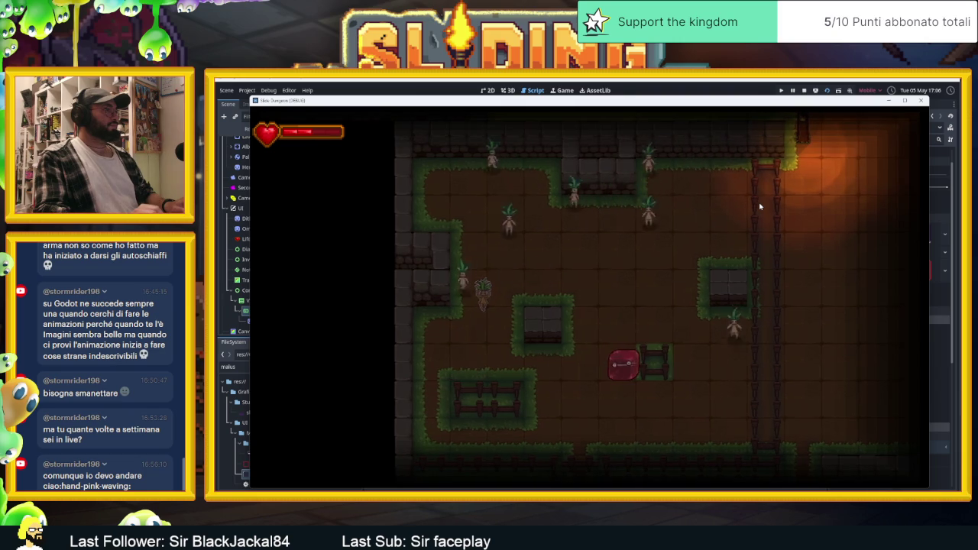
pyautogui.press('Down')
pyautogui.press('Right')
pyautogui.press('Up')
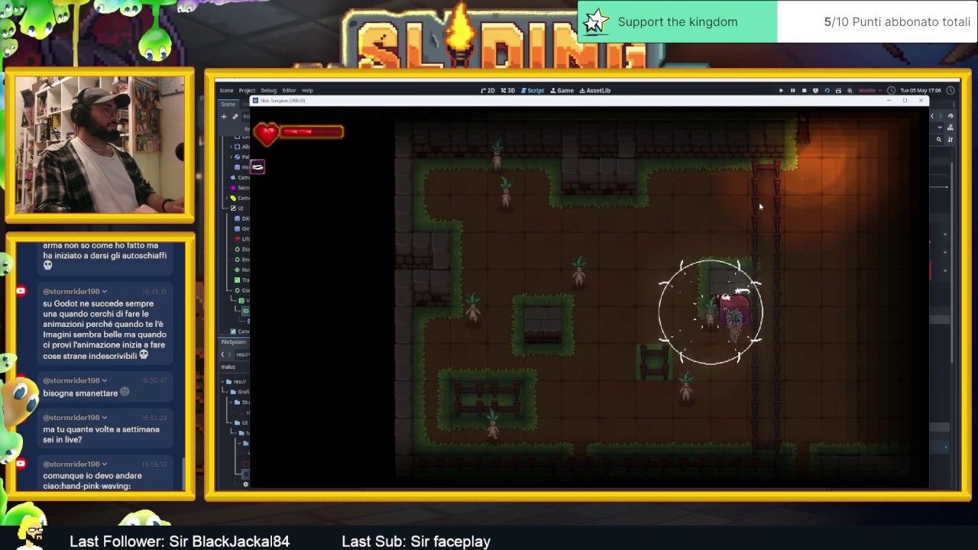
pyautogui.press('Left')
pyautogui.press('Down')
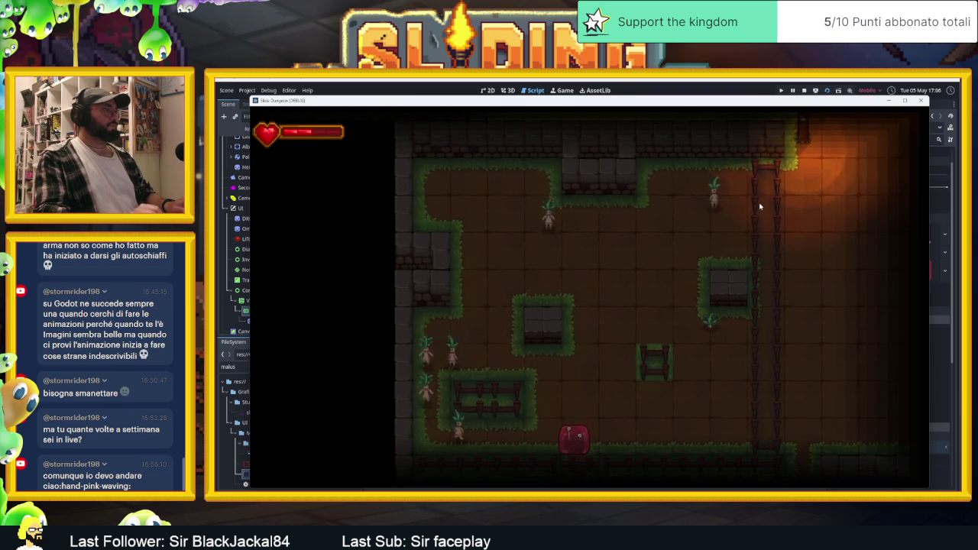
pyautogui.press('Left')
pyautogui.press('Up')
pyautogui.press('Up')
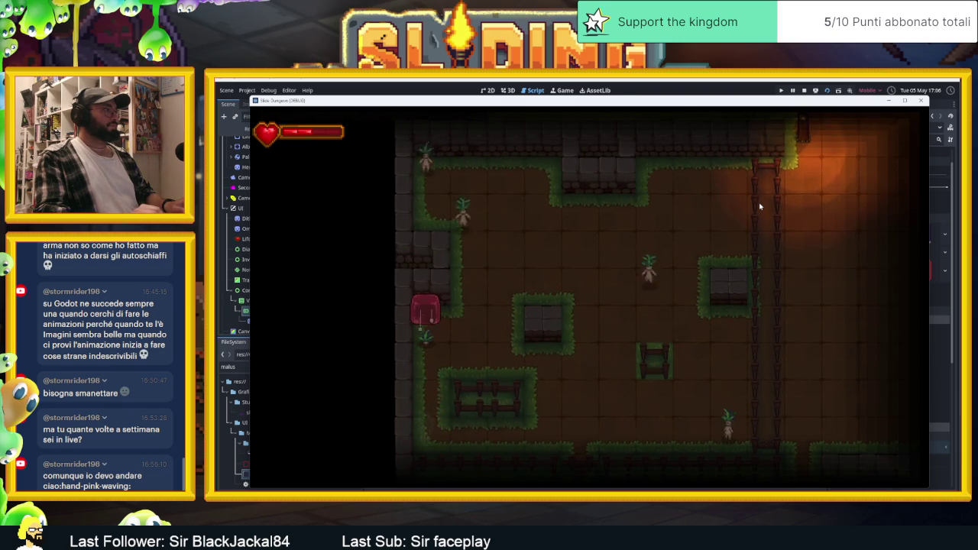
pyautogui.press('Right')
pyautogui.press('Up')
pyautogui.press('Right')
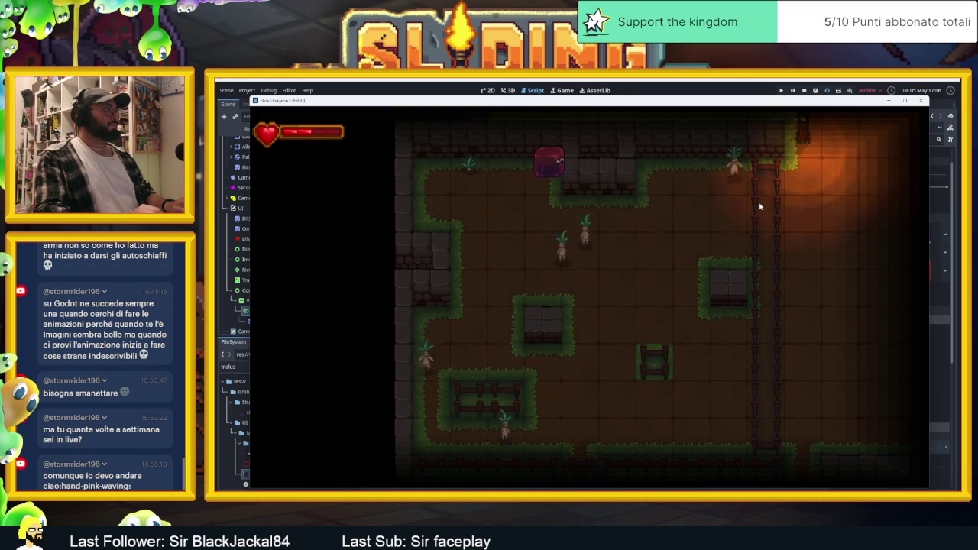
pyautogui.click(803, 91)
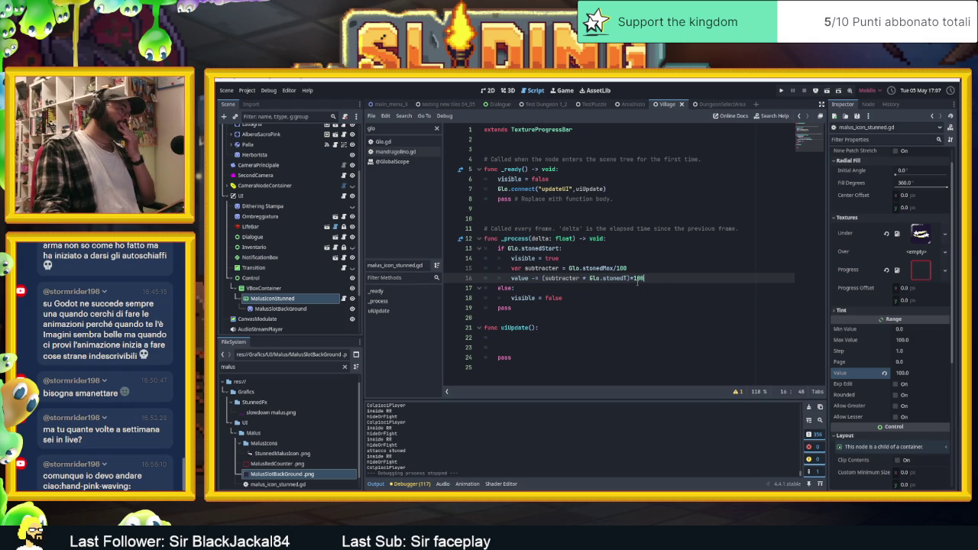
# - Add a print(subtracter) line on line 16 after the subtracter line
pyautogui.press('Up')
pyautogui.press('Return')
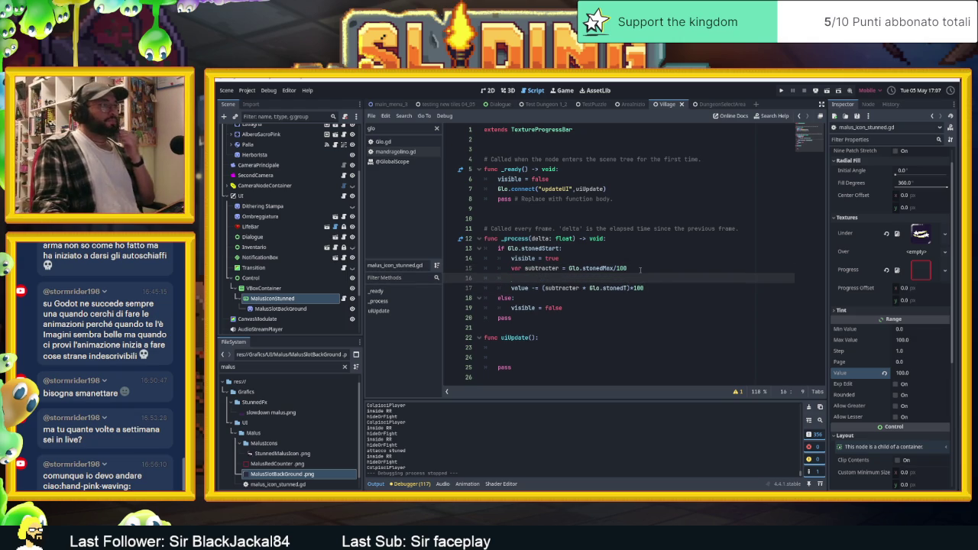
pyautogui.write('print(')
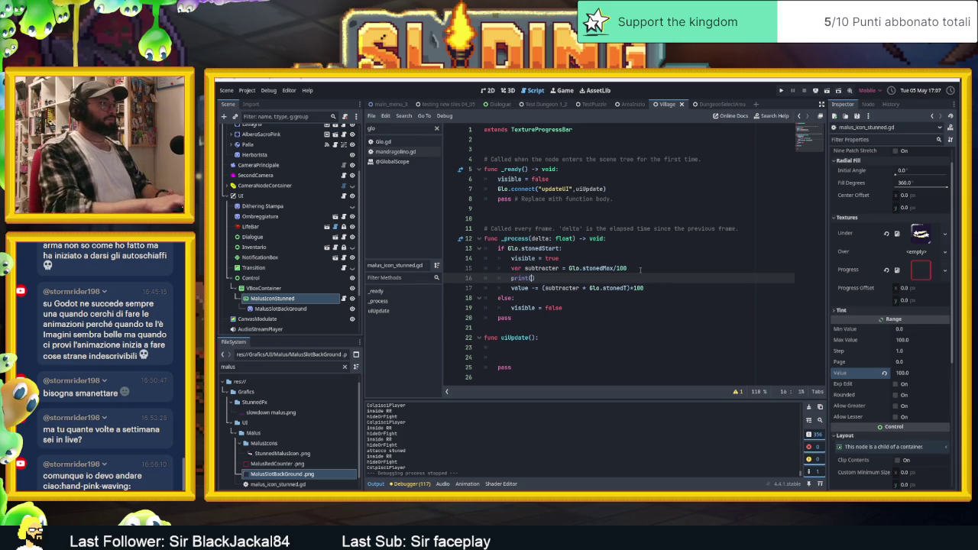
pyautogui.press('Return')
pyautogui.write('Glo')
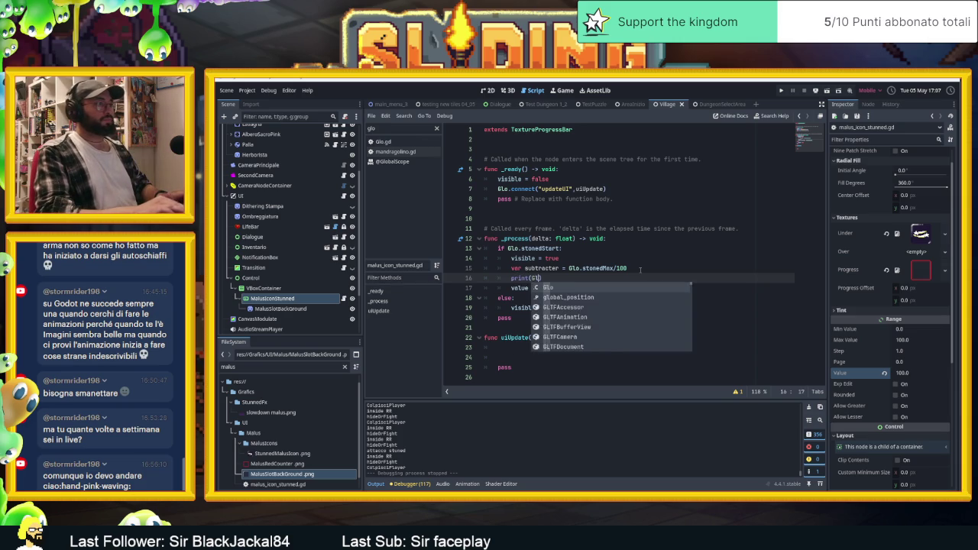
pyautogui.press('BackSpace')
pyautogui.press('BackSpace')
pyautogui.press('BackSpace')
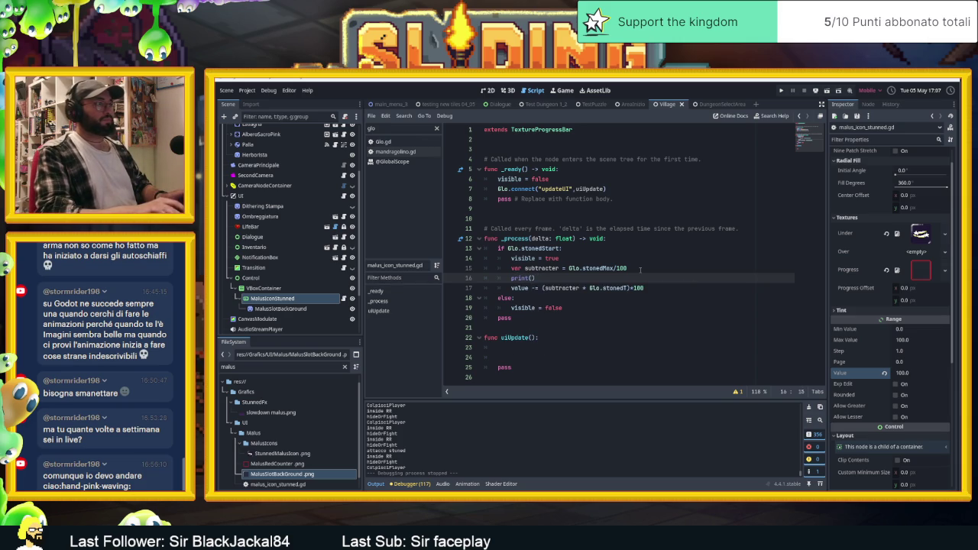
pyautogui.write('sub')
pyautogui.press('Return')
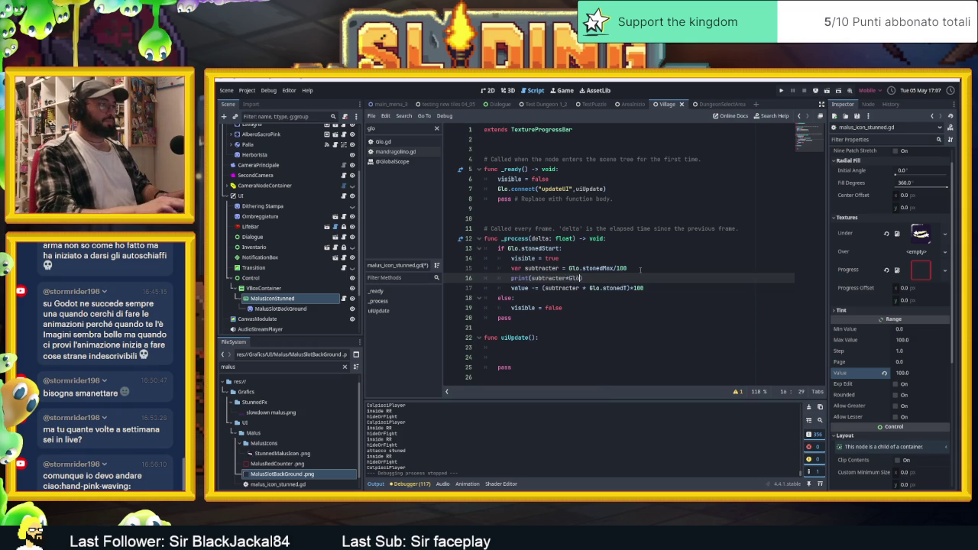
# - Add Glo.stonedT to the print call via autocomplete, then run the game with F5
pyautogui.write('o,.')
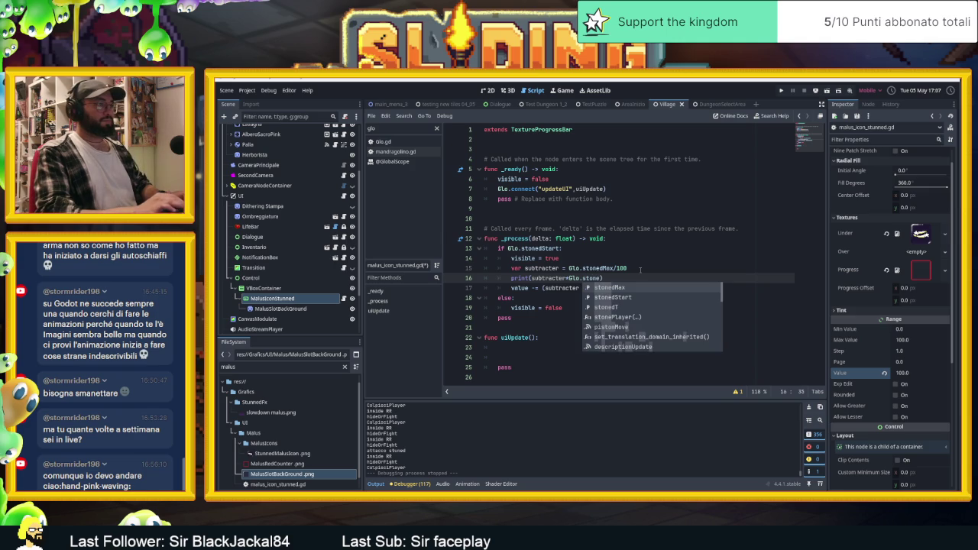
pyautogui.press('Down')
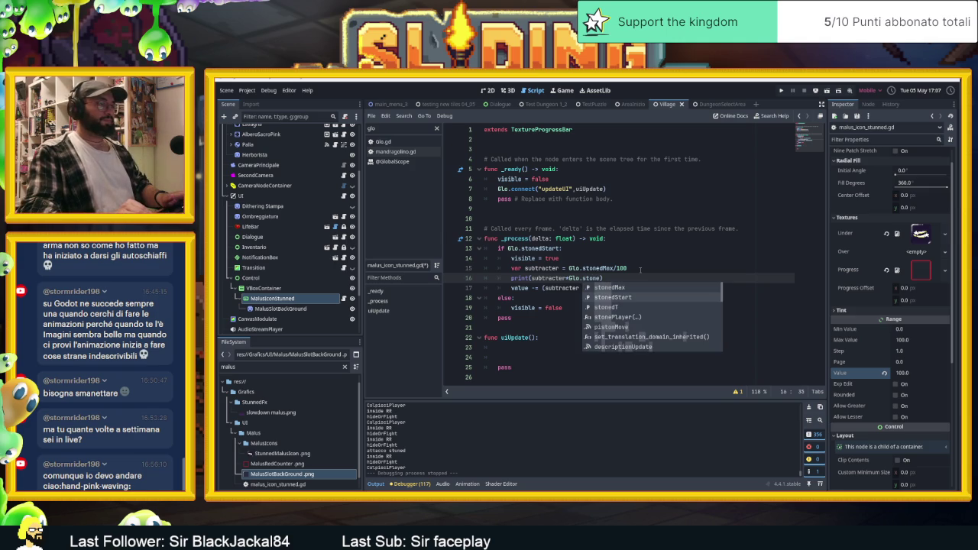
pyautogui.press('Down')
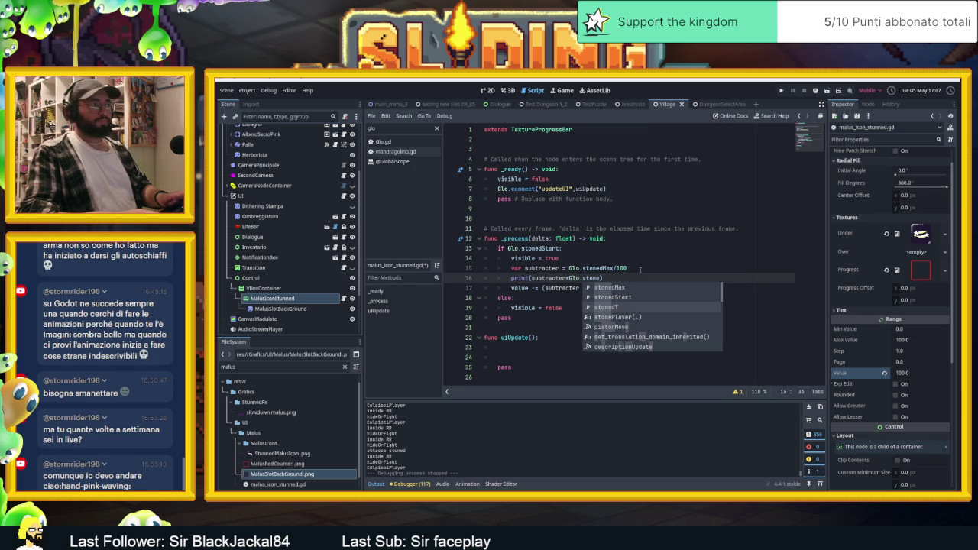
pyautogui.press('Return')
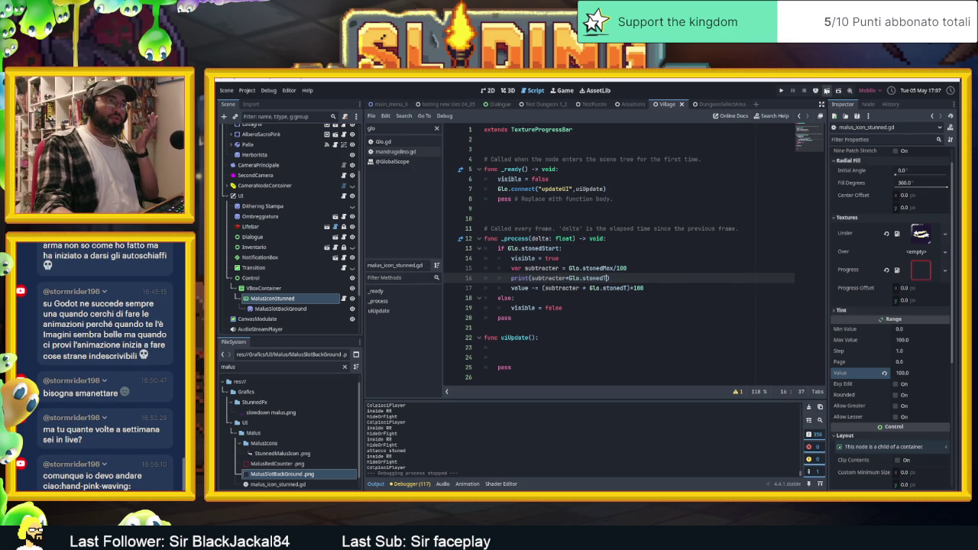
pyautogui.press('F5')
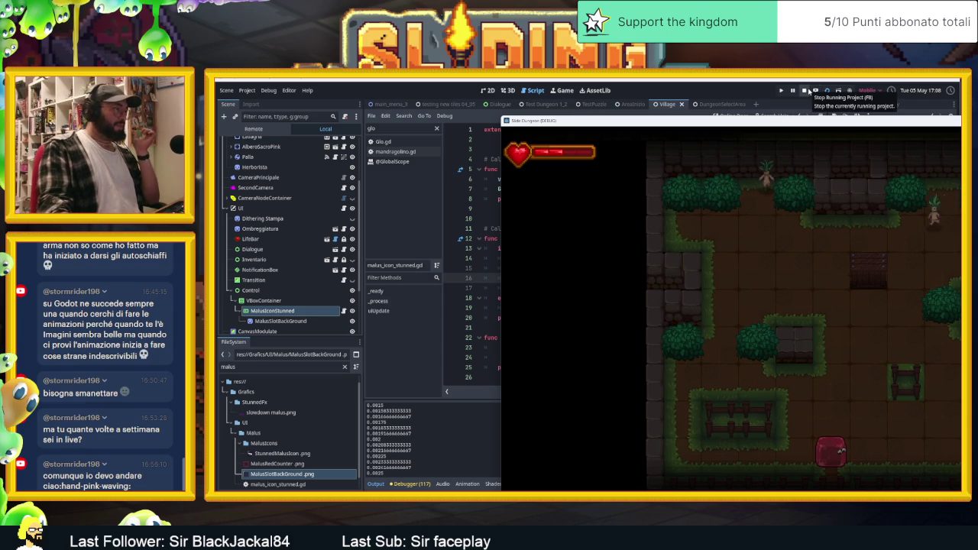
# - Stop the test run once the stunned timer values have been logged
pyautogui.click(806, 90)
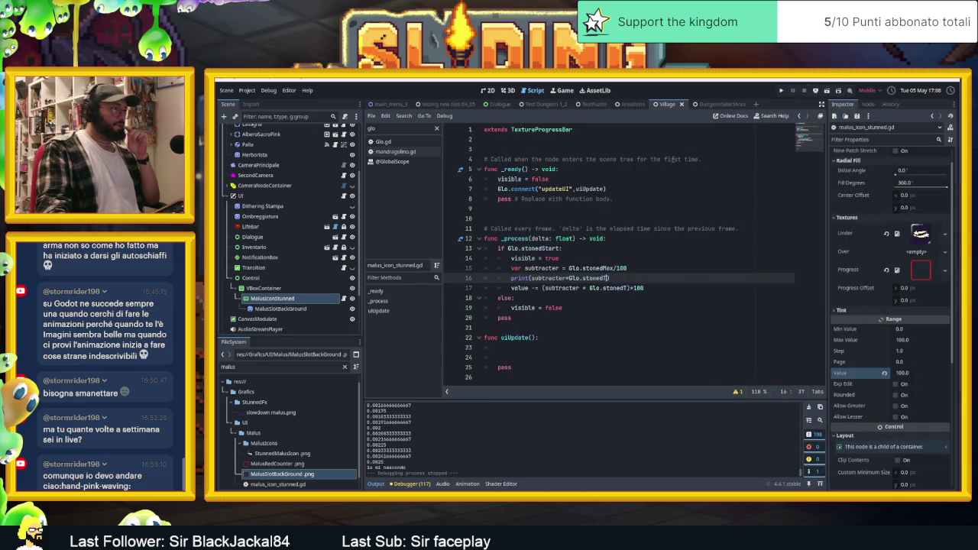
pyautogui.click(652, 288)
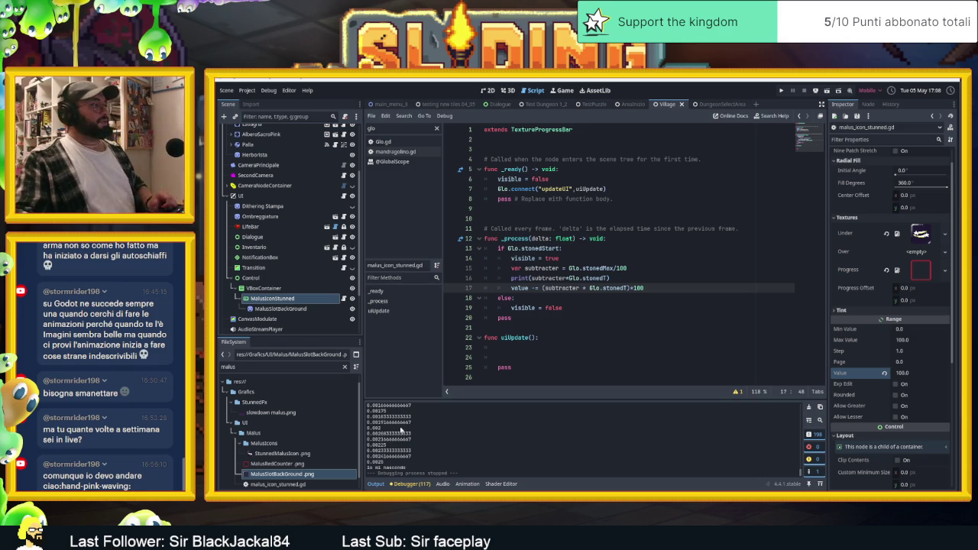
pyautogui.scroll(10, 405, 441)
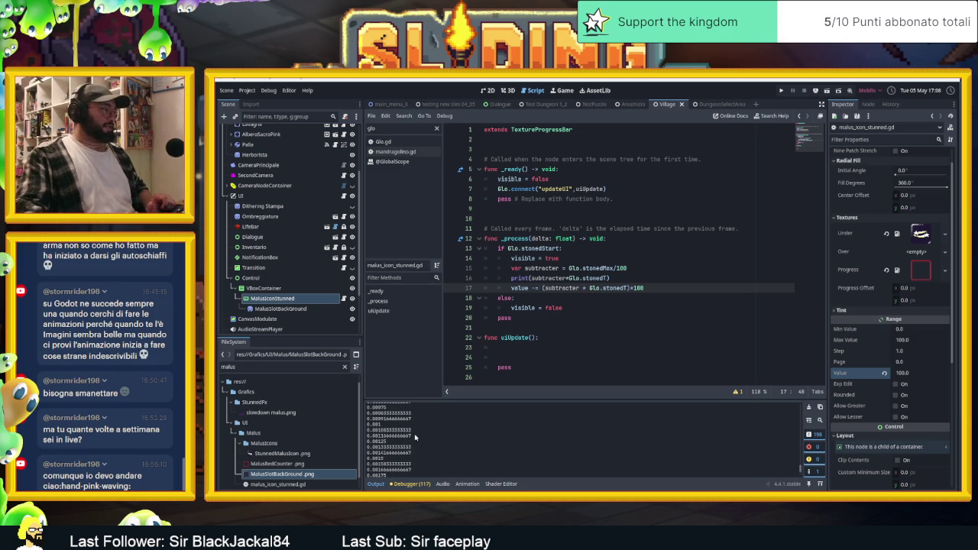
pyautogui.scroll(1, 414, 436)
pyautogui.scroll(3, 409, 441)
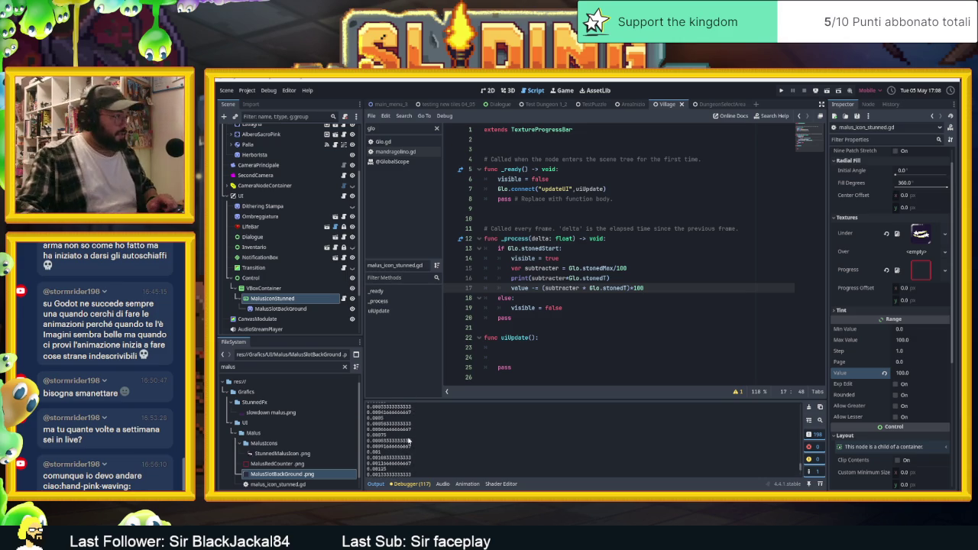
pyautogui.scroll(2, 408, 441)
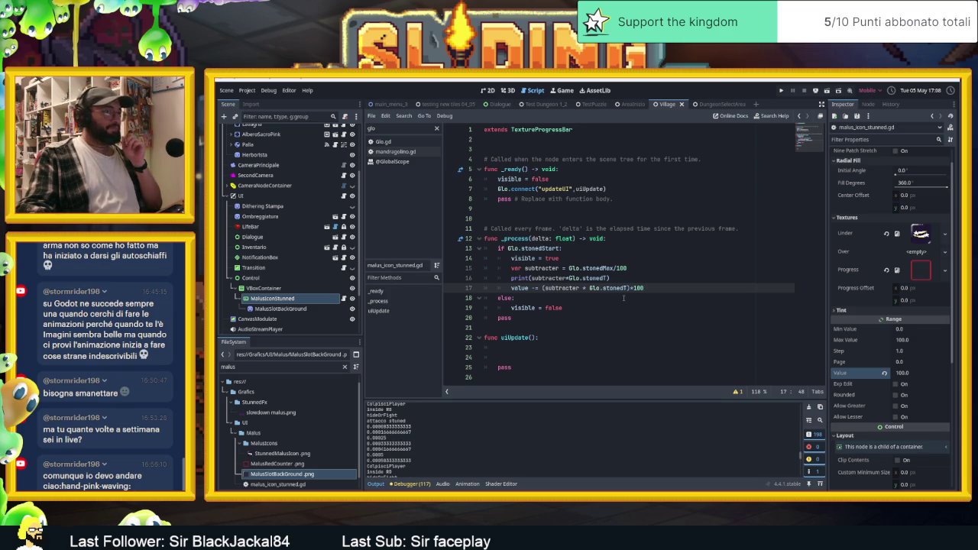
pyautogui.click(602, 288)
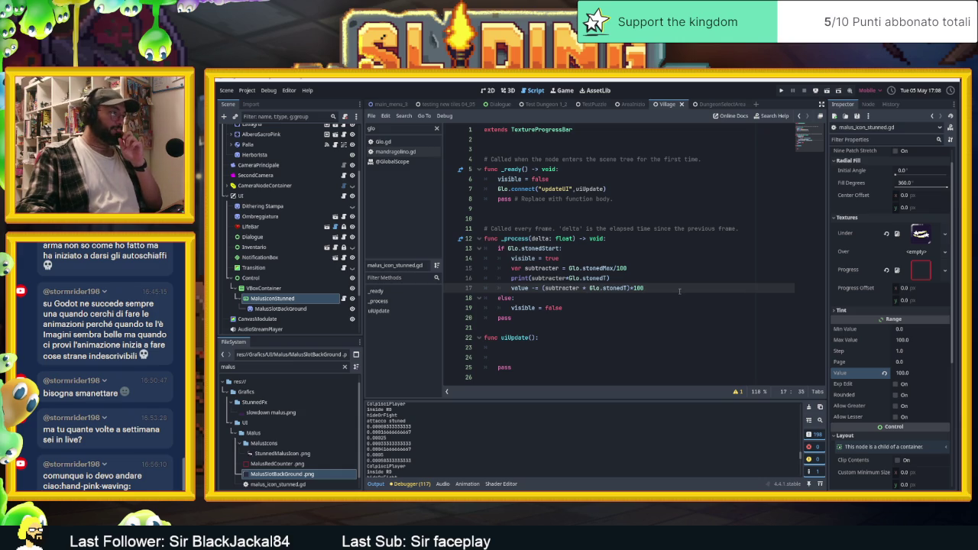
pyautogui.click(610, 278)
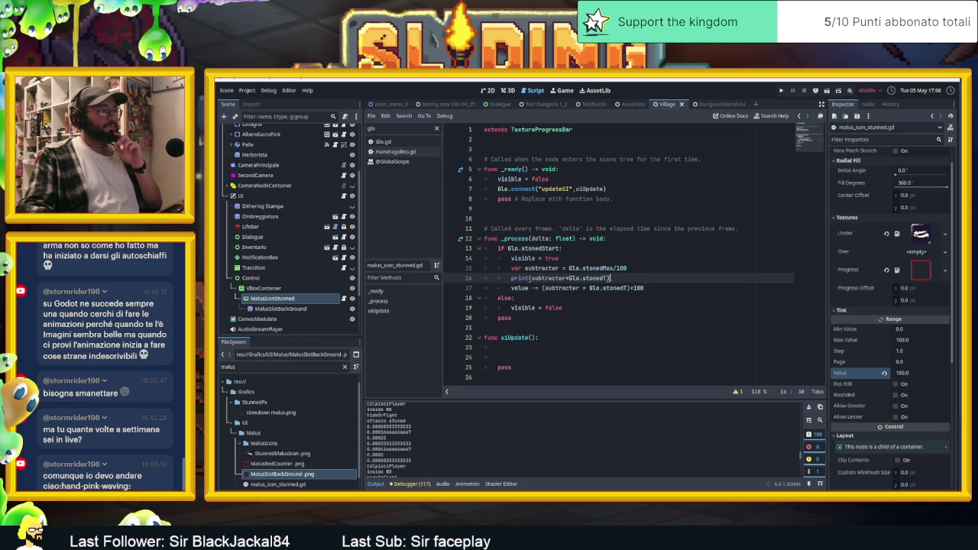
# - Multiply the printed stonedT by 100 on line 16, launch the game and slide the player up
pyautogui.write('*100')
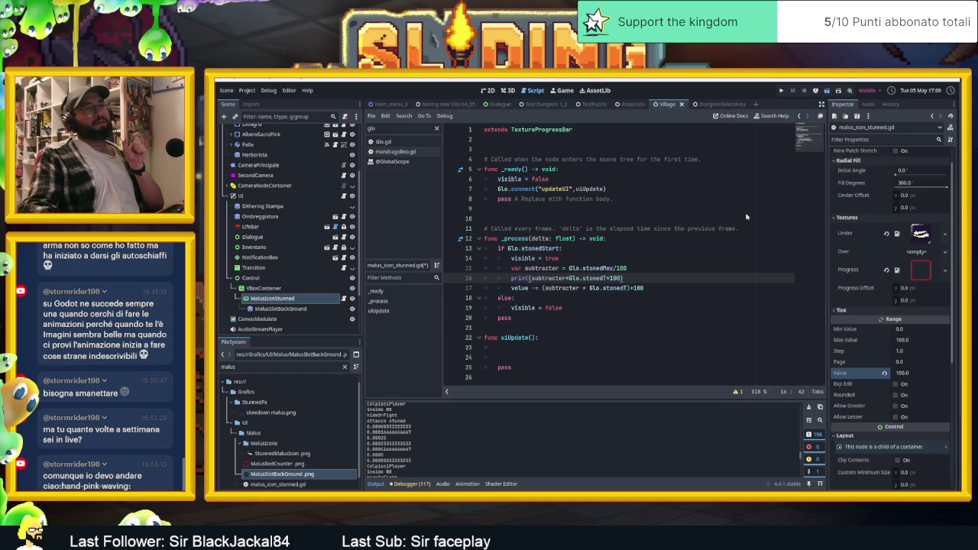
pyautogui.press('F5')
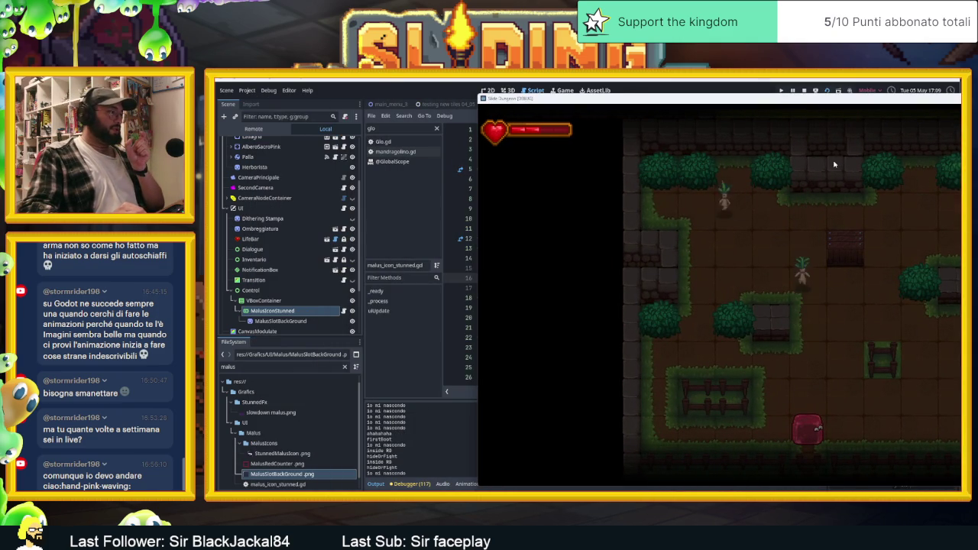
pyautogui.press('Up')
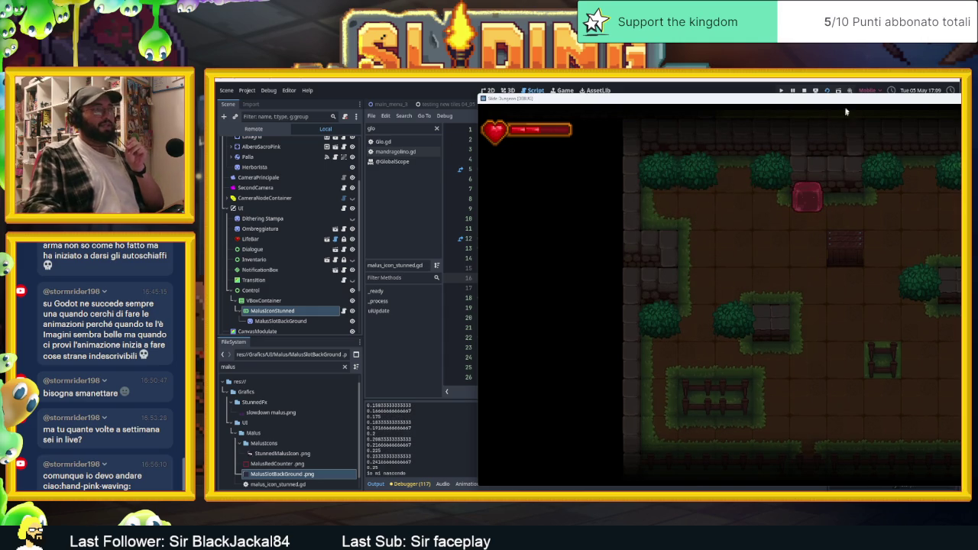
# - Stop the game, scroll back through the Output log, and open the Glo.gd global script
pyautogui.click(804, 90)
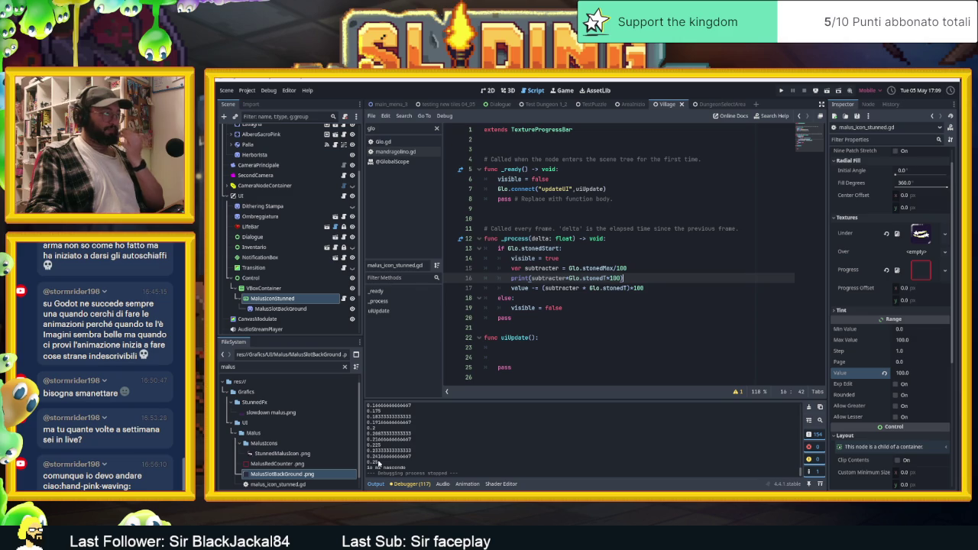
pyautogui.scroll(5, 394, 457)
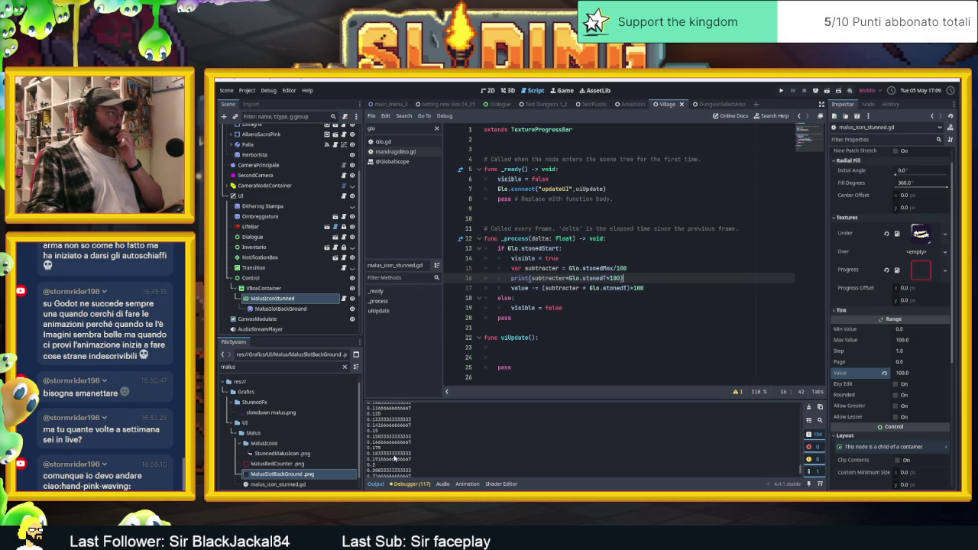
pyautogui.scroll(2, 394, 457)
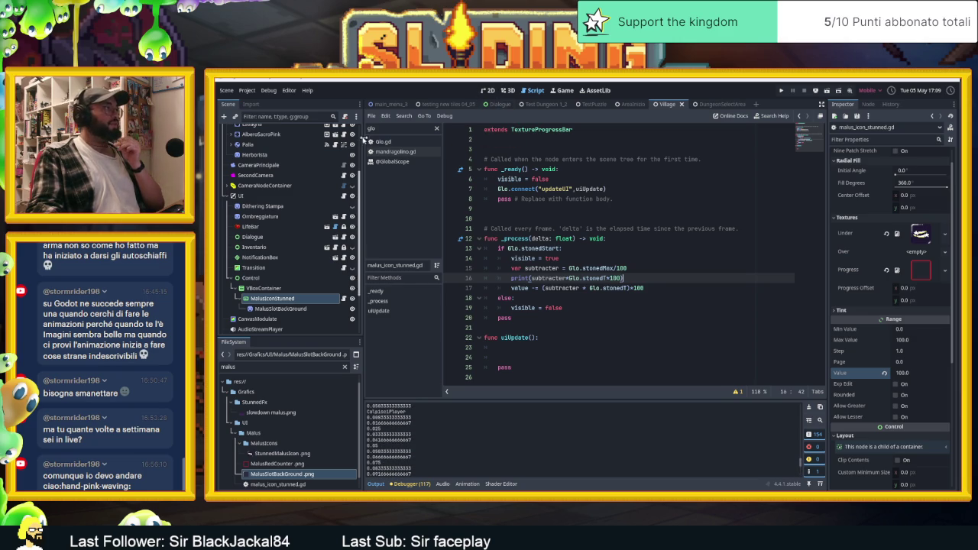
pyautogui.click(386, 142)
# - Close the parentheses of the mandragolinoDeath signal on line 310
pyautogui.write(')')
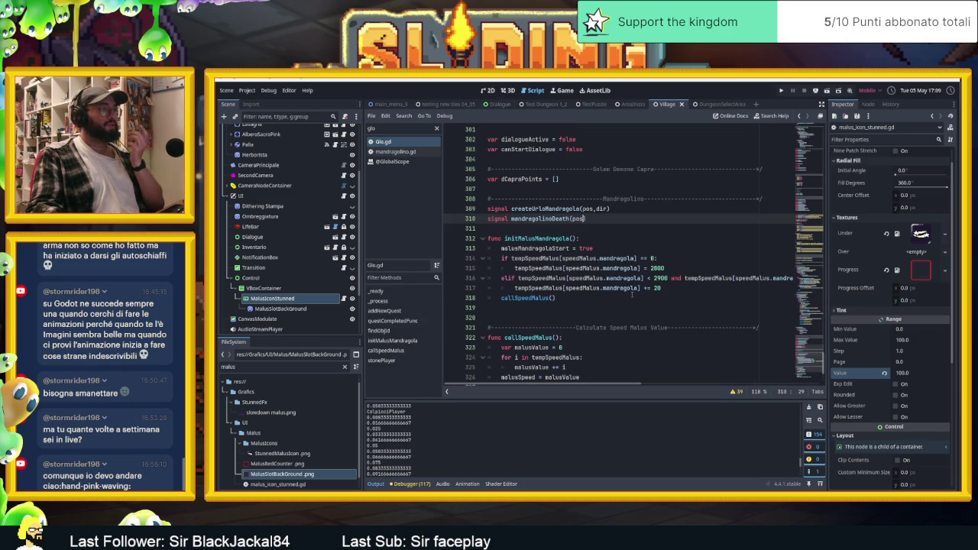
pyautogui.scroll(15, 632, 294)
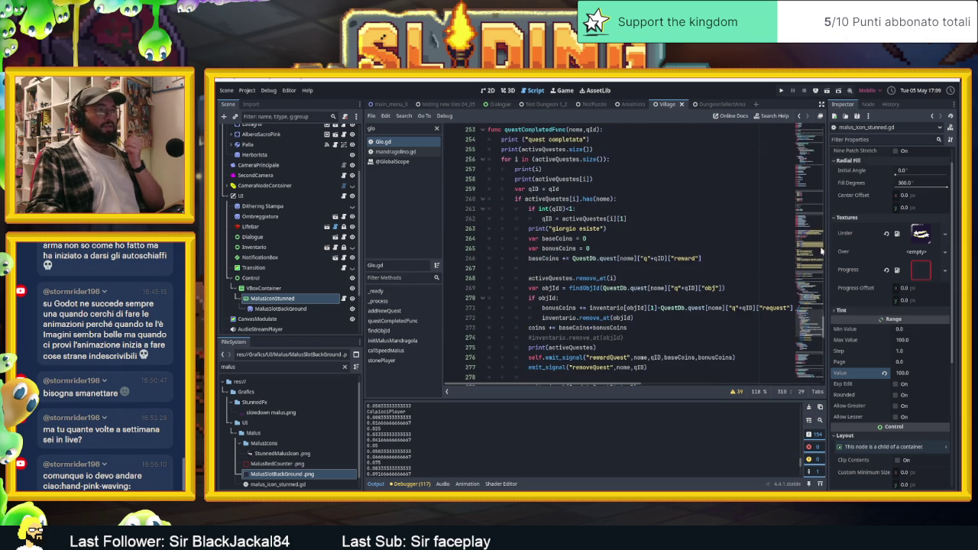
pyautogui.moveTo(822, 321)
pyautogui.mouseDown()
pyautogui.moveTo(822, 390)
pyautogui.moveTo(822, 369)
pyautogui.mouseUp()
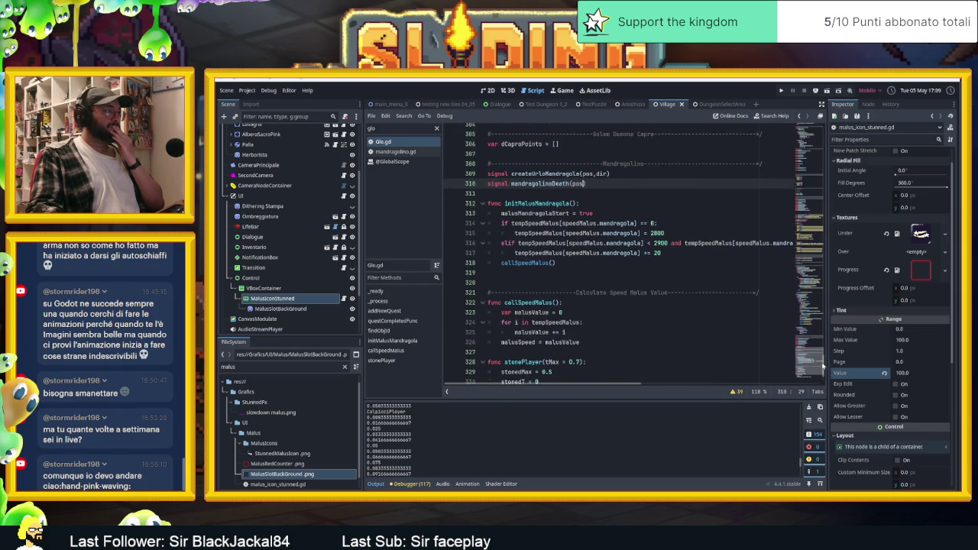
pyautogui.scroll(-1, 823, 368)
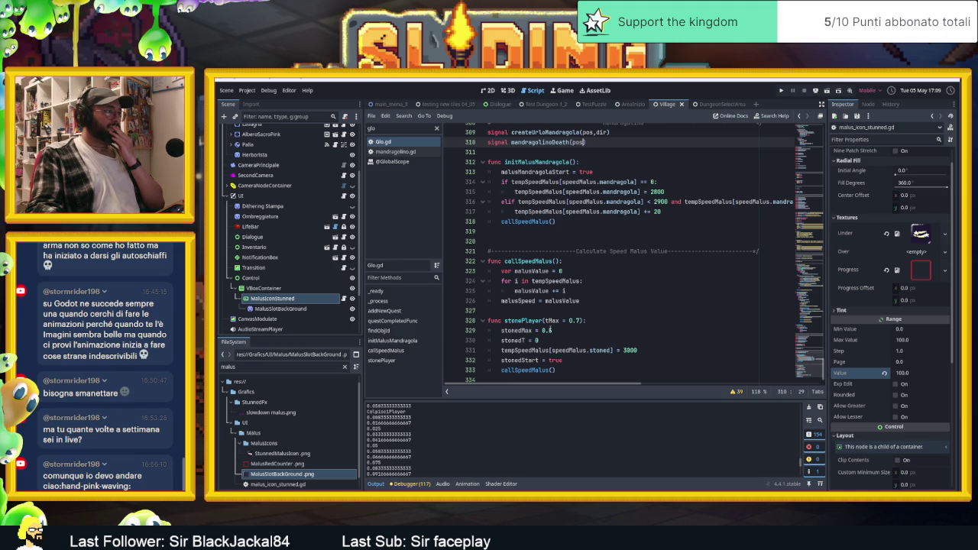
# - Replace the hard-coded 0.5 with tMax in the stonedMax assignment on line 329
pyautogui.click(551, 330)
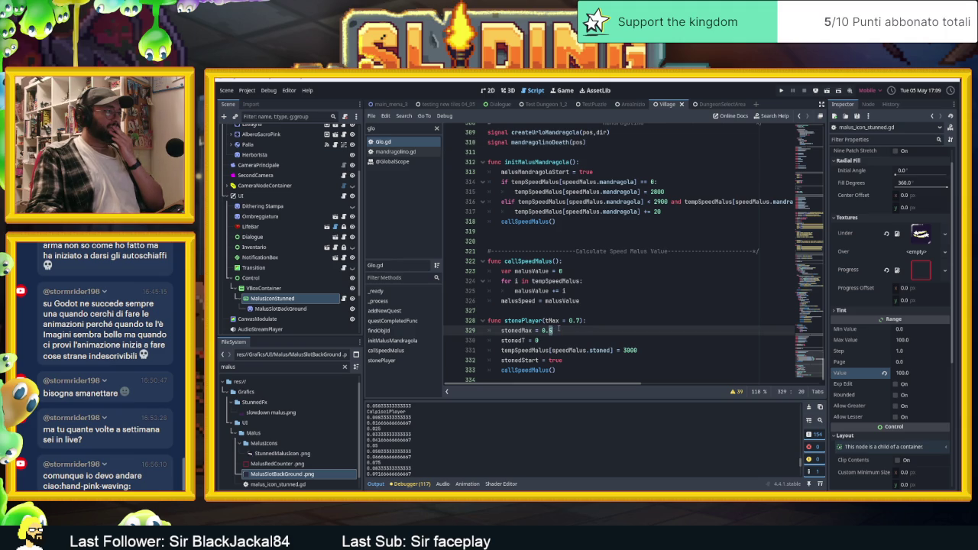
pyautogui.press('BackSpace')
pyautogui.press('BackSpace')
pyautogui.press('BackSpace')
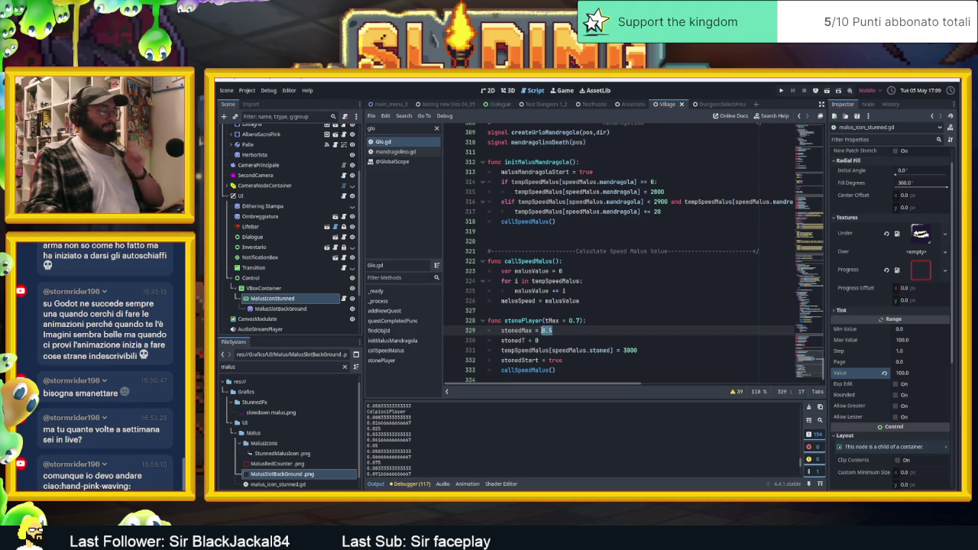
pyautogui.write('tm')
pyautogui.press('Return')
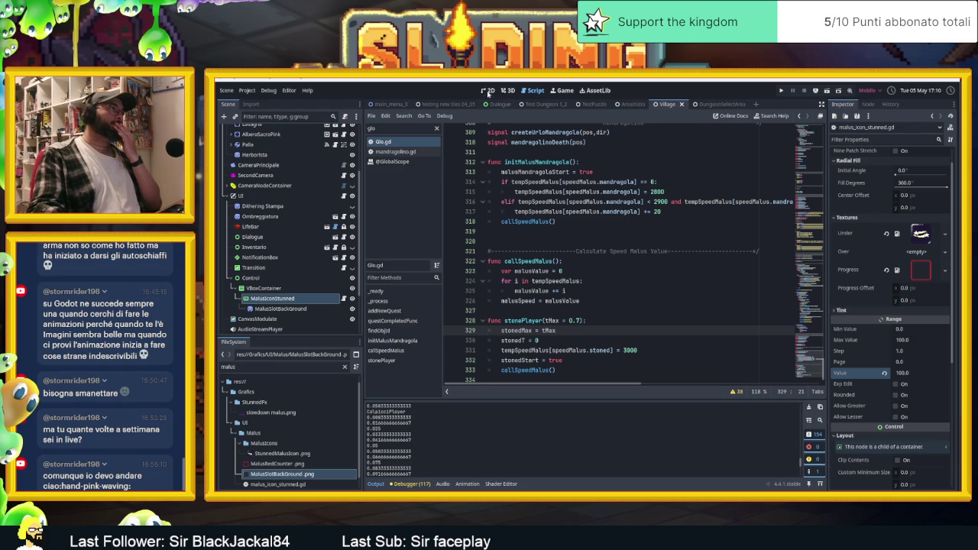
# - Switch to the 2D scene, save and run the game with its window moved aside, then stop it with F8
pyautogui.click(487, 91)
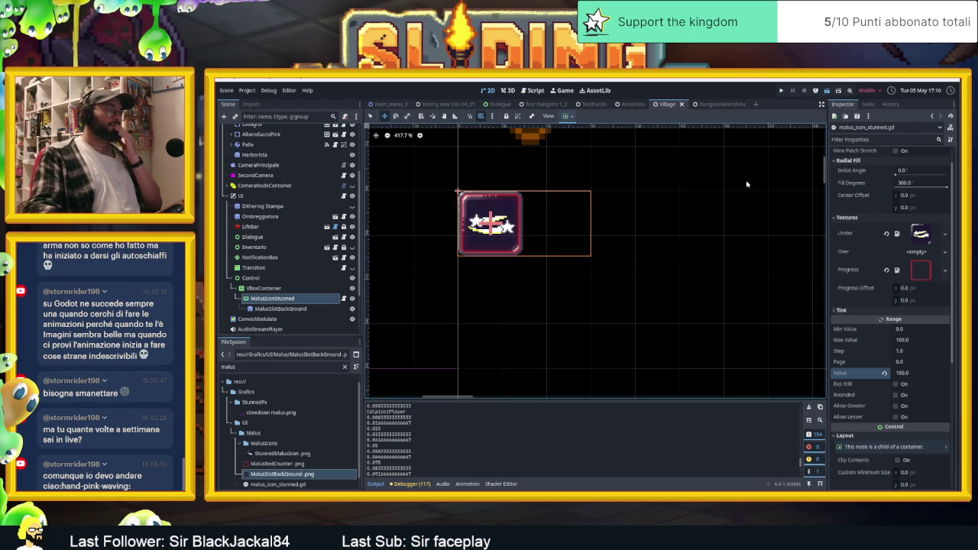
pyautogui.hotkey('ctrl', 's')
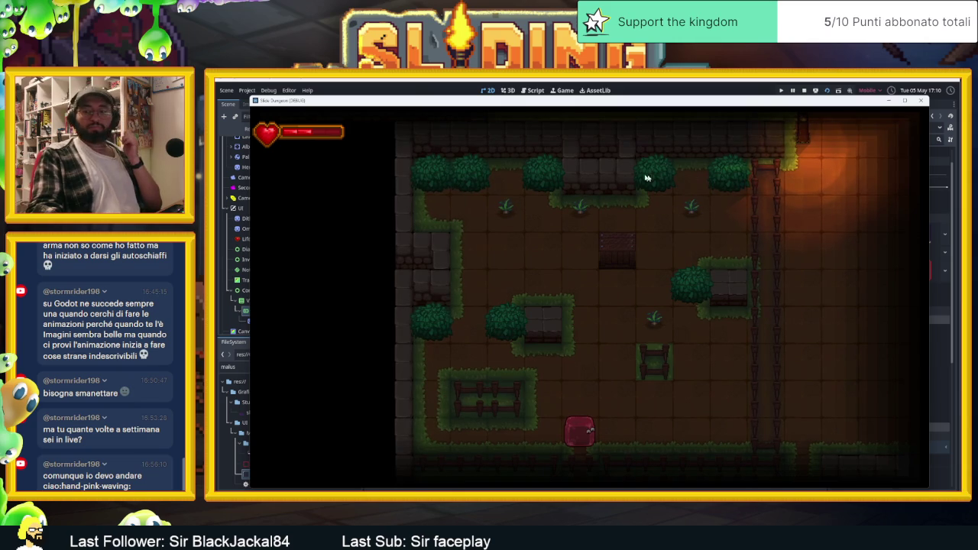
pyautogui.moveTo(563, 108); pyautogui.dragTo(773, 108)
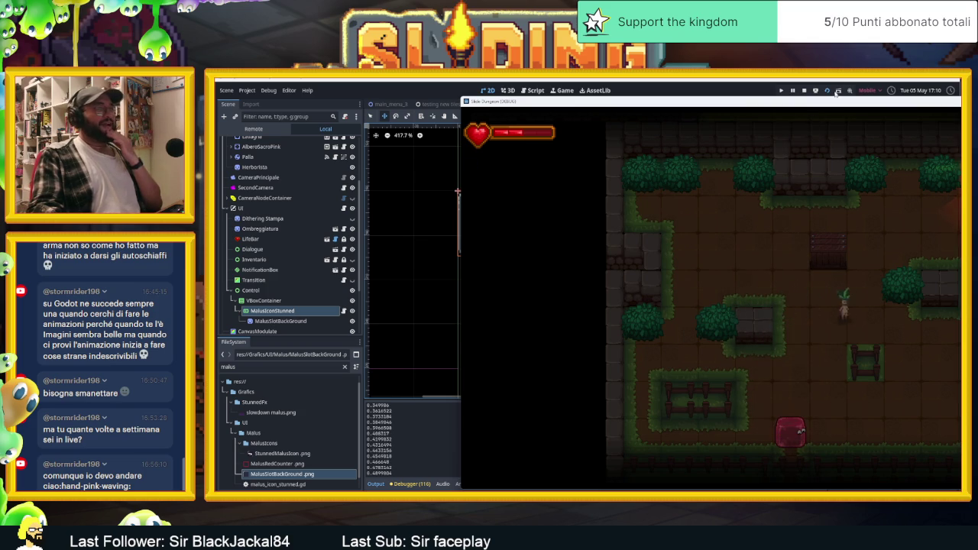
pyautogui.press('F8')
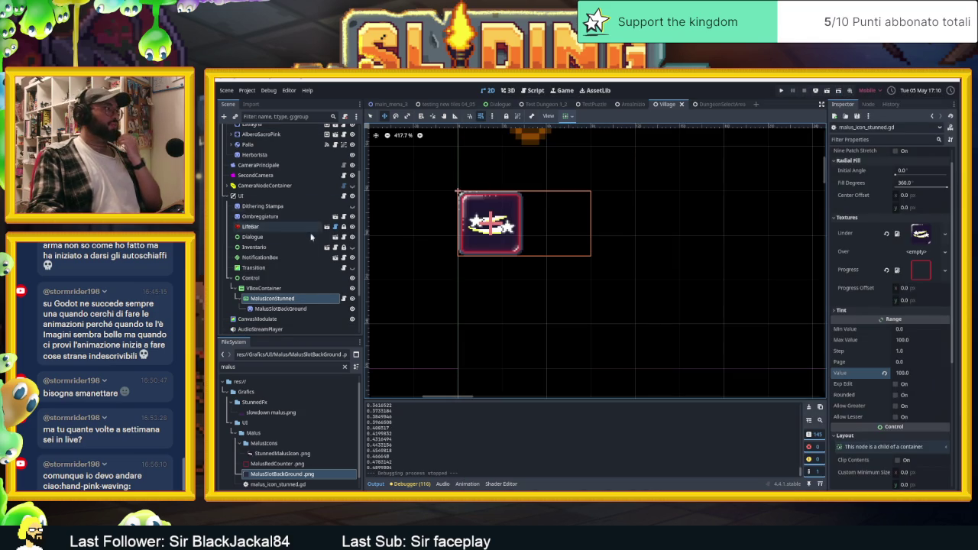
# - In the MalusIconStunned script, change line 15 to subtracter = 100/Glo.stonedMax
pyautogui.click(344, 298)
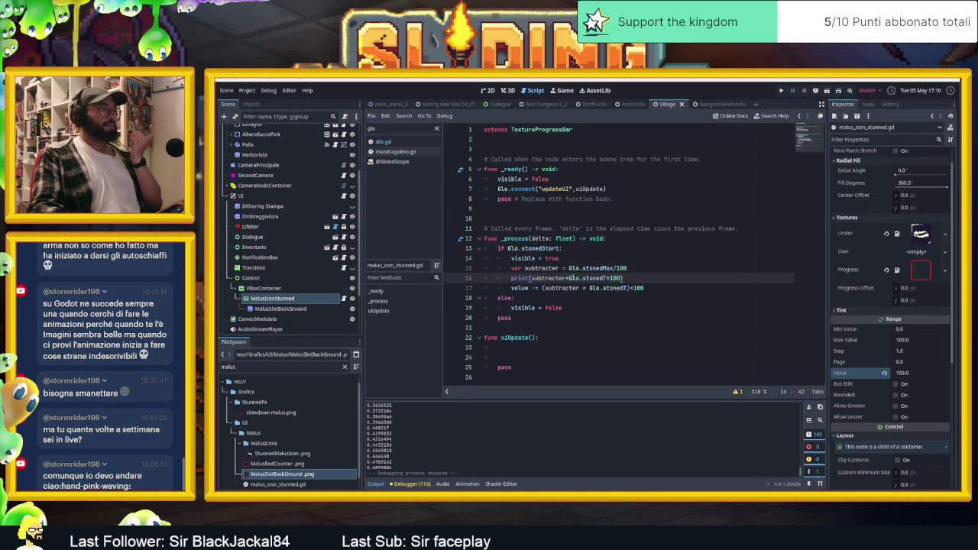
pyautogui.moveTo(628, 268); pyautogui.dragTo(569, 268)
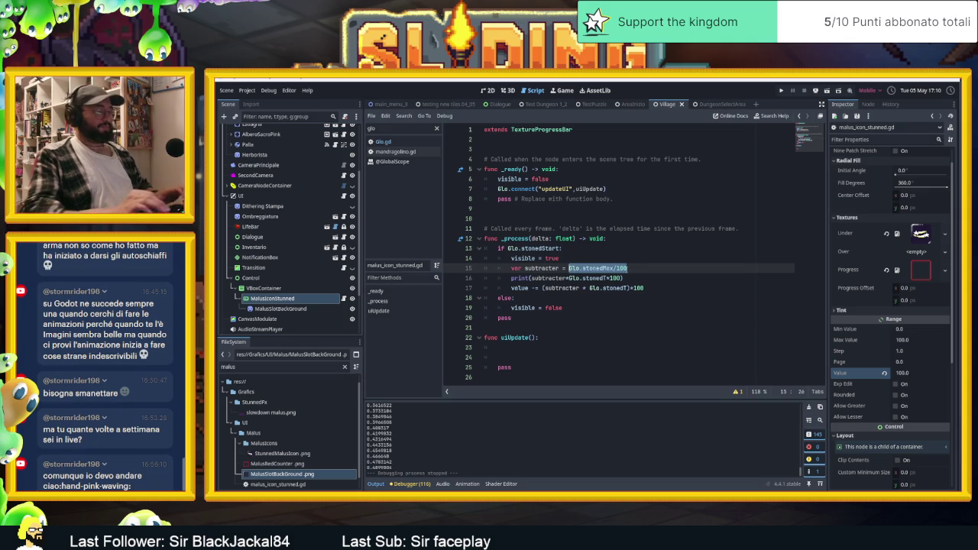
pyautogui.write('100/')
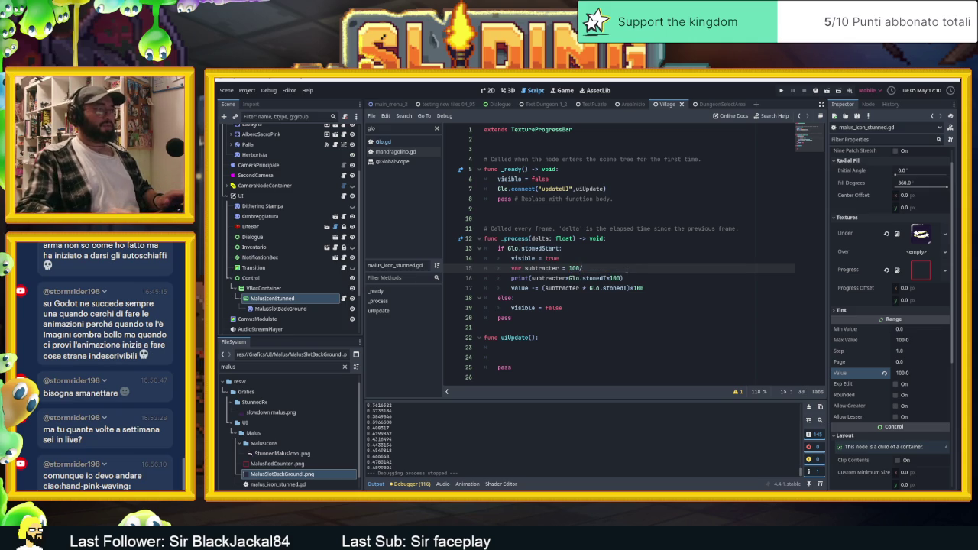
pyautogui.write('G')
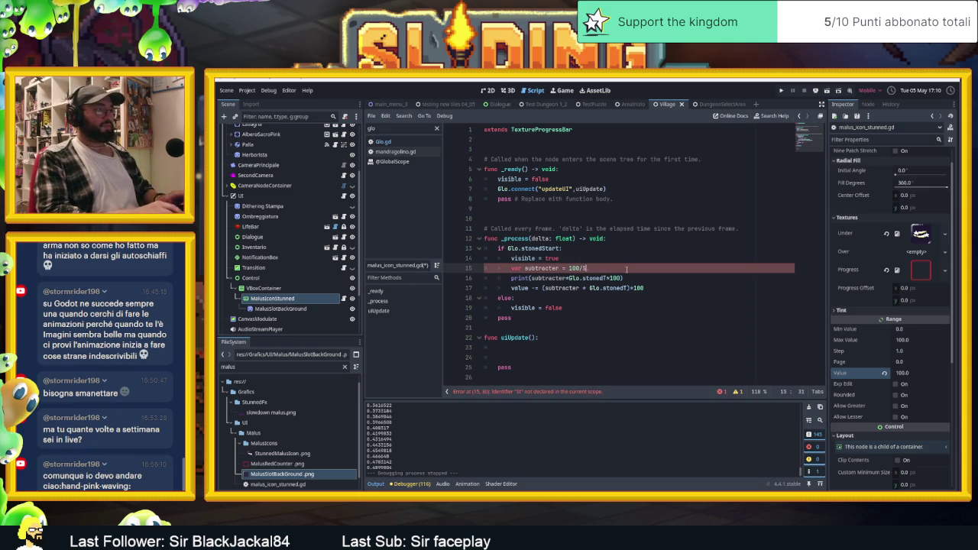
pyautogui.write('lo.sto')
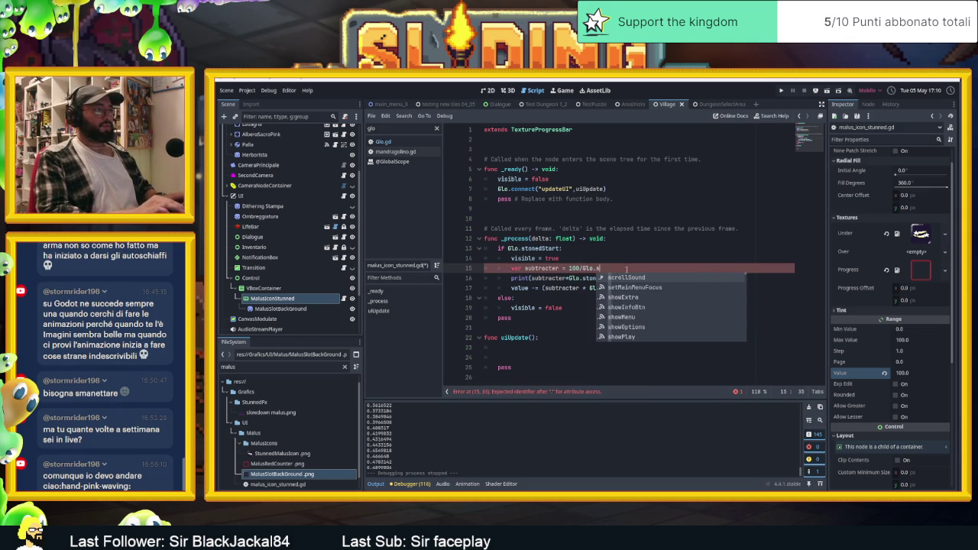
pyautogui.press('Return')
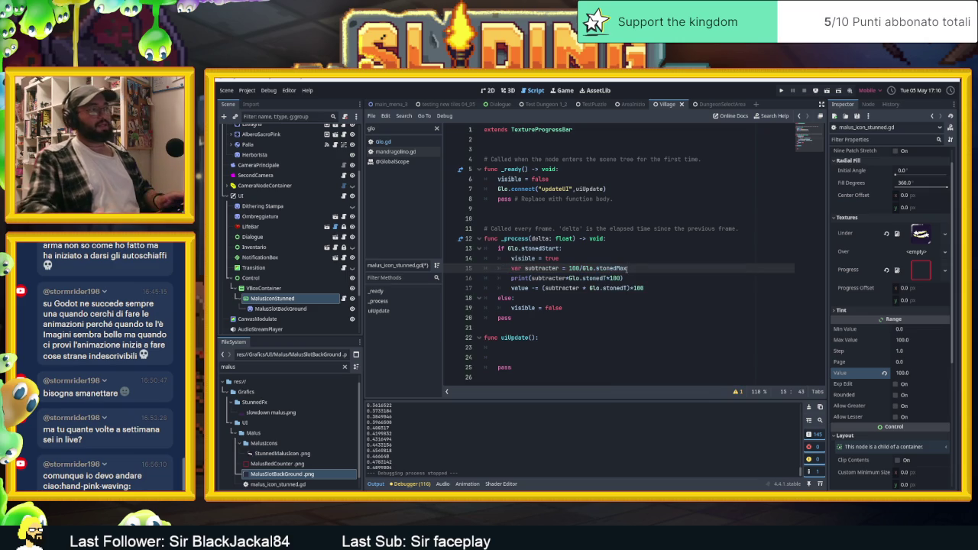
# - Drop the *100 factors and make line 17 value = 100-(subtracter * Glo.stonedT), then run the game
pyautogui.doubleClick(616, 278)
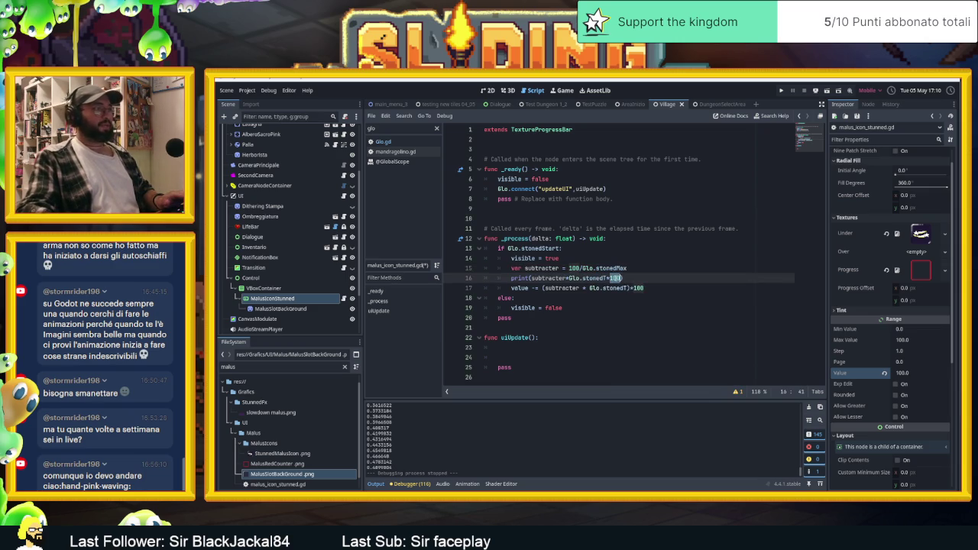
pyautogui.press('BackSpace')
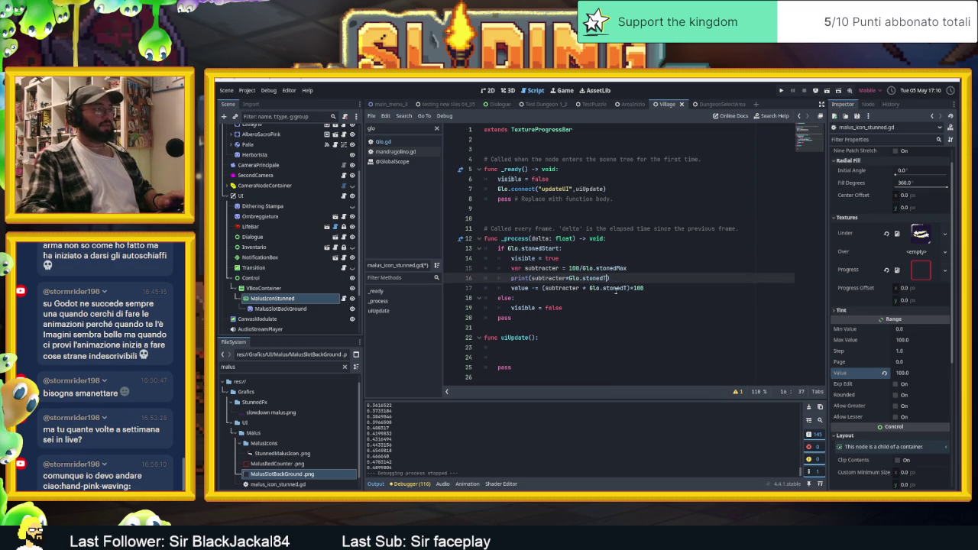
pyautogui.click(648, 288)
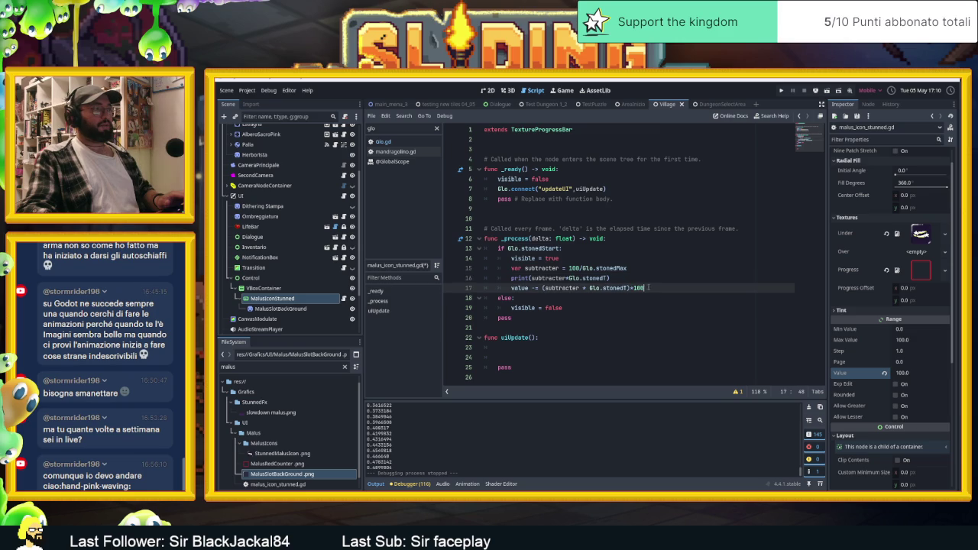
pyautogui.moveTo(635, 288); pyautogui.dragTo(631, 288)
pyautogui.press('BackSpace')
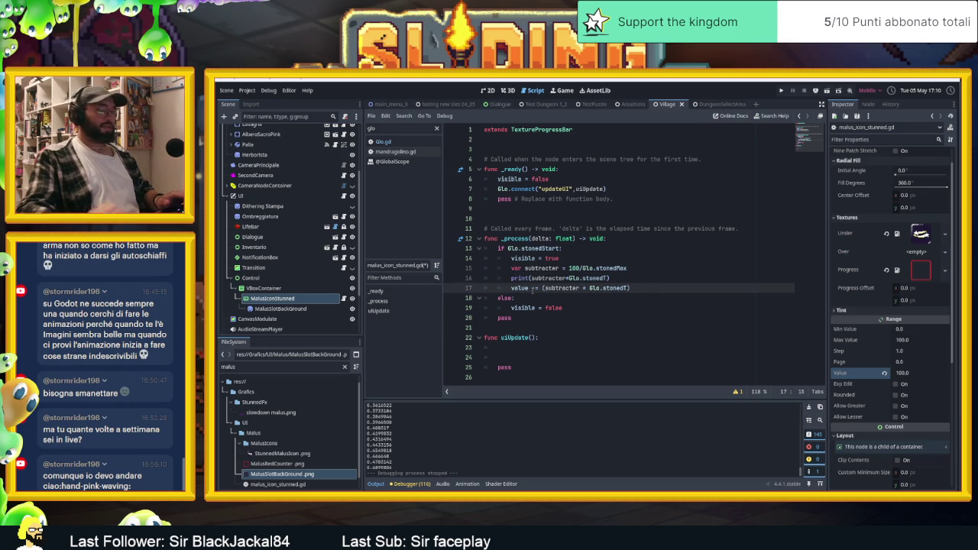
pyautogui.press('BackSpace')
pyautogui.write('100-')
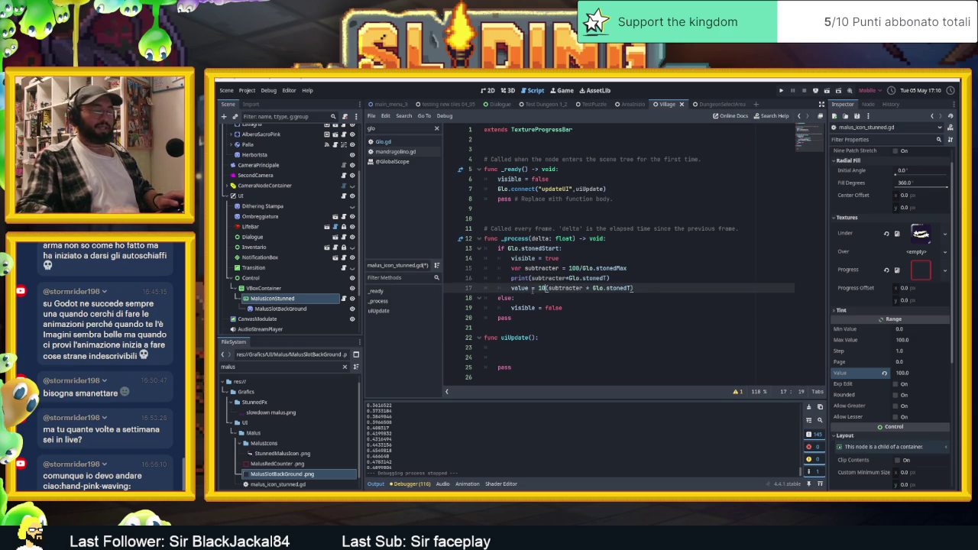
pyautogui.click(716, 272)
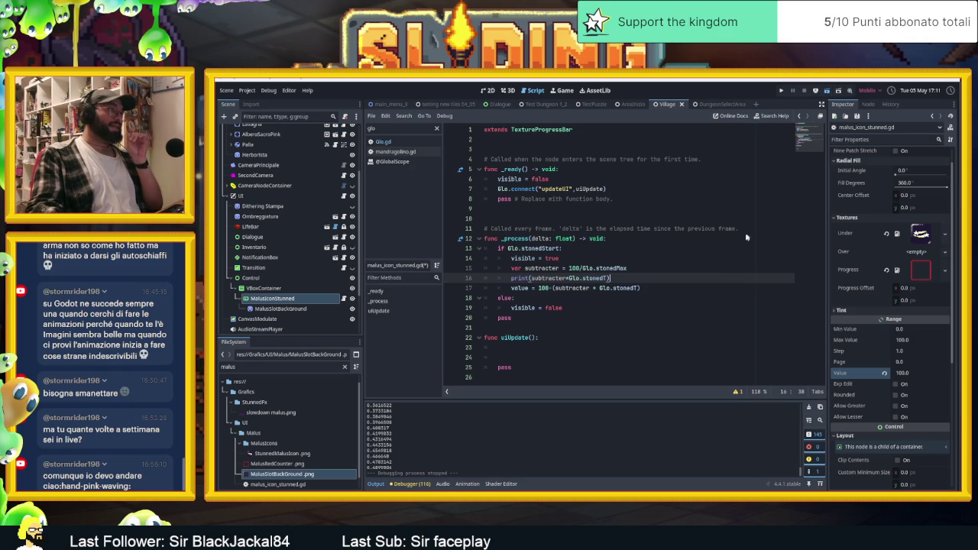
pyautogui.press('F5')
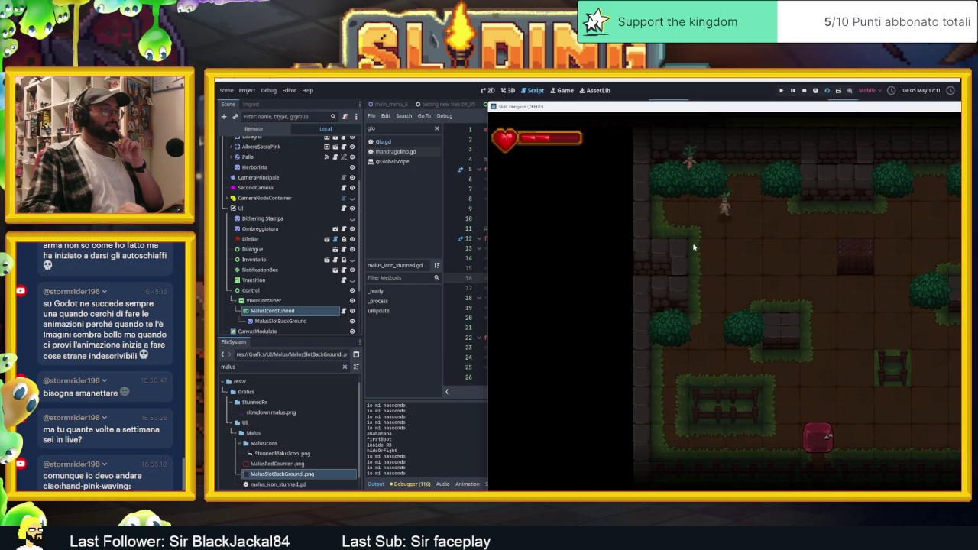
# - Slide the red blob up, right to the wall, and down around the dungeon
pyautogui.press('Up')
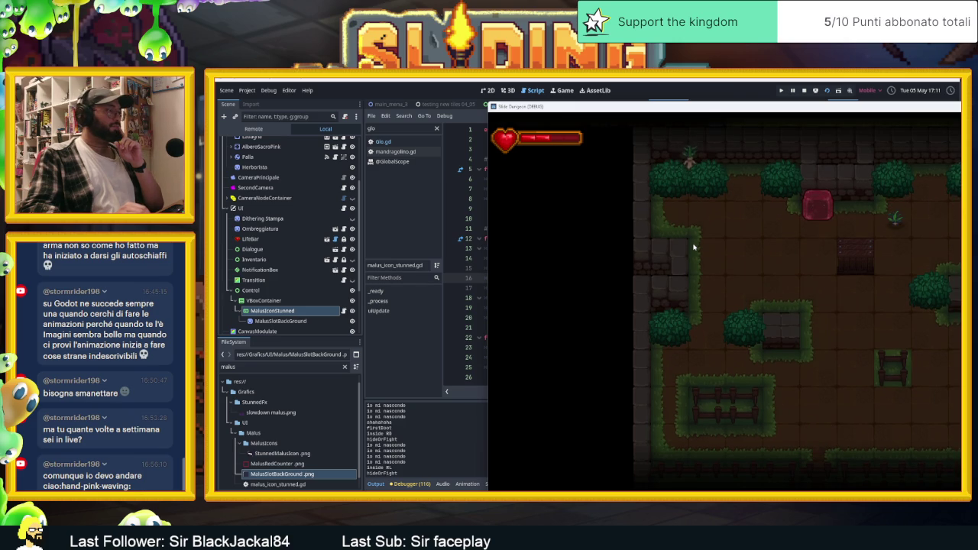
pyautogui.press('Right')
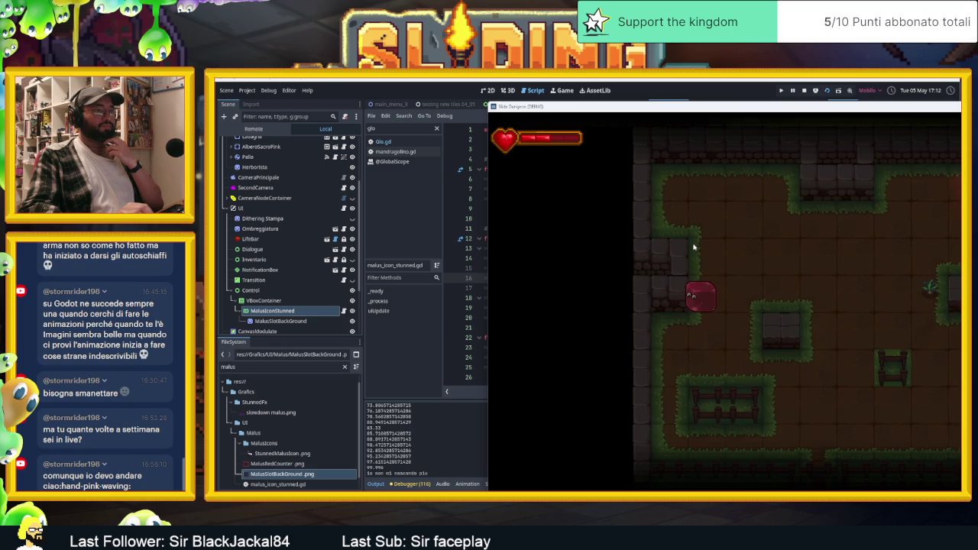
pyautogui.press('Right')
pyautogui.press('Down')
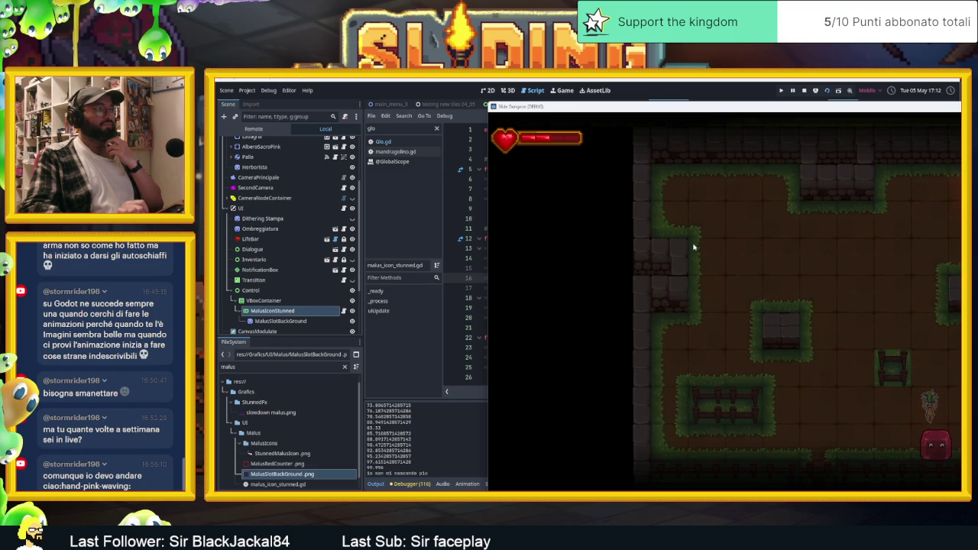
# - Stop the game, then delete the Glo.connect line and the empty uiUpdate function
pyautogui.click(804, 92)
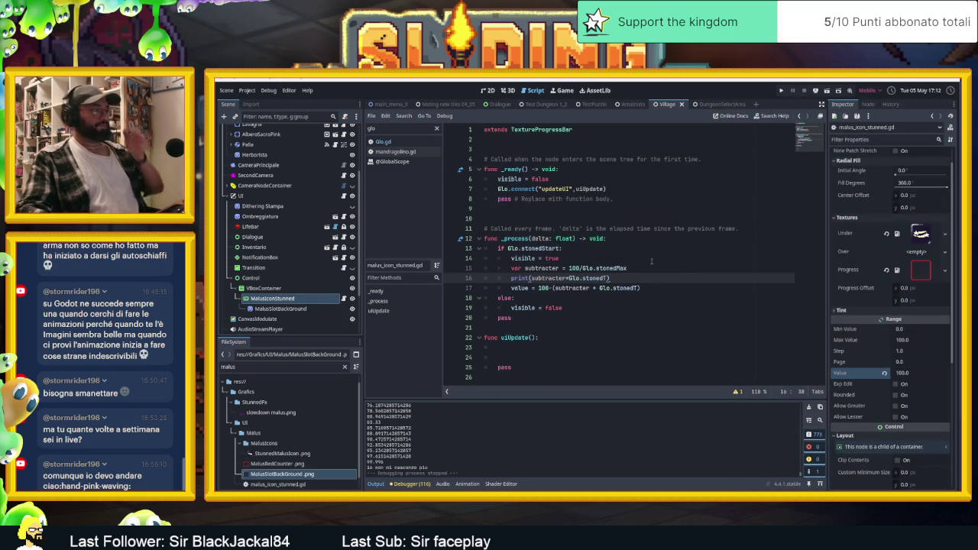
pyautogui.click(620, 189)
pyautogui.hotkey('ctrl', 'x')
pyautogui.hotkey('ctrl', 'End')
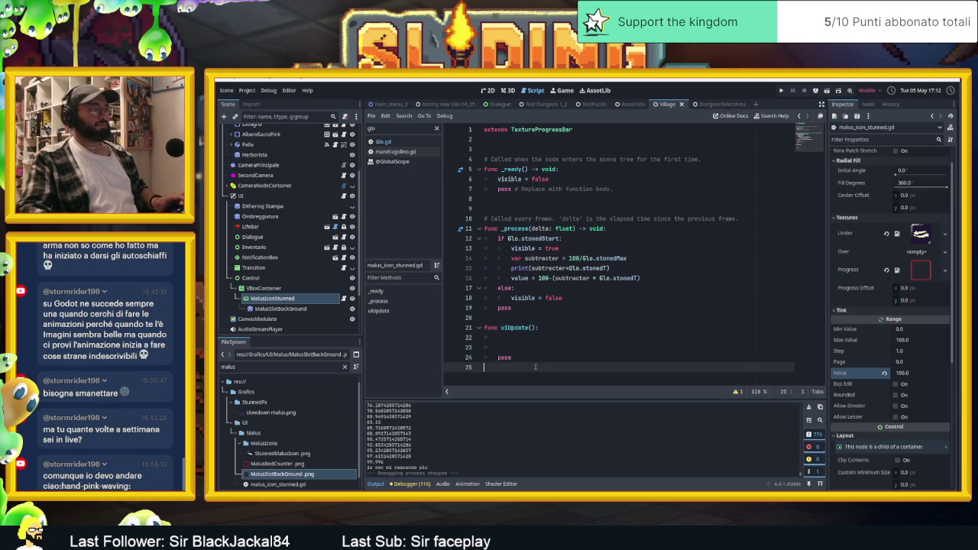
pyautogui.hotkey('shift', 'Up')
pyautogui.hotkey('shift', 'Up')
pyautogui.hotkey('shift', 'Up')
pyautogui.press('BackSpace')
# - Remove the placeholder pass from _ready and save the stunned icon script
pyautogui.click(634, 179)
pyautogui.click(644, 198)
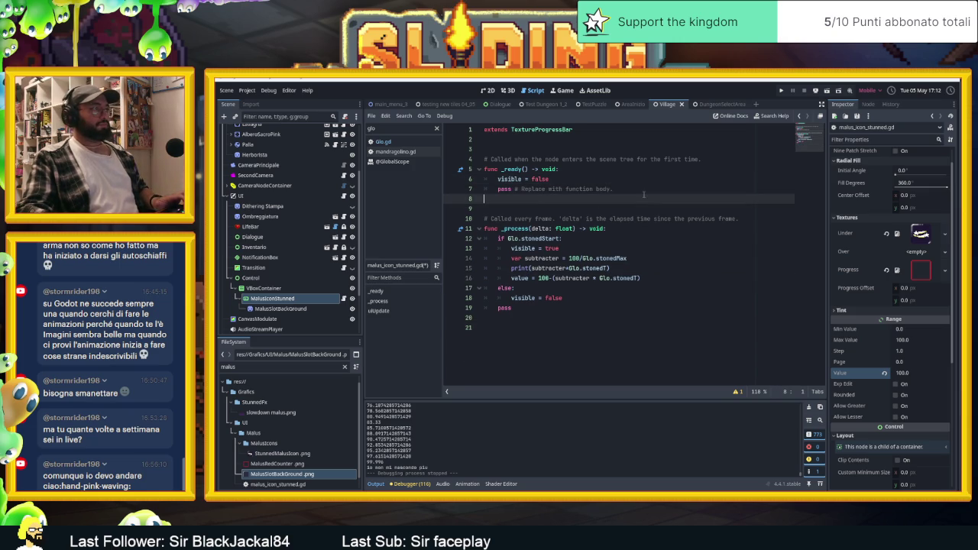
pyautogui.hotkey('shift', 'Up')
pyautogui.press('BackSpace')
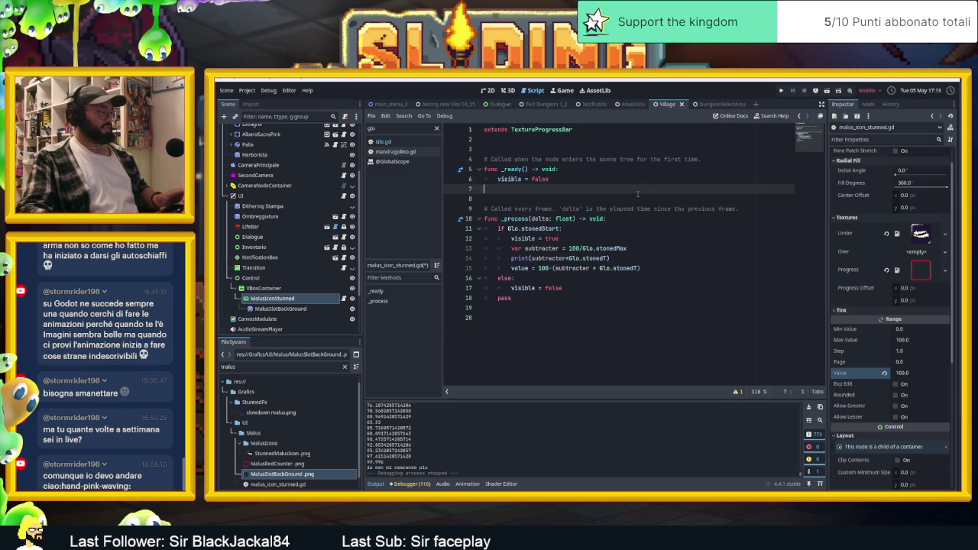
pyautogui.hotkey('ctrl', 's')
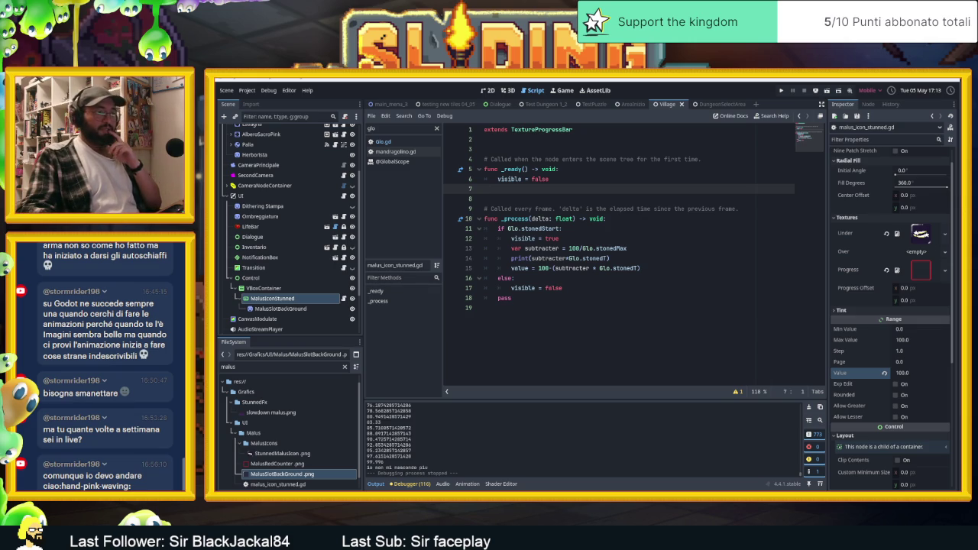
pyautogui.hotkey('alt', 'Tab')
# - Unlock and show the Icona layer, show Reflections, and hide Layer 1
pyautogui.click(339, 412)
pyautogui.click(332, 412)
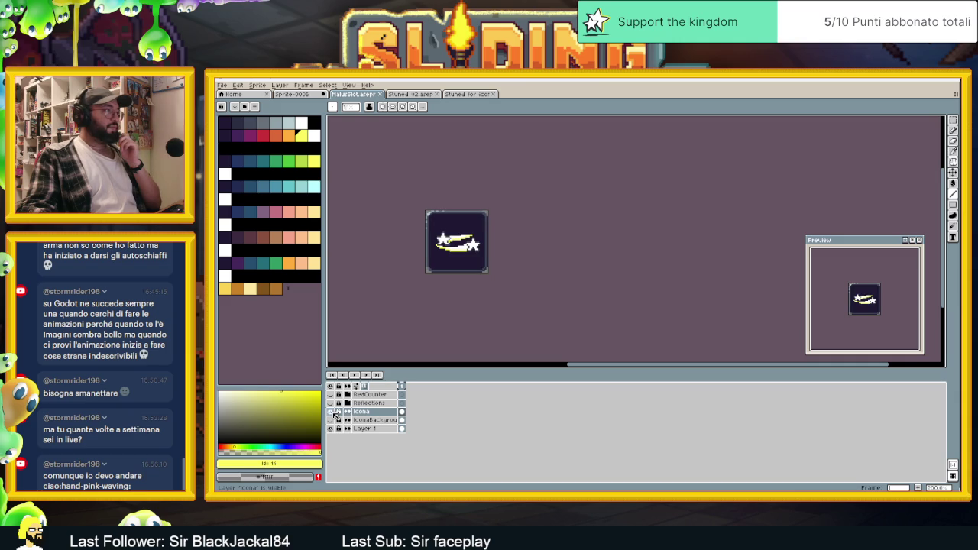
pyautogui.click(331, 404)
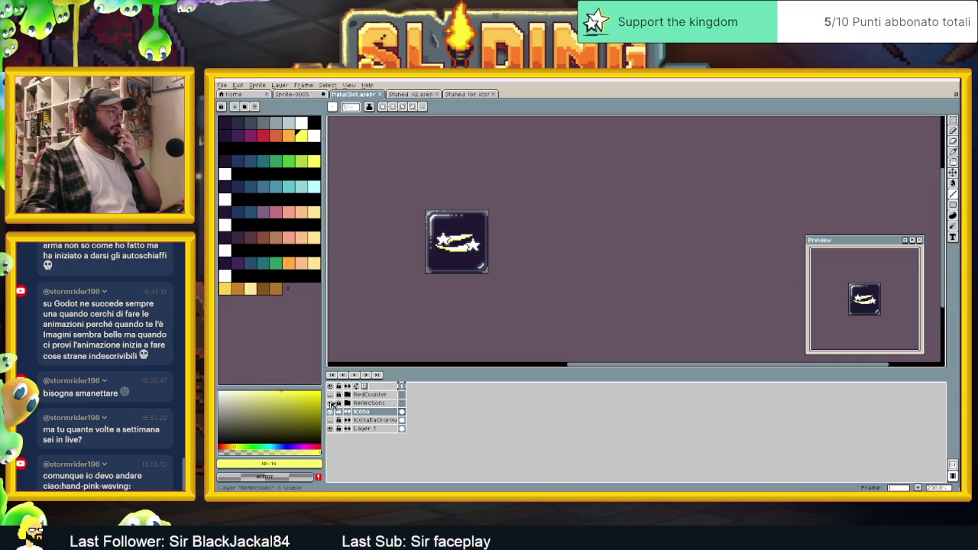
pyautogui.click(331, 429)
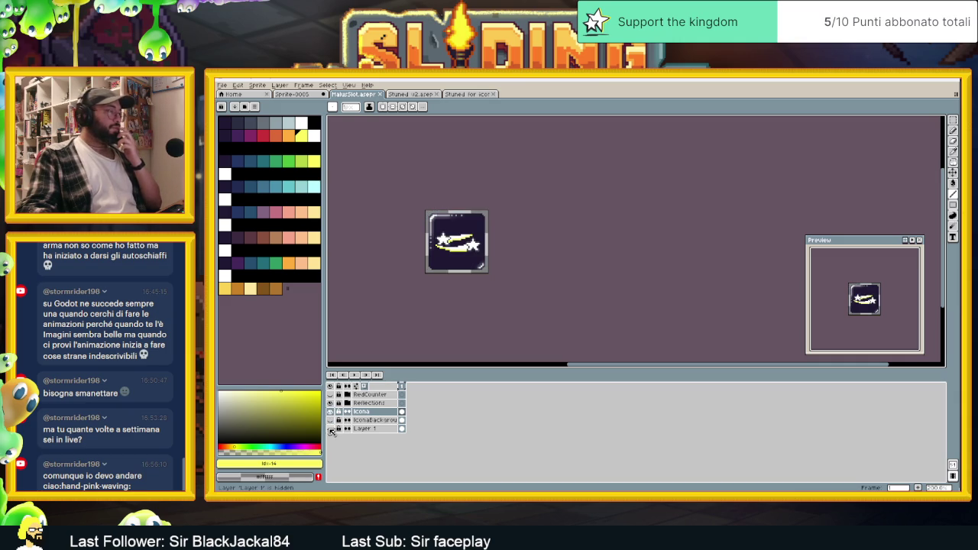
# - Add a second frame and delete the star artwork from its Icona cel
pyautogui.click(918, 488)
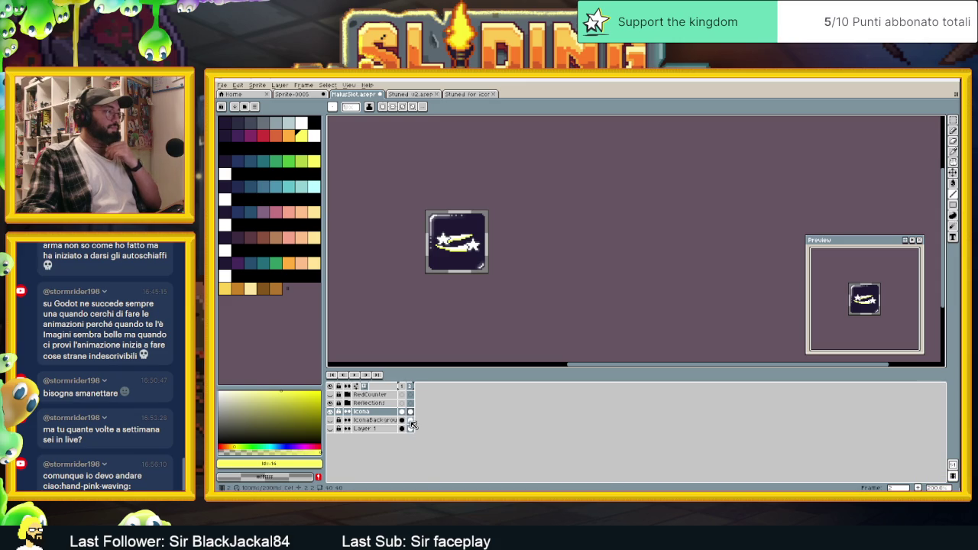
pyautogui.click(331, 420)
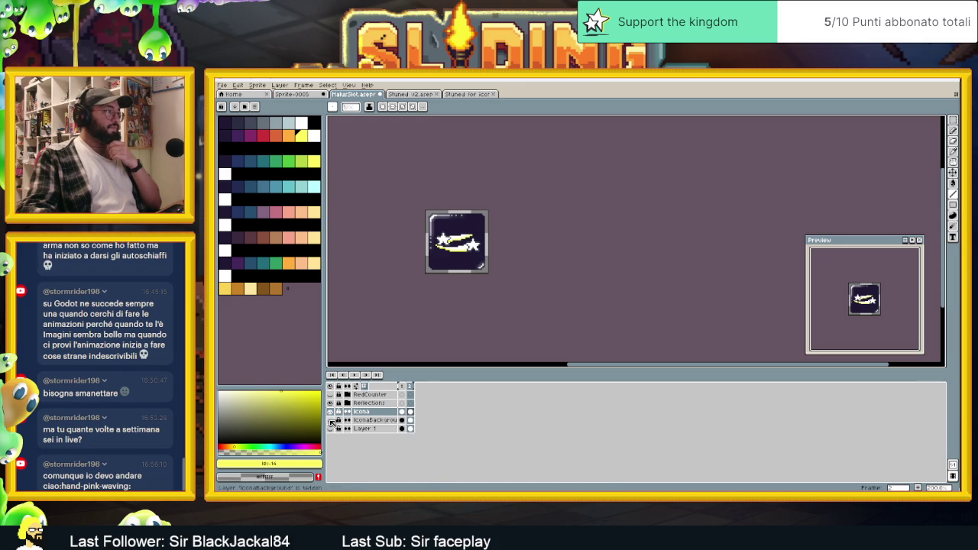
pyautogui.click(330, 412)
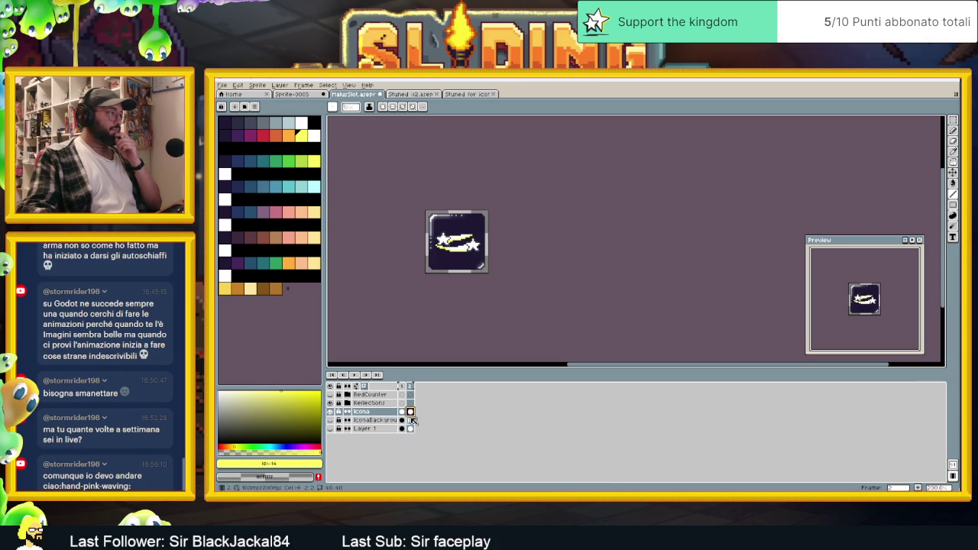
pyautogui.click(411, 420)
pyautogui.click(410, 411)
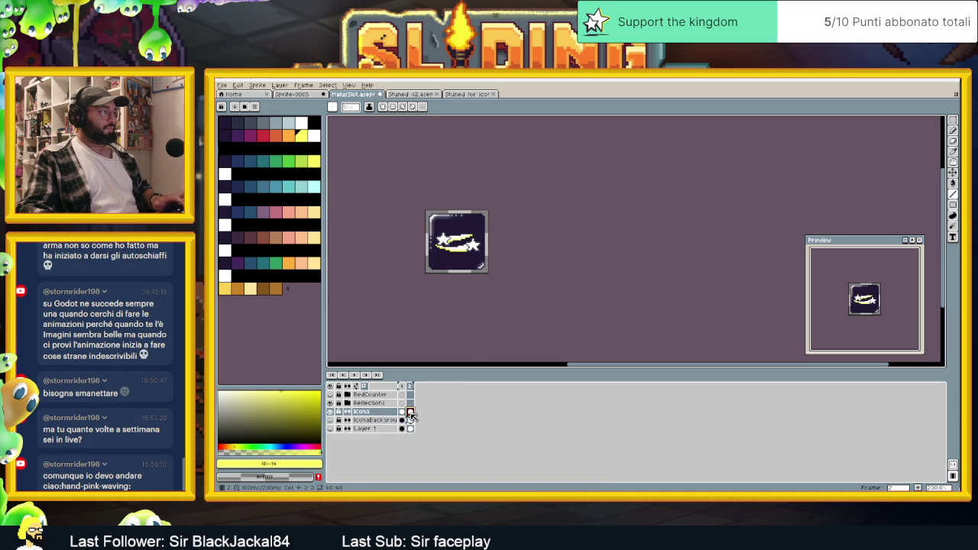
pyautogui.press('Delete')
pyautogui.scroll(2, 446, 234)
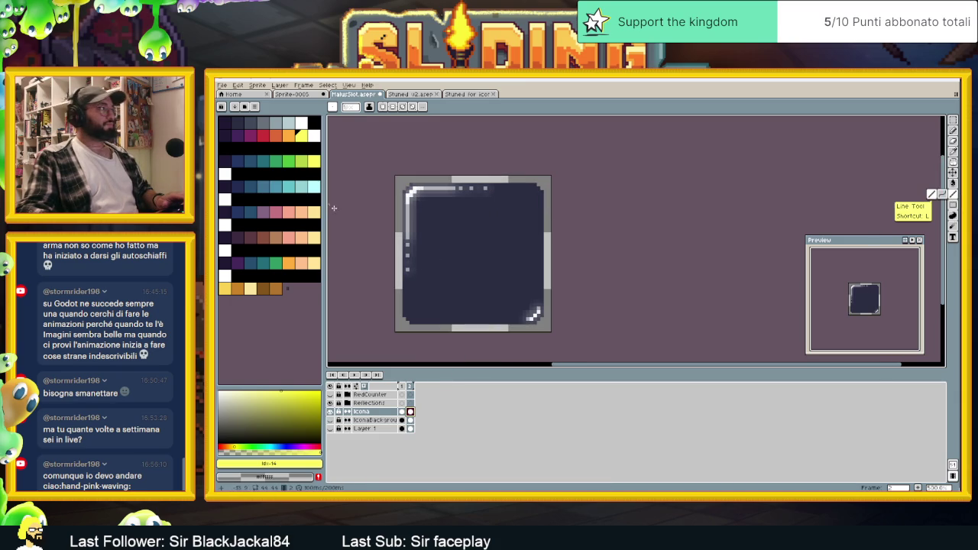
# - Flood-fill the icon interior with magenta, then refill it with a darker purple
pyautogui.click(254, 137)
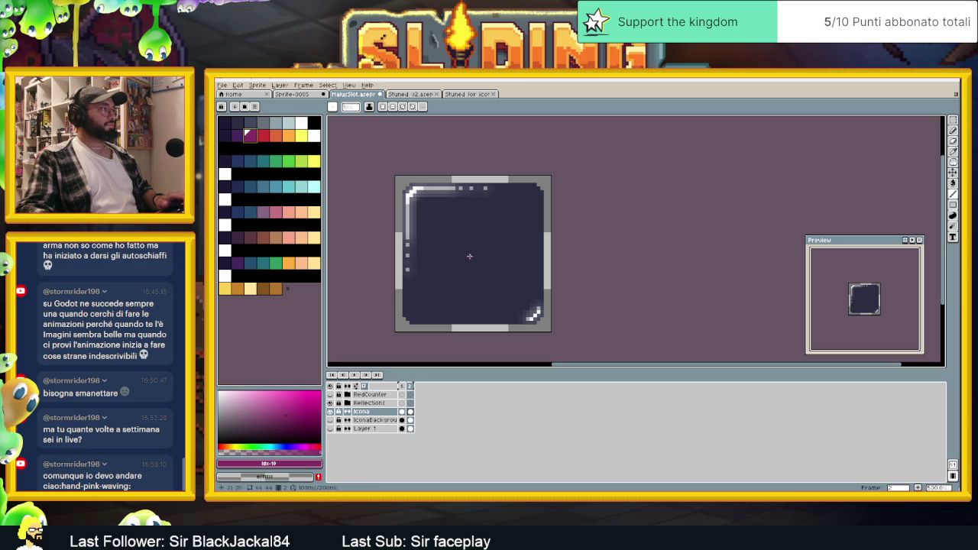
pyautogui.click(953, 185)
pyautogui.click(476, 255)
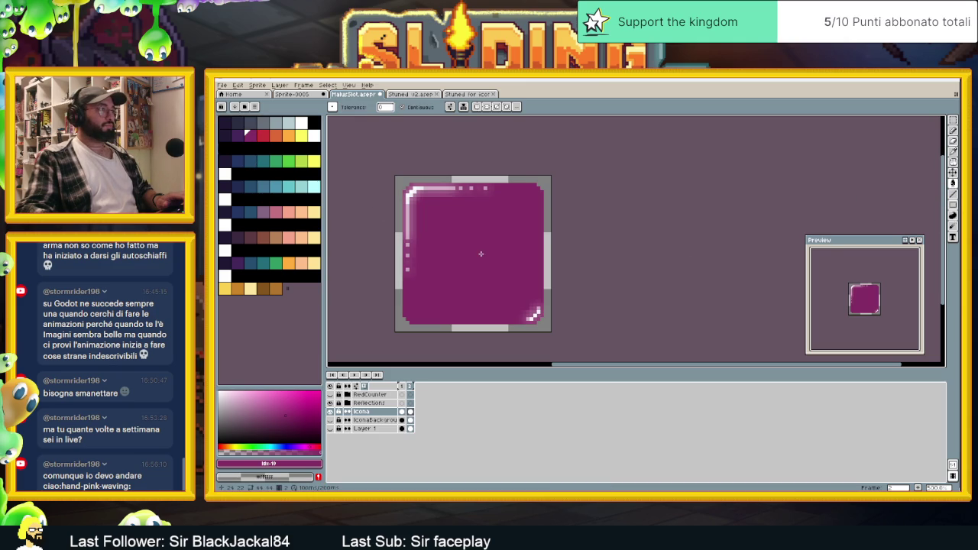
pyautogui.press('[')
pyautogui.click(478, 247)
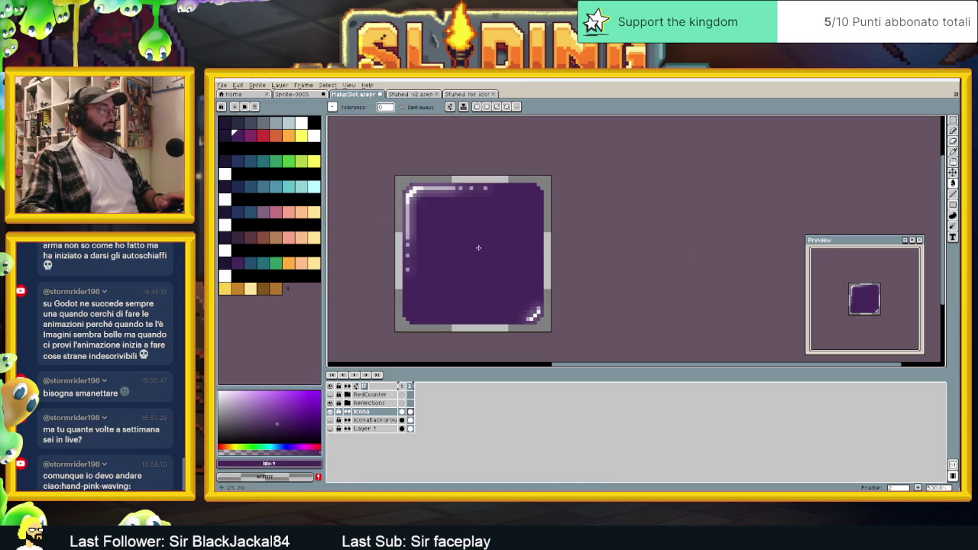
# - Refill the square interior with the darkest palette colour, undoing a stray line and a white fill
pyautogui.press('l')
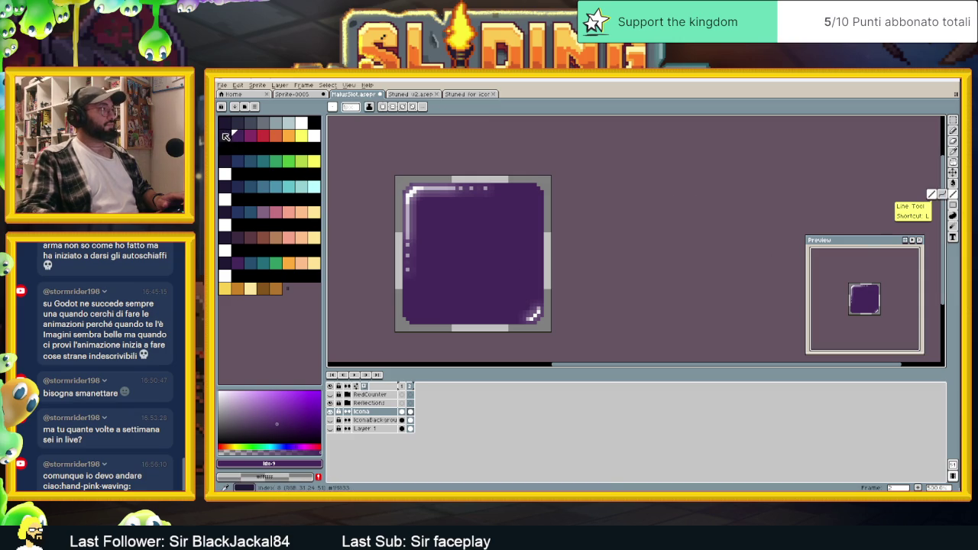
pyautogui.press('[')
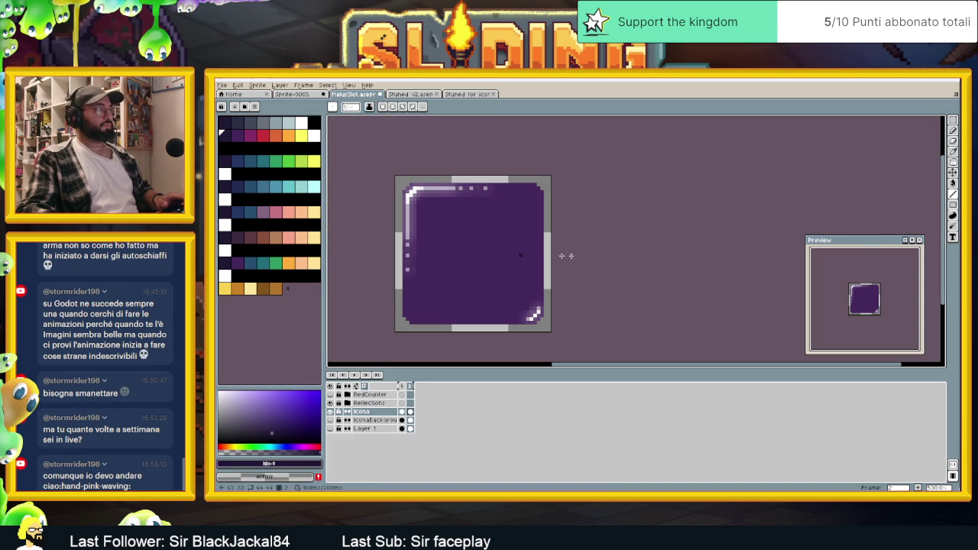
pyautogui.hotkey('ctrl', 'z')
pyautogui.press('g')
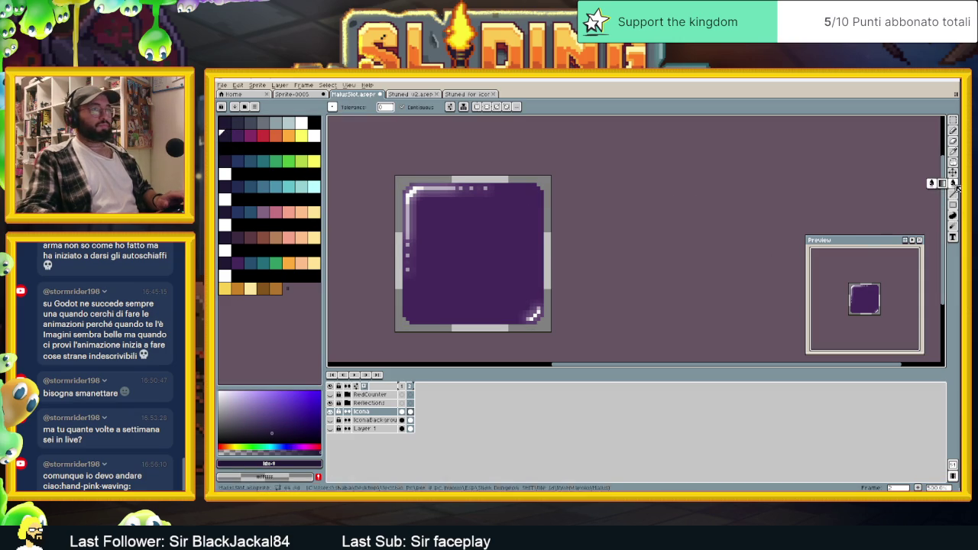
pyautogui.click(454, 273)
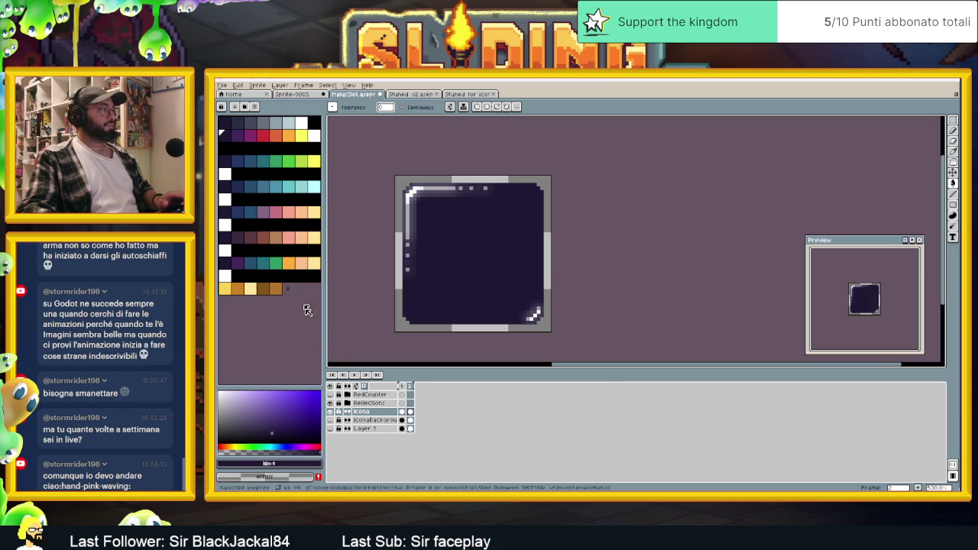
pyautogui.click(226, 177)
pyautogui.scroll(2, 451, 283)
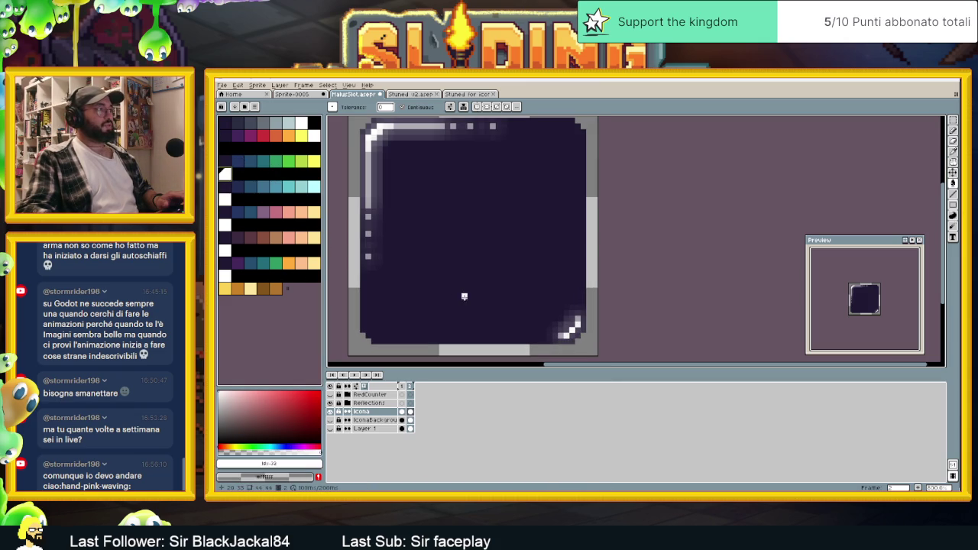
pyautogui.click(476, 307)
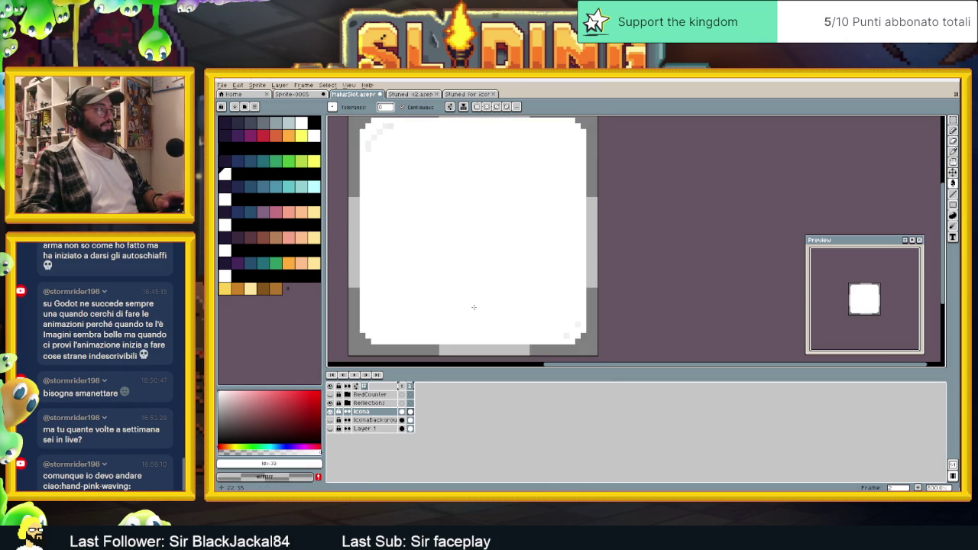
pyautogui.hotkey('ctrl', 'z')
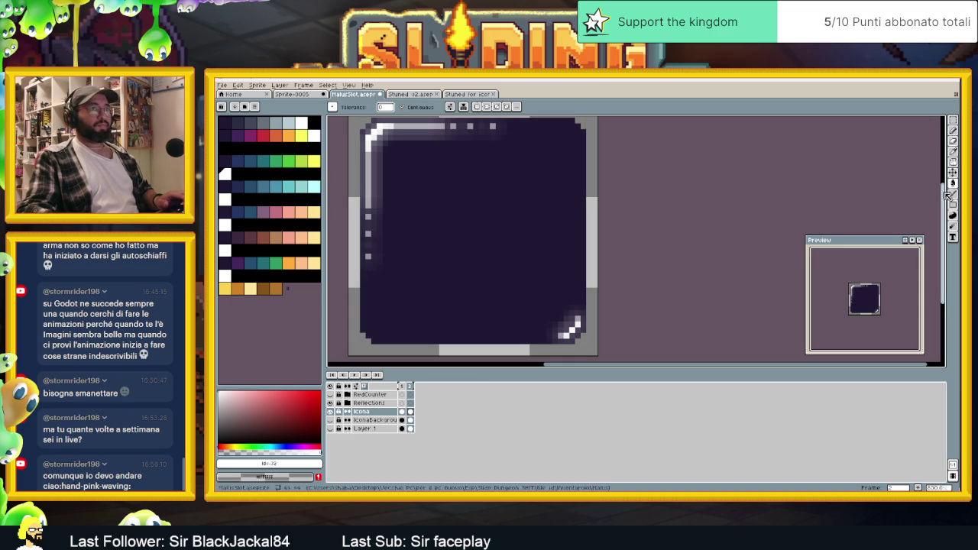
pyautogui.press('l')
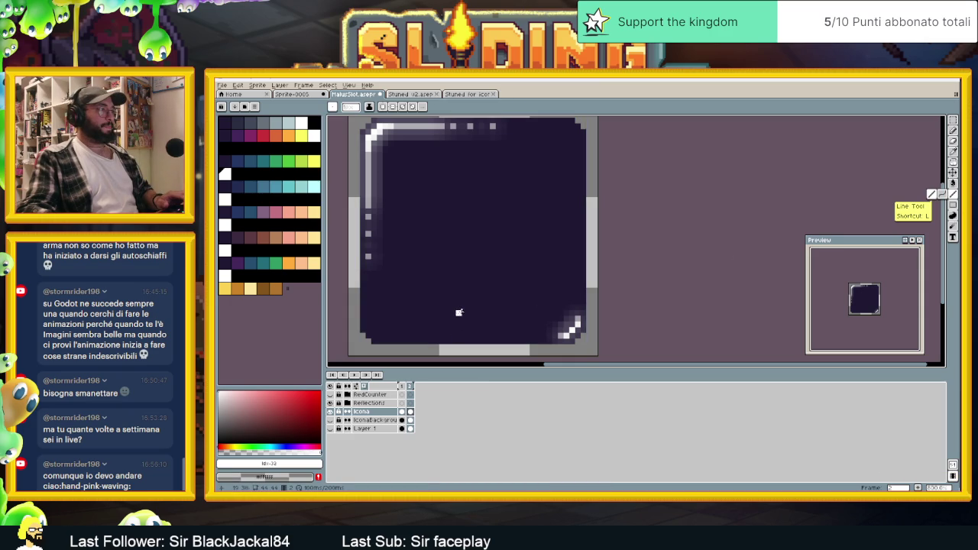
# - Draw the white outline of the arrow head inside the dark icon
pyautogui.click(459, 311)
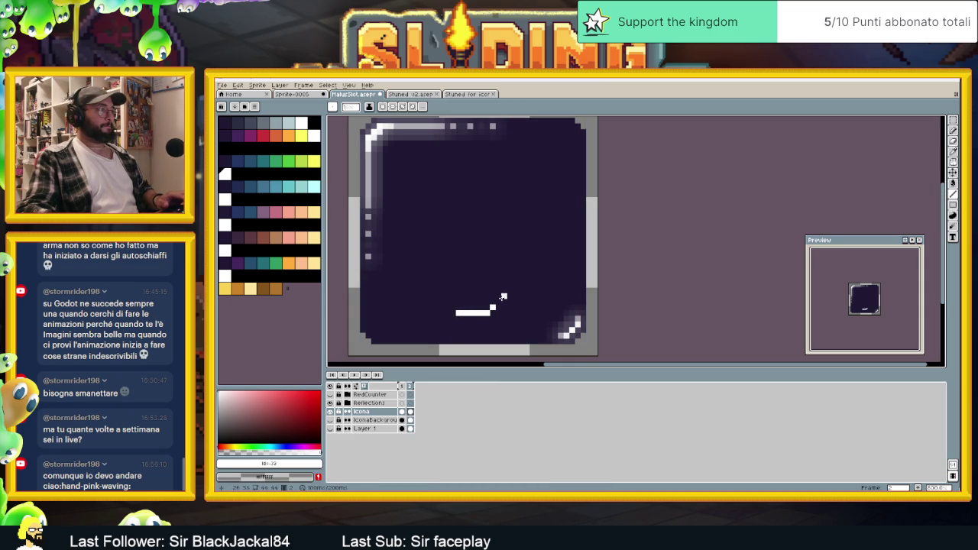
pyautogui.click(500, 297)
pyautogui.click(453, 307)
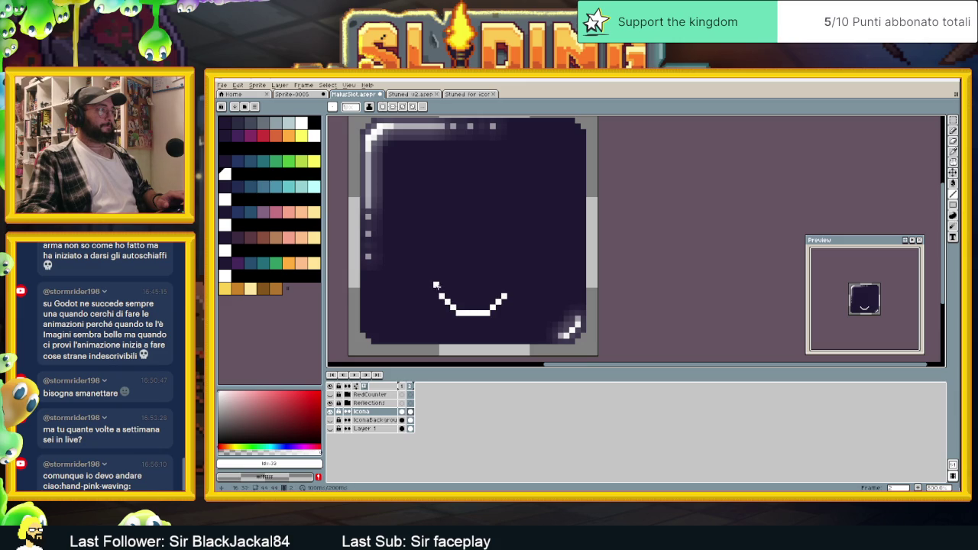
pyautogui.click(440, 296)
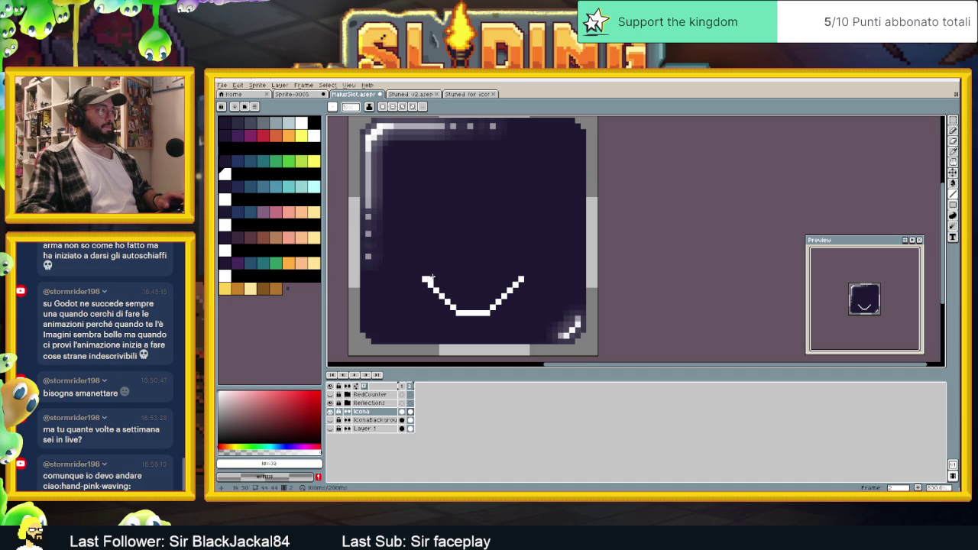
pyautogui.click(445, 273)
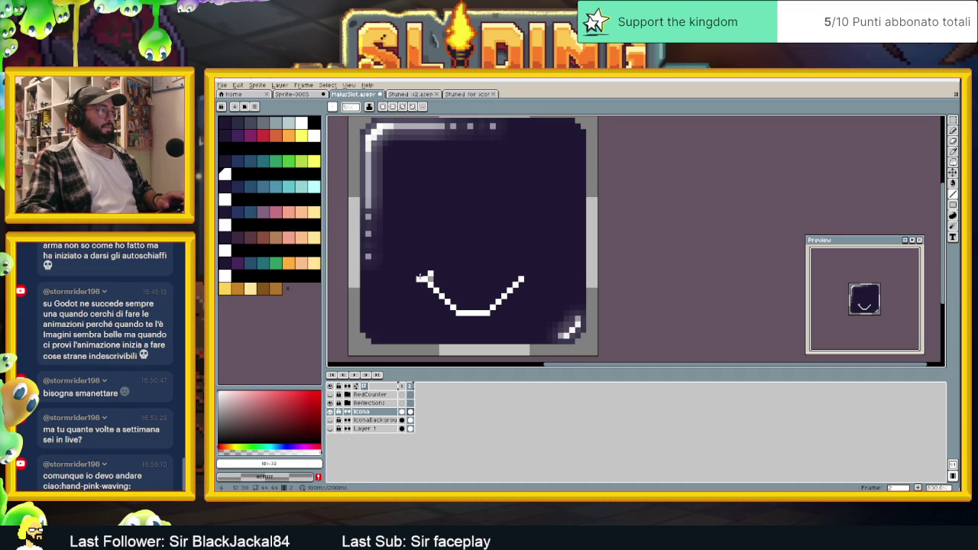
pyautogui.keyDown('alt'); pyautogui.click(437, 276); pyautogui.keyUp('alt')
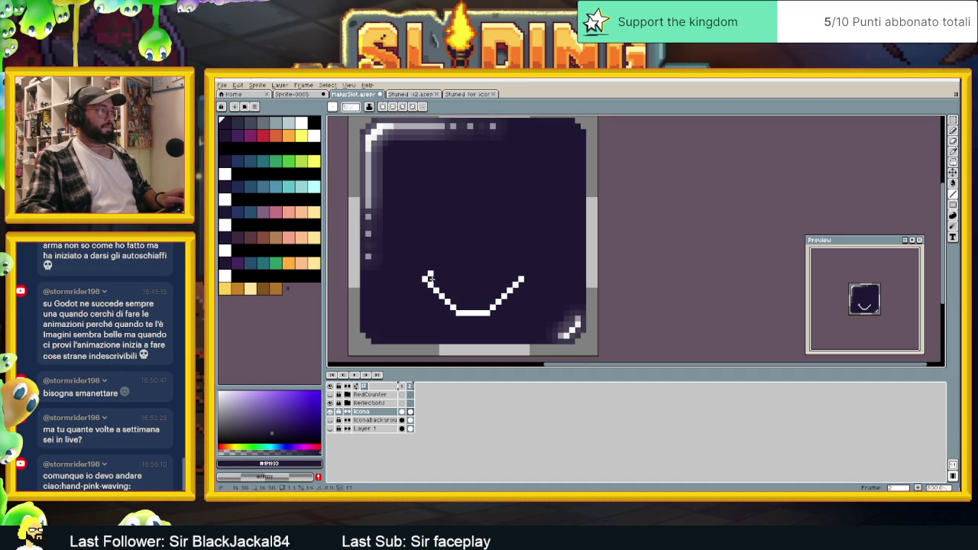
pyautogui.press('x')
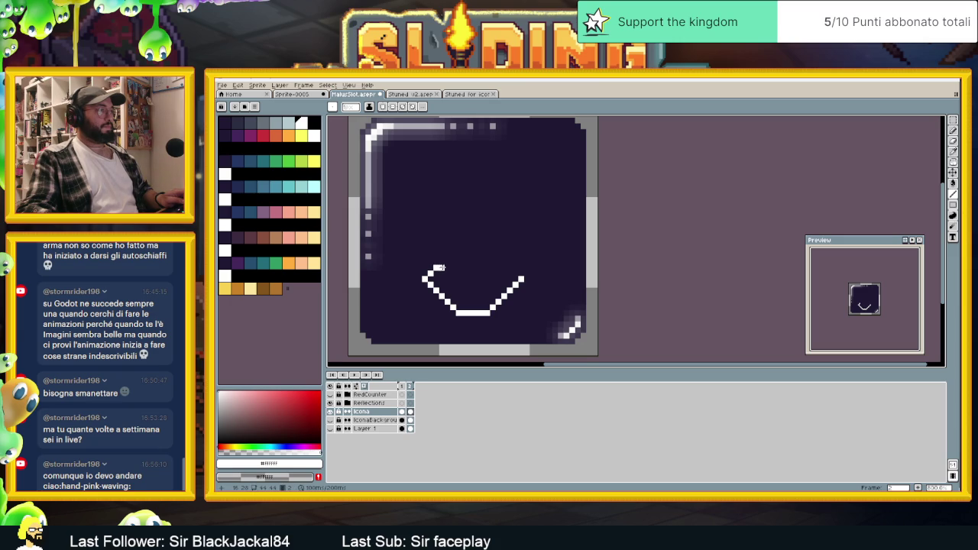
pyautogui.moveTo(439, 267); pyautogui.dragTo(451, 267)
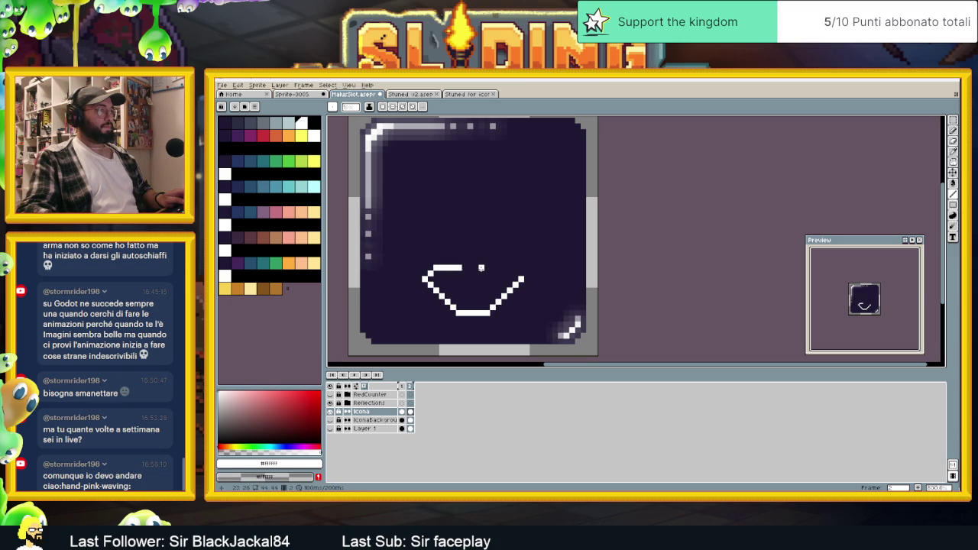
pyautogui.moveTo(480, 267); pyautogui.dragTo(497, 268)
# - Draw the two vertical sides of the arrow shaft in white
pyautogui.moveTo(484, 246); pyautogui.dragTo(487, 203)
pyautogui.hotkey('ctrl', 'z')
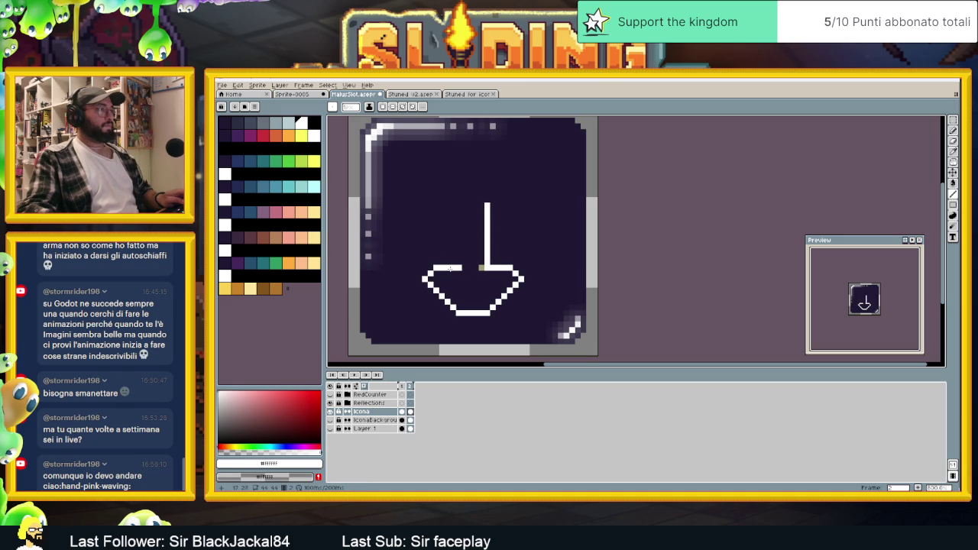
pyautogui.moveTo(458, 267); pyautogui.dragTo(459, 205)
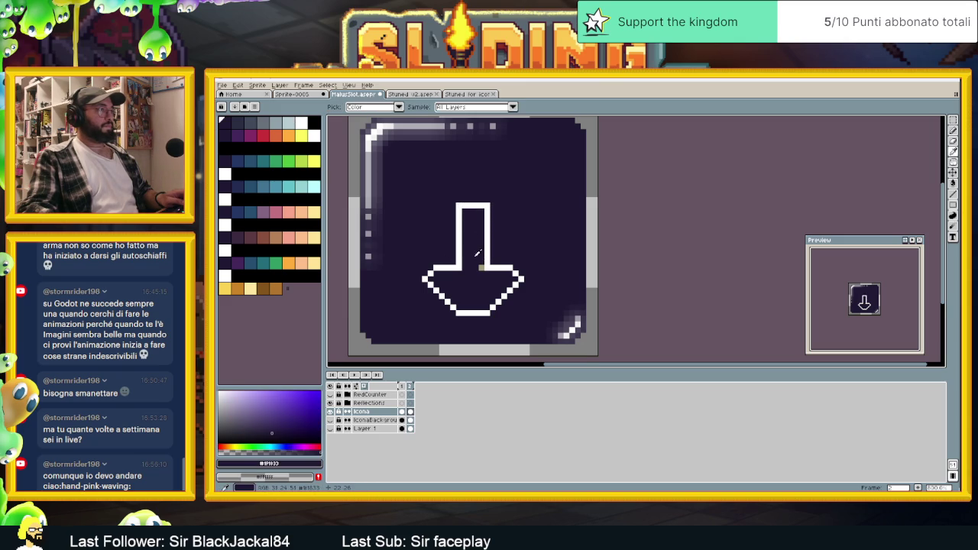
# - Fix the arrow's corners, adding white pixels at both and darkening an extra left pixel
pyautogui.scroll(-2, 509, 302)
pyautogui.scroll(-5, 509, 302)
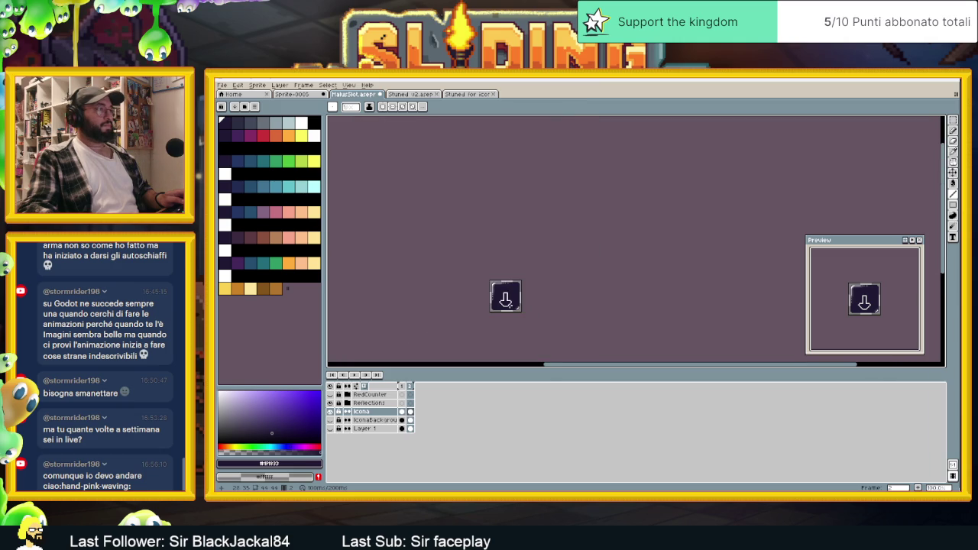
pyautogui.scroll(6, 472, 304)
pyautogui.scroll(1, 472, 304)
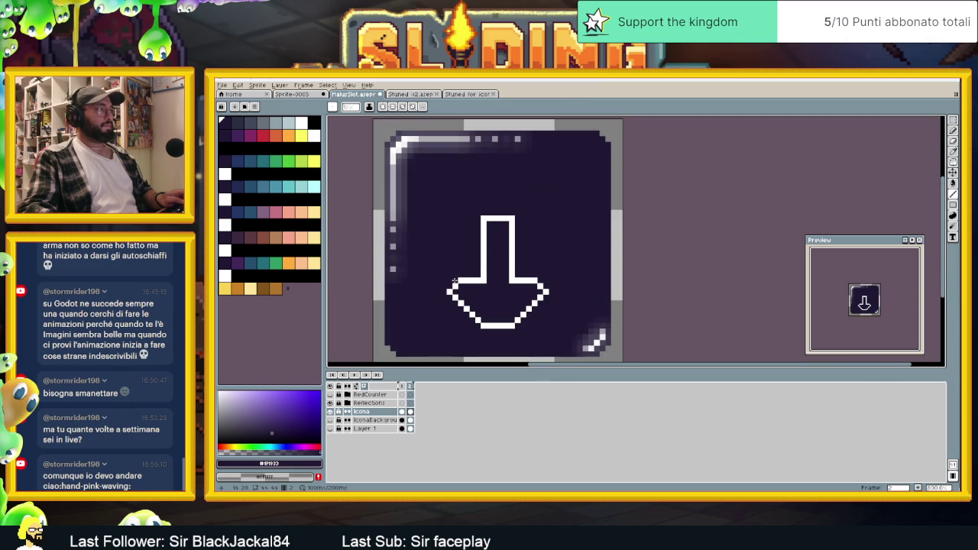
pyautogui.scroll(2, 451, 285)
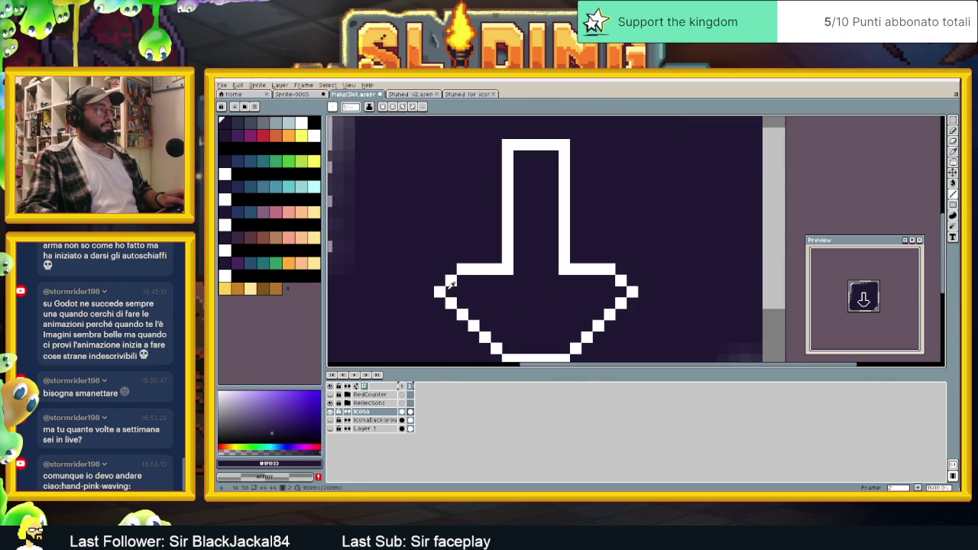
pyautogui.press('x')
pyautogui.click(451, 292)
pyautogui.click(621, 292)
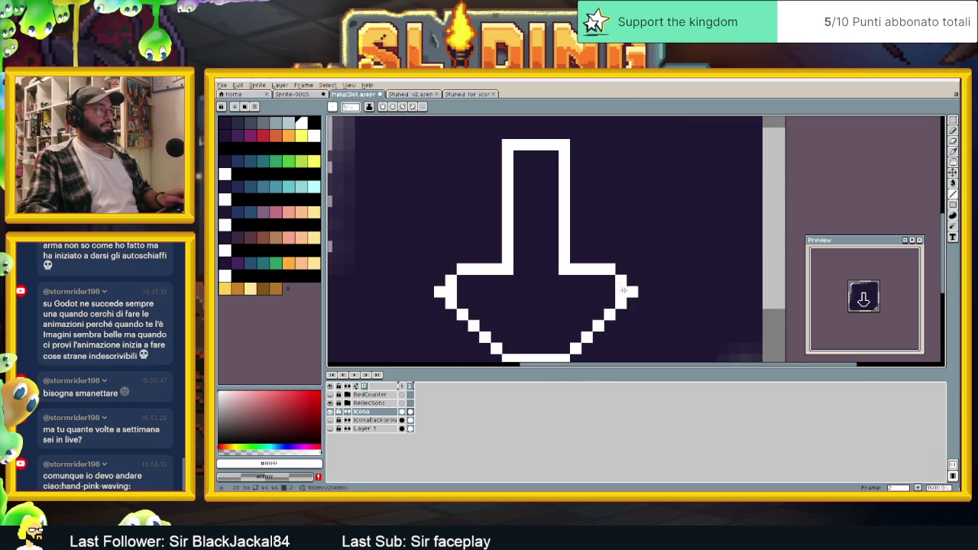
pyautogui.press('x')
pyautogui.click(440, 291)
pyautogui.scroll(-1, 635, 292)
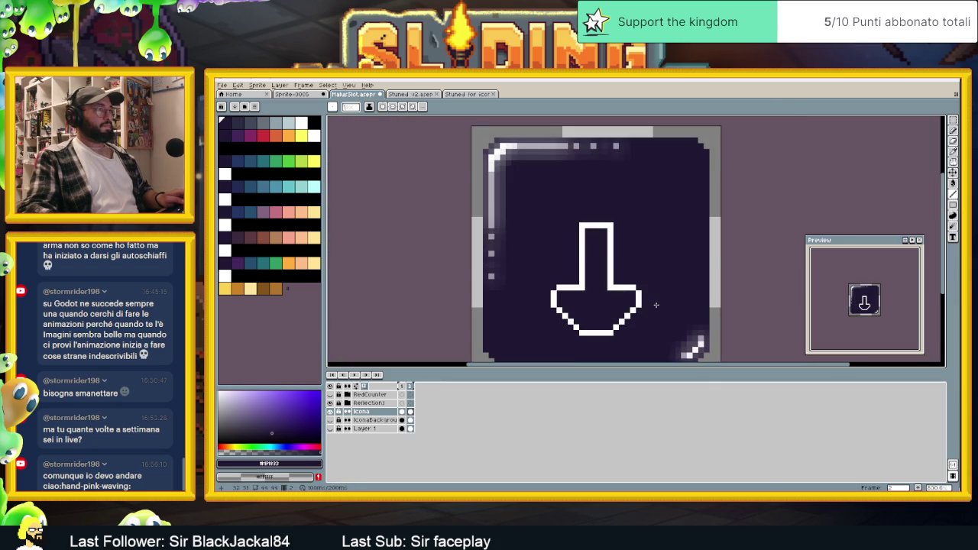
pyautogui.scroll(-1, 656, 305)
pyautogui.scroll(1, 519, 273)
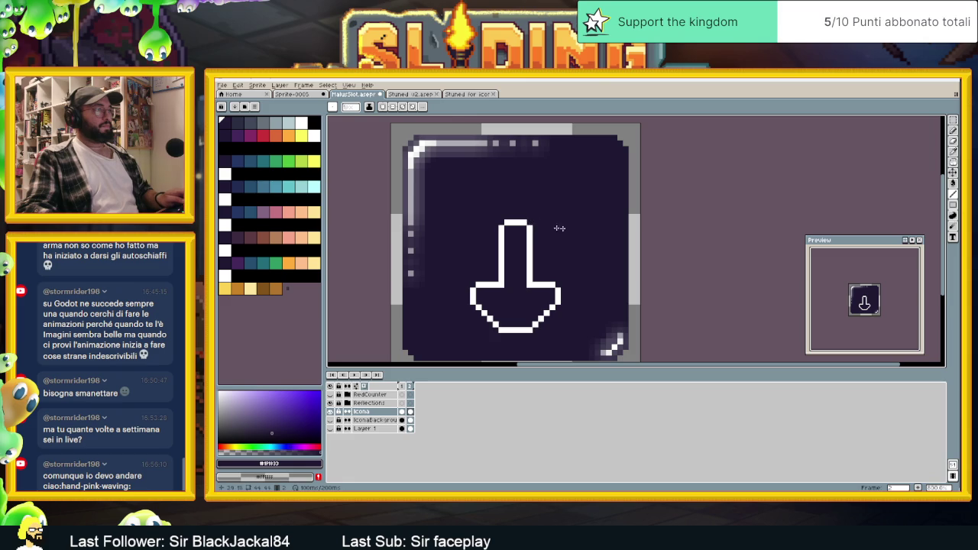
pyautogui.scroll(-1, 580, 246)
pyautogui.scroll(-1, 550, 277)
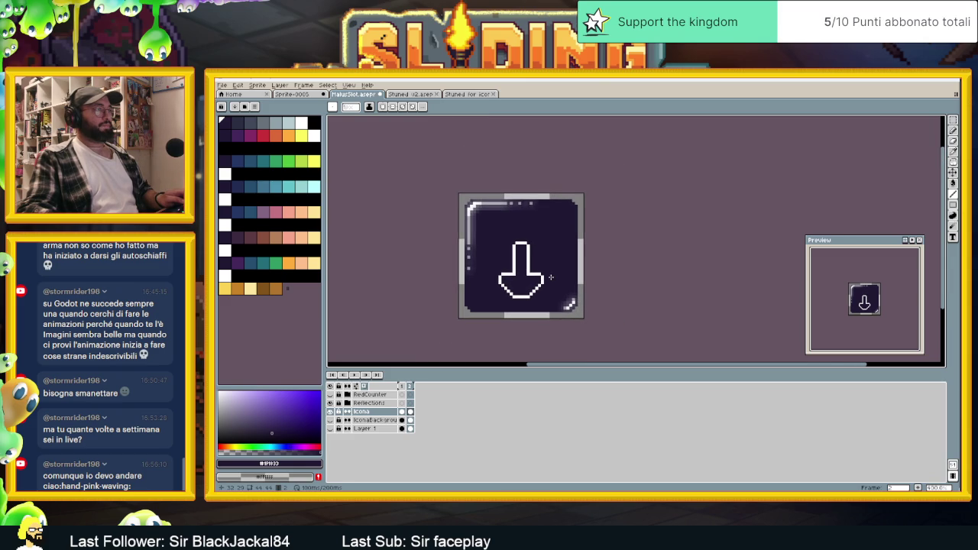
pyautogui.scroll(2, 551, 277)
# - Move the arrow higher with a rectangular selection and fill the grey bar beneath it dark
pyautogui.press('m')
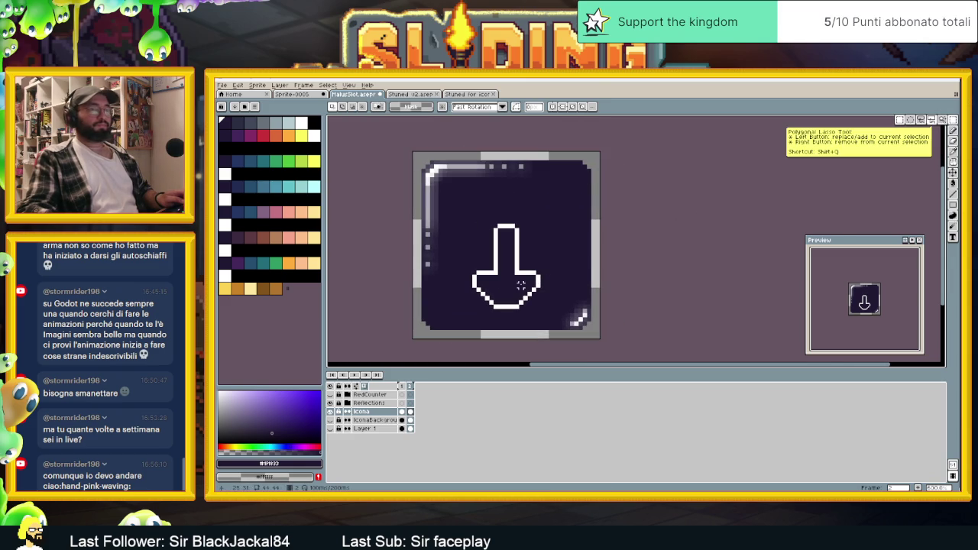
pyautogui.click(900, 120)
pyautogui.moveTo(475, 215)
pyautogui.mouseDown()
pyautogui.moveTo(519, 262)
pyautogui.moveTo(542, 306)
pyautogui.mouseUp()
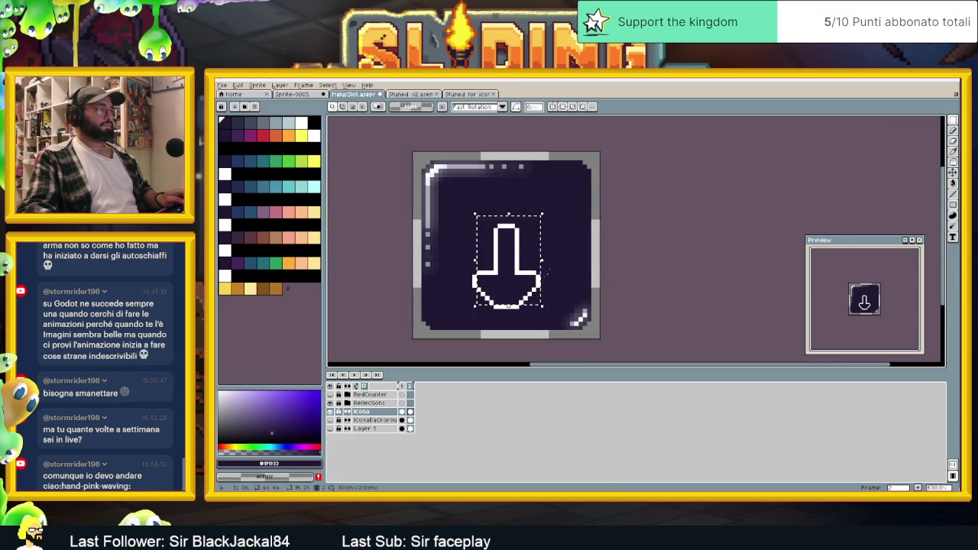
pyautogui.click(510, 219)
pyautogui.moveTo(462, 226)
pyautogui.mouseDown()
pyautogui.moveTo(546, 310)
pyautogui.moveTo(522, 271)
pyautogui.mouseUp()
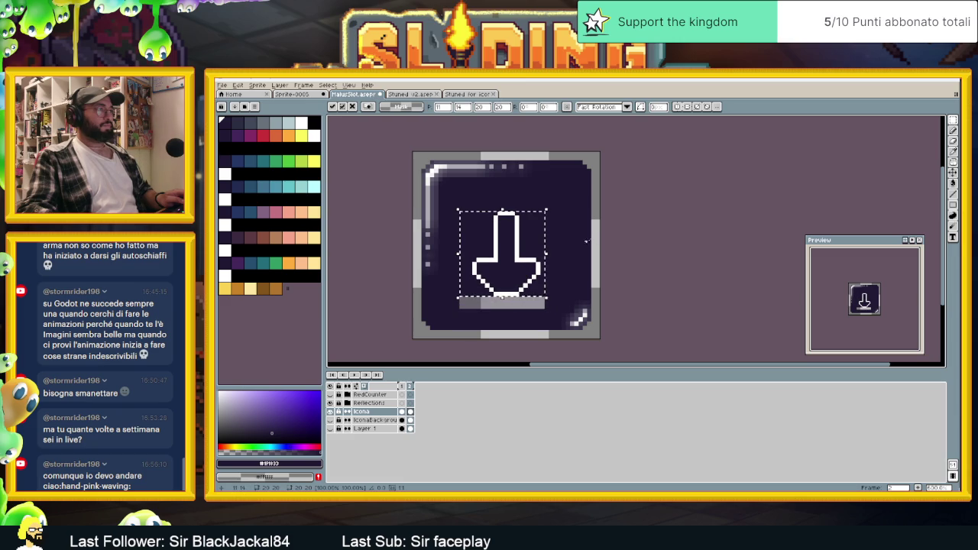
pyautogui.click(585, 235)
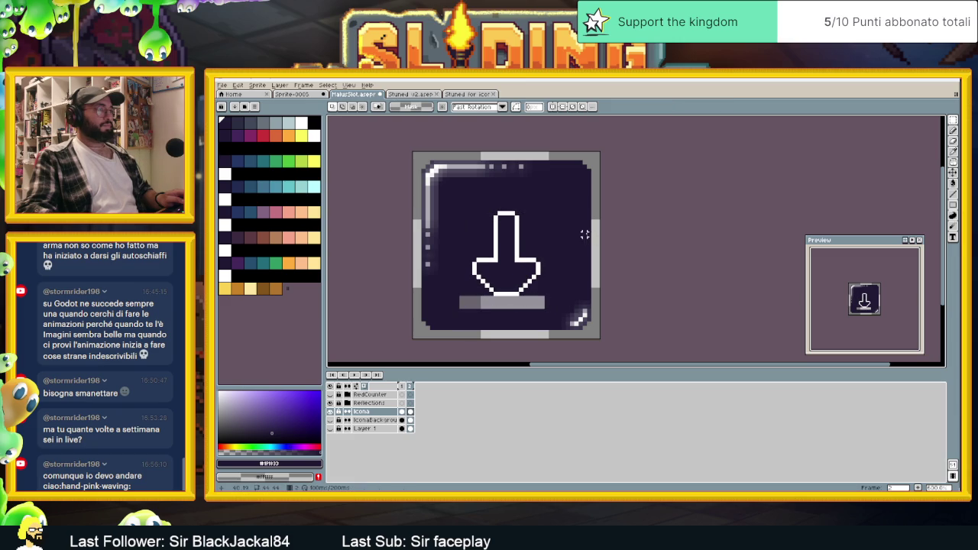
pyautogui.click(952, 183)
pyautogui.click(502, 302)
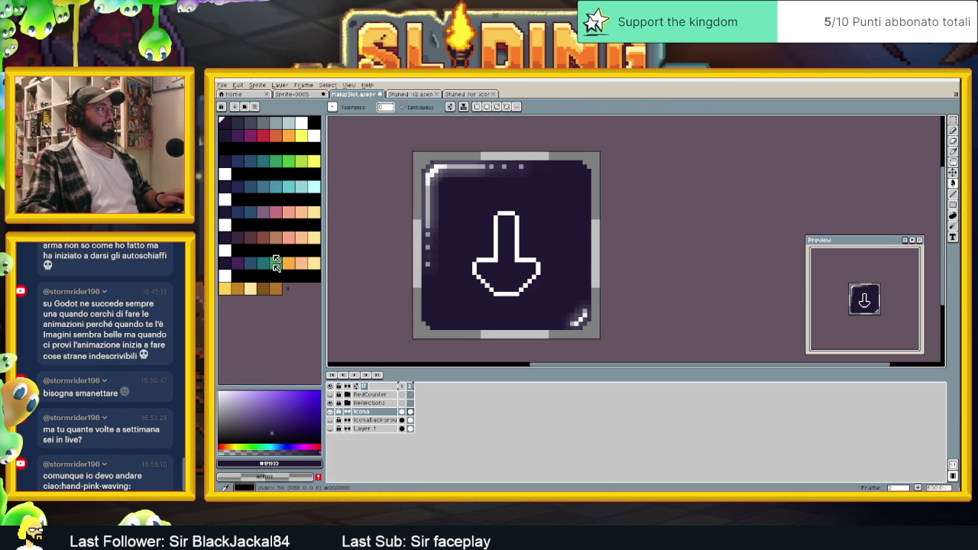
# - Fill the arrow's interior with a saturated bright cyan
pyautogui.click(314, 186)
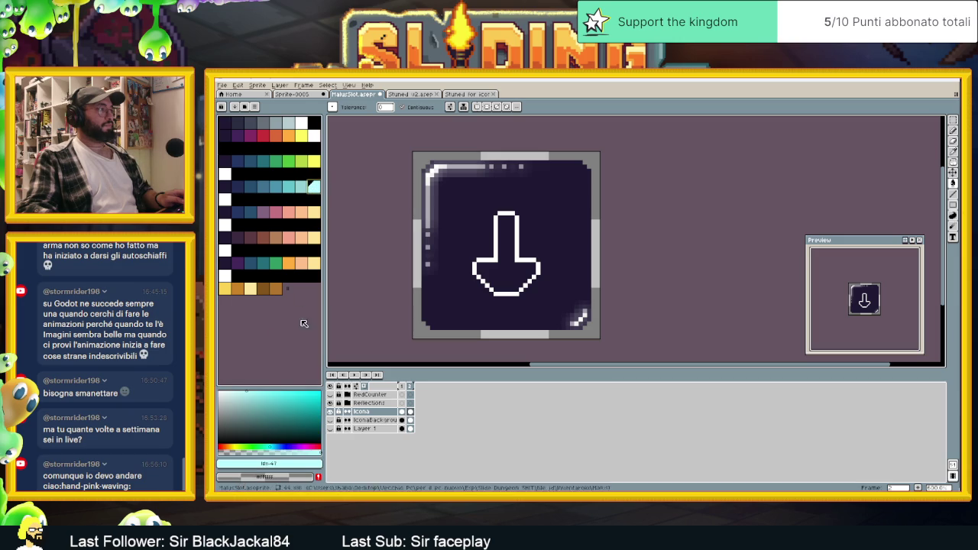
pyautogui.click(258, 390)
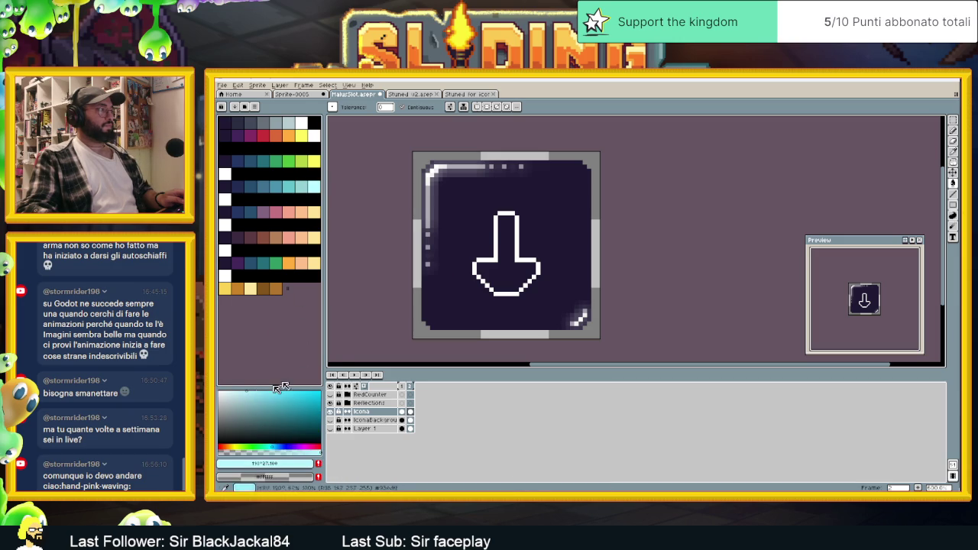
pyautogui.click(510, 256)
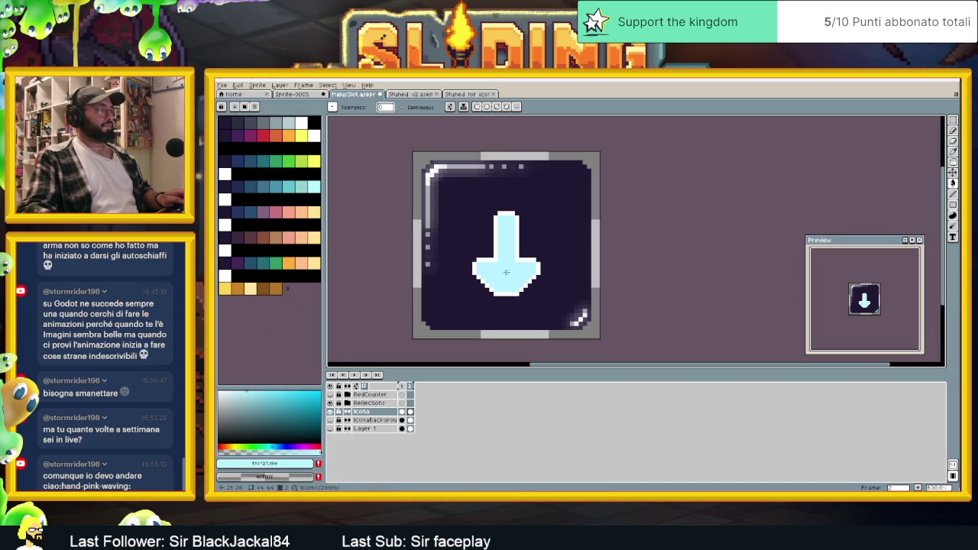
pyautogui.click(279, 399)
pyautogui.click(497, 275)
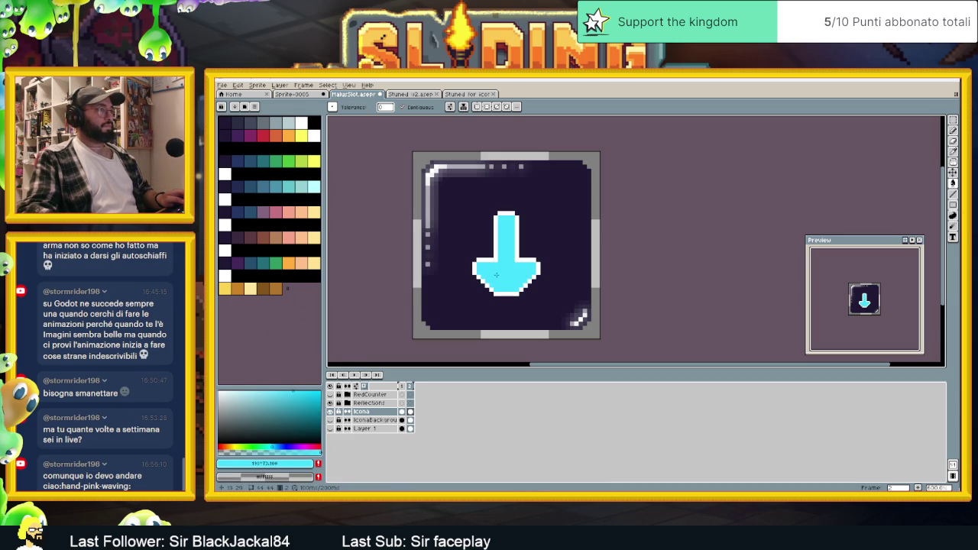
pyautogui.scroll(2, 496, 277)
# - Add white outline pixels under the arrow tip with the Line tool
pyautogui.press('i')
pyautogui.click(494, 290)
pyautogui.press('v')
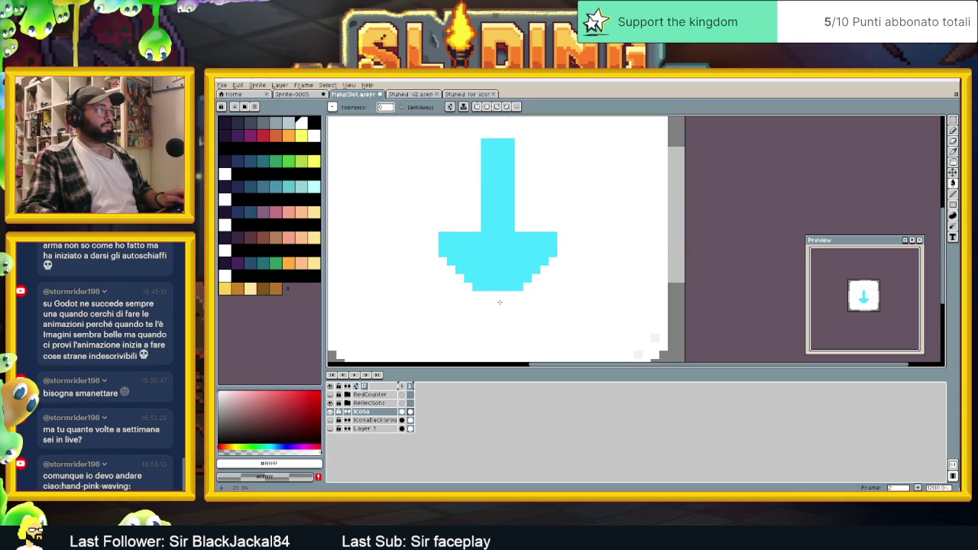
pyautogui.hotkey('ctrl', 'z')
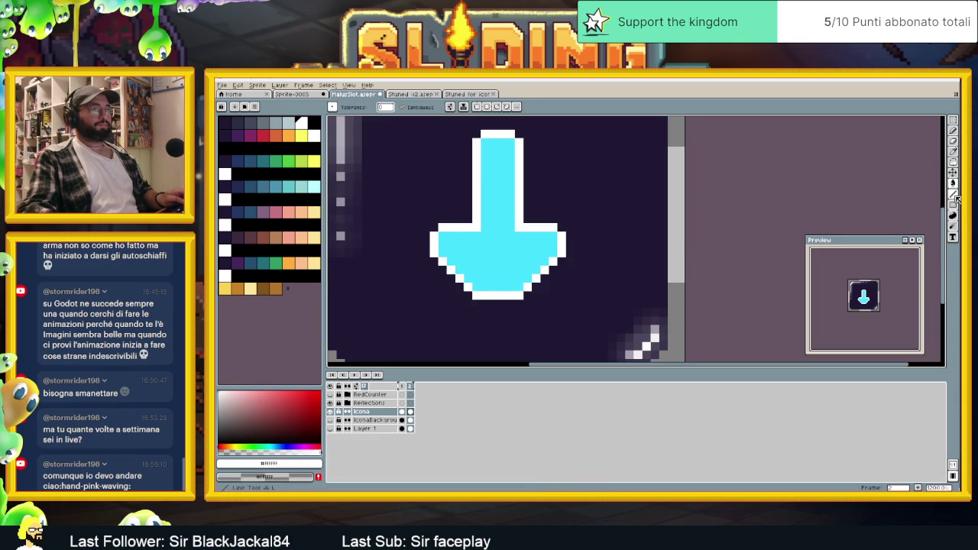
pyautogui.press('b')
pyautogui.press('l')
pyautogui.click(493, 304)
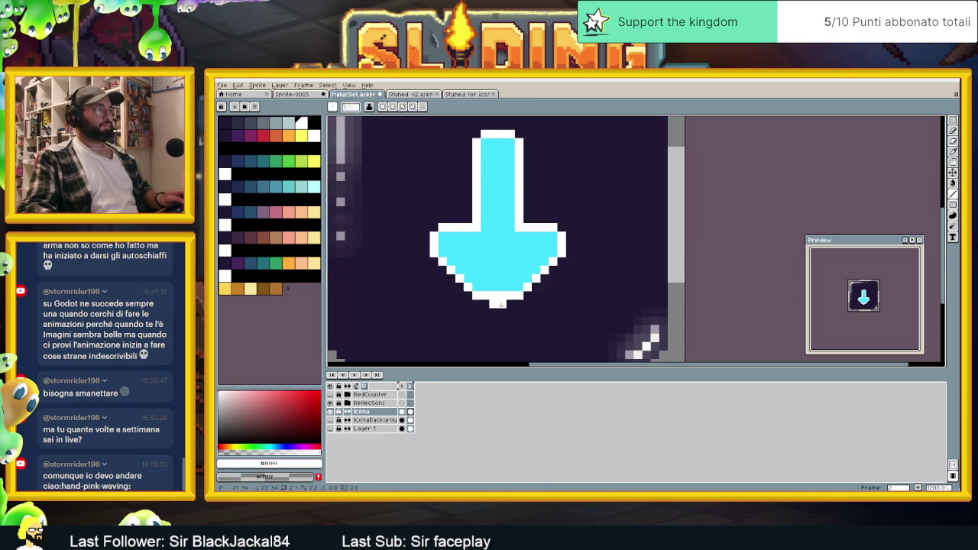
pyautogui.keyDown('alt'); pyautogui.click(500, 288); pyautogui.keyUp('alt')
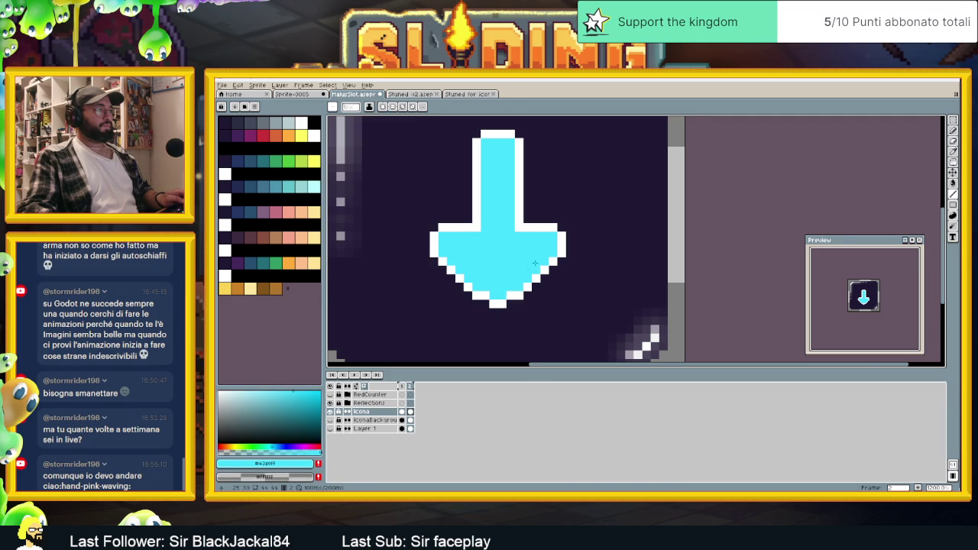
pyautogui.scroll(-2, 530, 266)
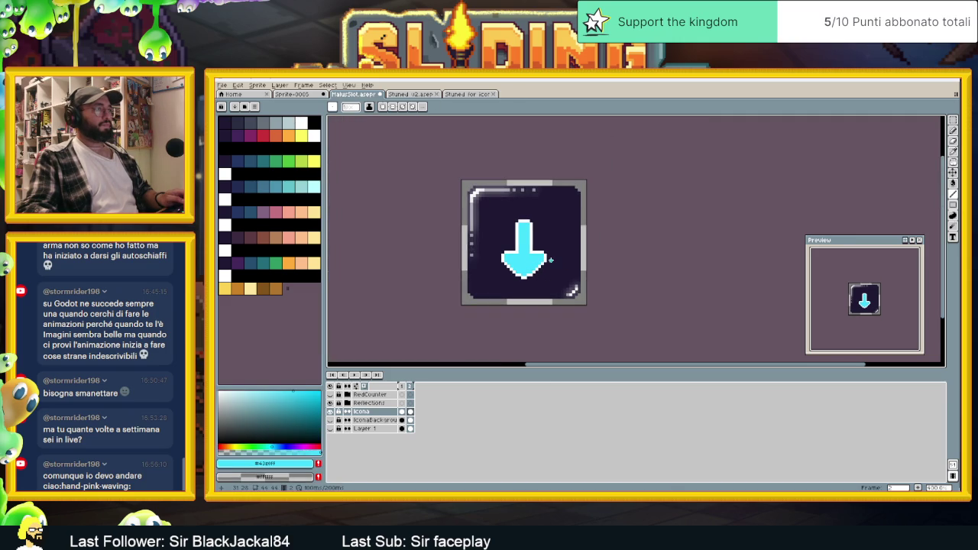
# - Repaint the outline's inner corner pixel with the dark background colour
pyautogui.scroll(3, 548, 264)
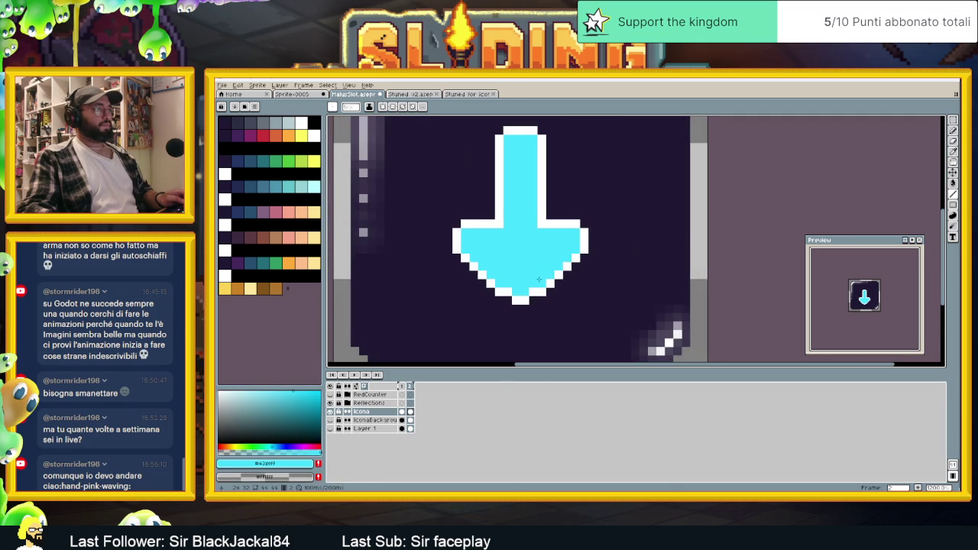
pyautogui.keyDown('alt'); pyautogui.click(495, 227); pyautogui.keyUp('alt')
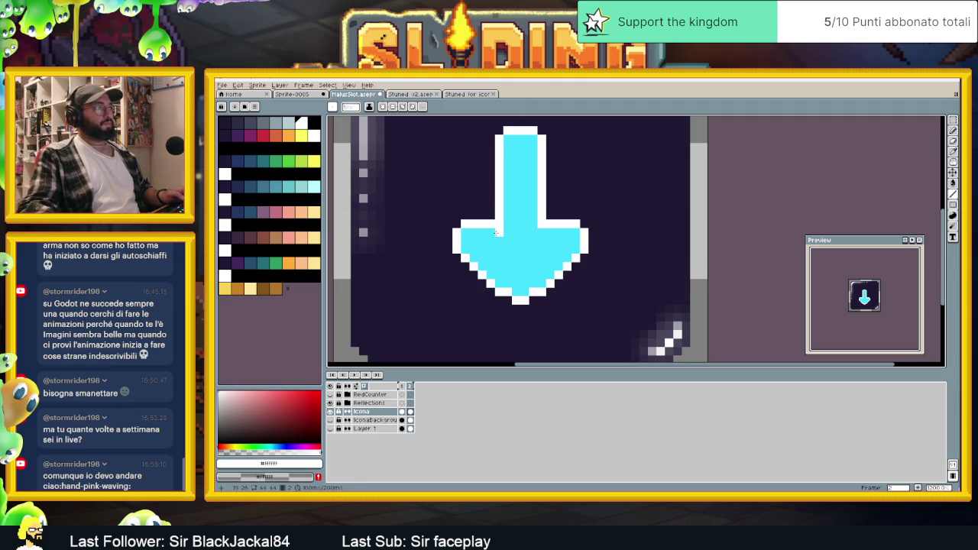
pyautogui.keyDown('alt'); pyautogui.click(489, 212); pyautogui.keyUp('alt')
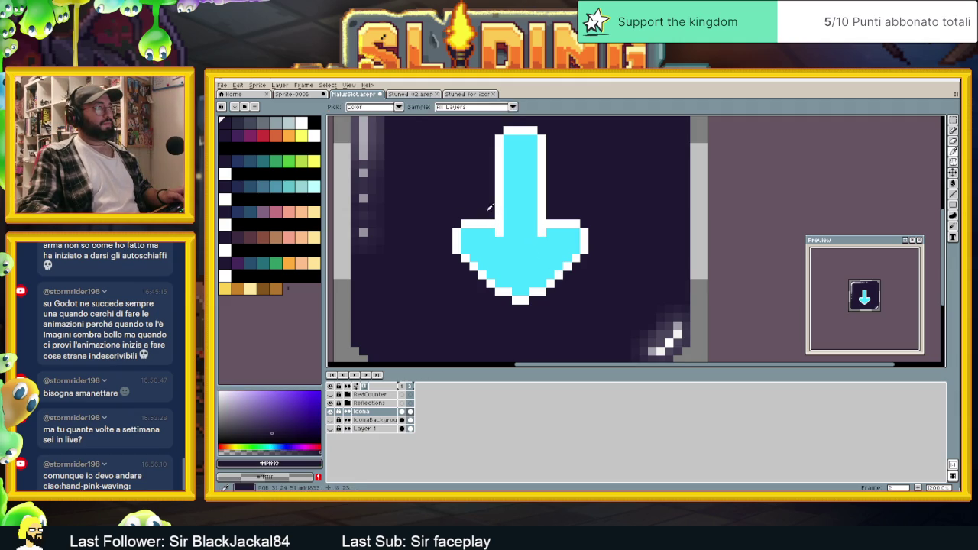
pyautogui.keyDown('alt'); pyautogui.click(551, 232); pyautogui.keyUp('alt')
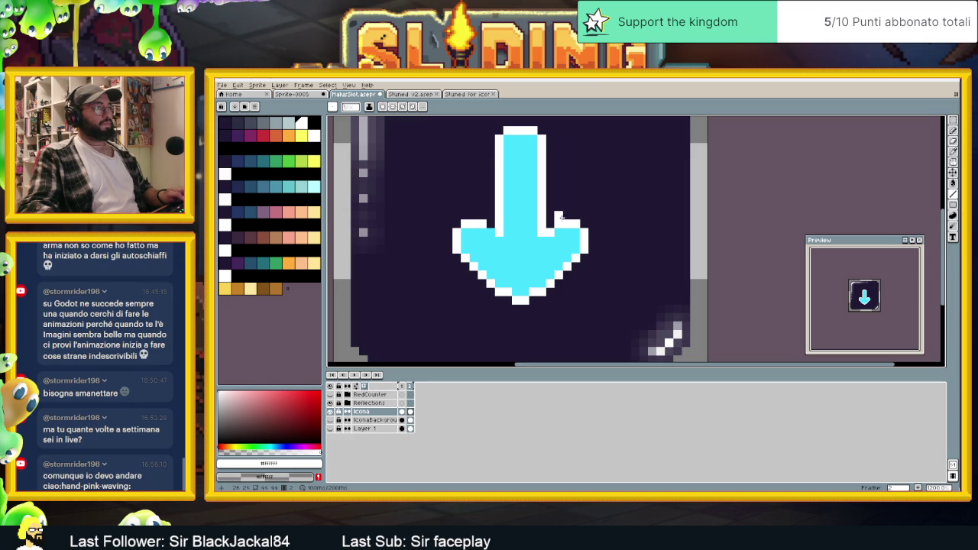
pyautogui.keyDown('alt'); pyautogui.click(556, 219); pyautogui.keyUp('alt')
pyautogui.click(556, 232)
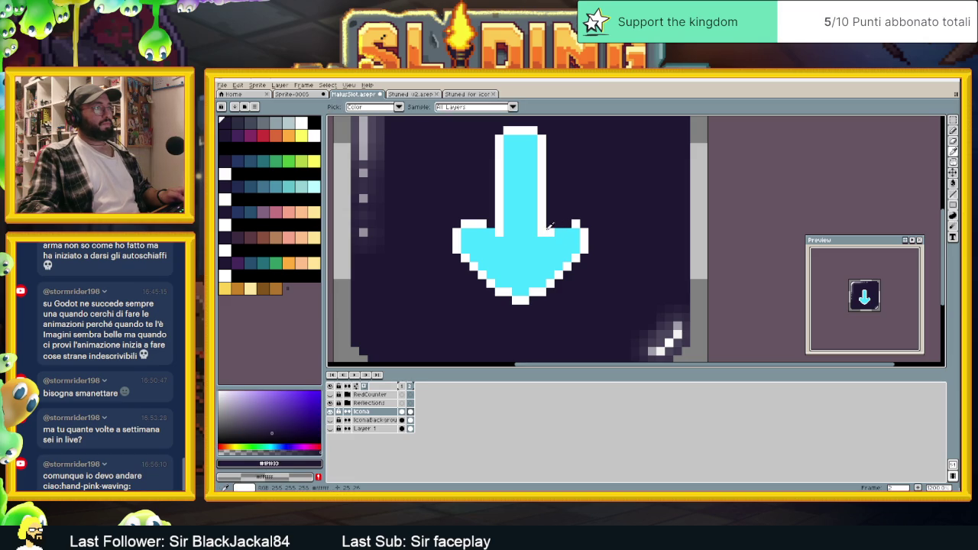
pyautogui.keyDown('alt'); pyautogui.click(547, 227); pyautogui.keyUp('alt')
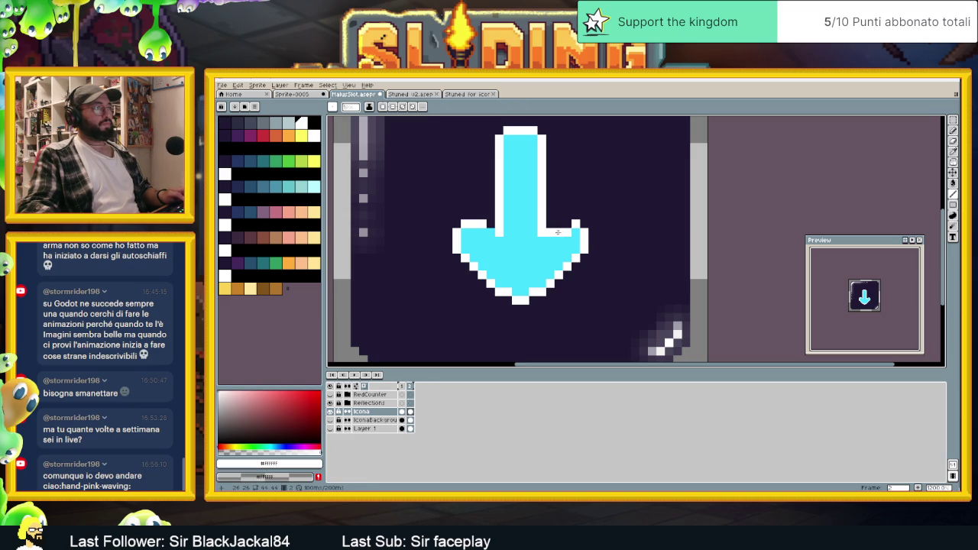
pyautogui.keyDown('alt'); pyautogui.click(475, 213); pyautogui.keyUp('alt')
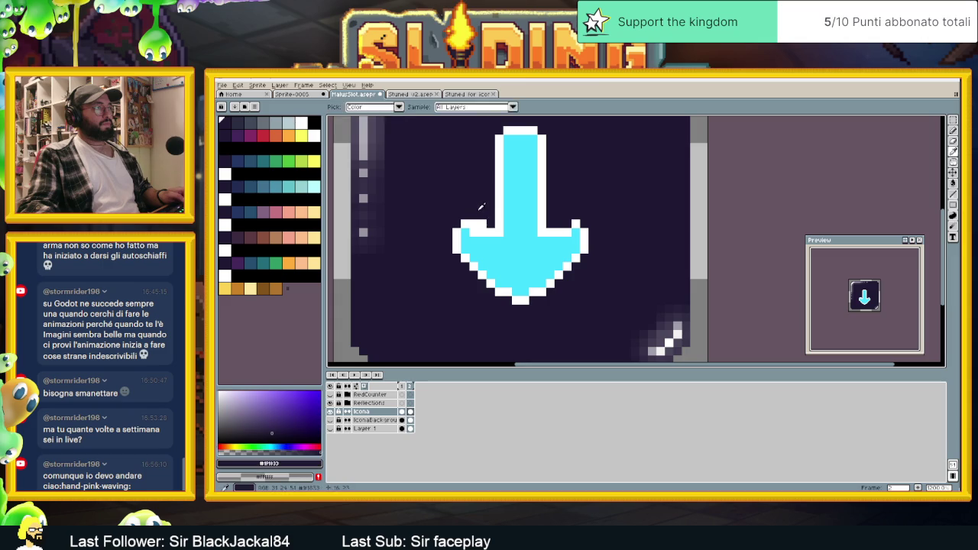
pyautogui.scroll(-2, 490, 229)
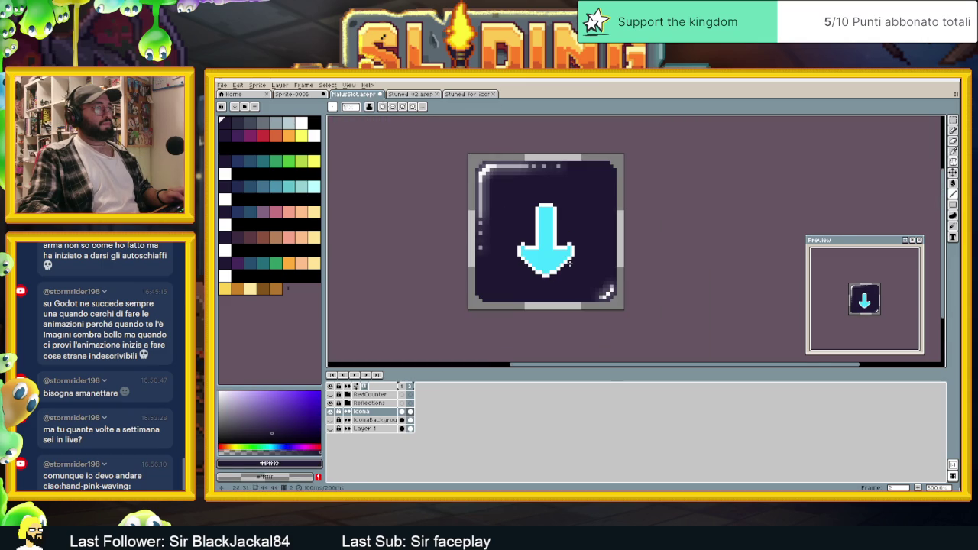
pyautogui.scroll(2, 566, 260)
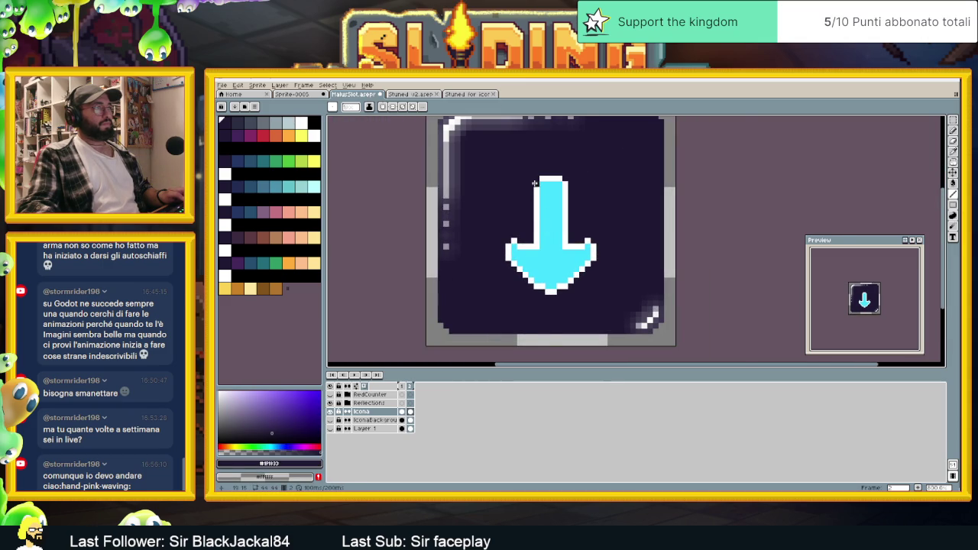
pyautogui.scroll(2, 535, 185)
# - Narrow the stem top by darkening stray pixels and redrawing white outline along its sides
pyautogui.moveTo(538, 198); pyautogui.dragTo(538, 210)
pyautogui.click(594, 186)
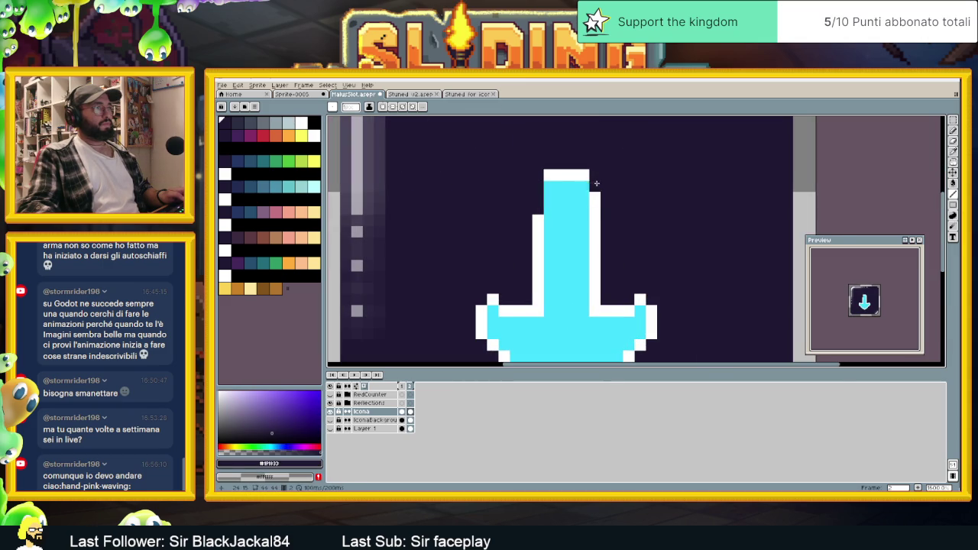
pyautogui.press('x')
pyautogui.moveTo(583, 186)
pyautogui.mouseDown()
pyautogui.moveTo(583, 210)
pyautogui.moveTo(544, 200)
pyautogui.moveTo(548, 173)
pyautogui.mouseUp()
pyautogui.press('x')
pyautogui.scroll(-3, 603, 187)
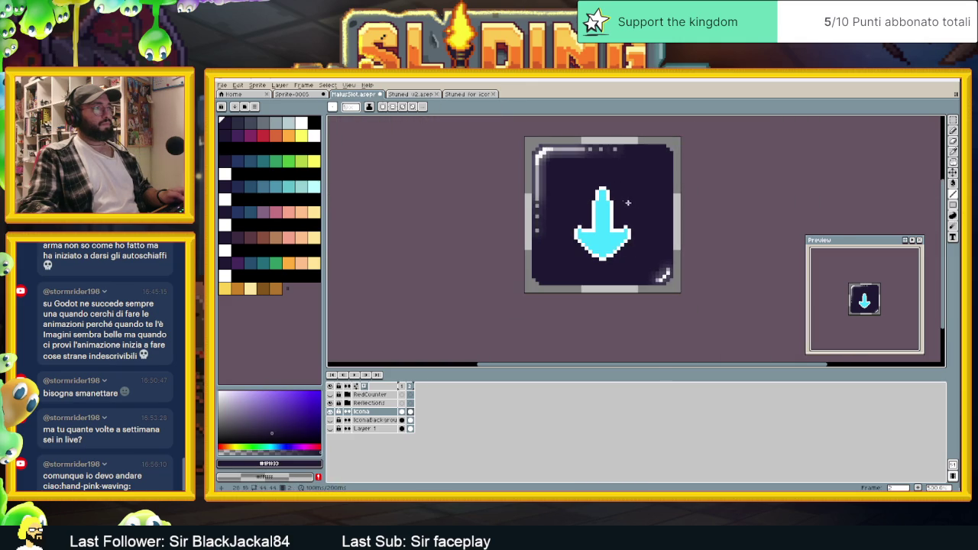
pyautogui.scroll(3, 636, 213)
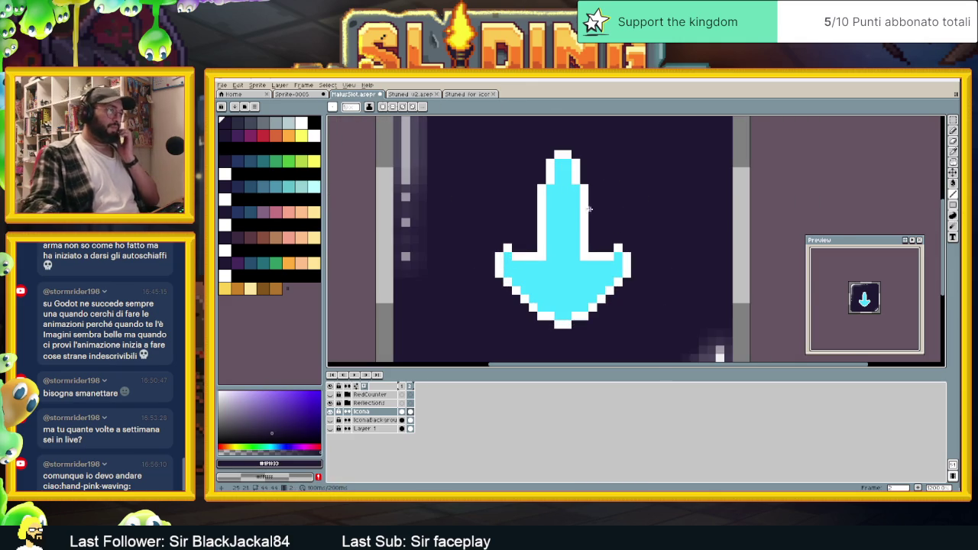
pyautogui.press('x')
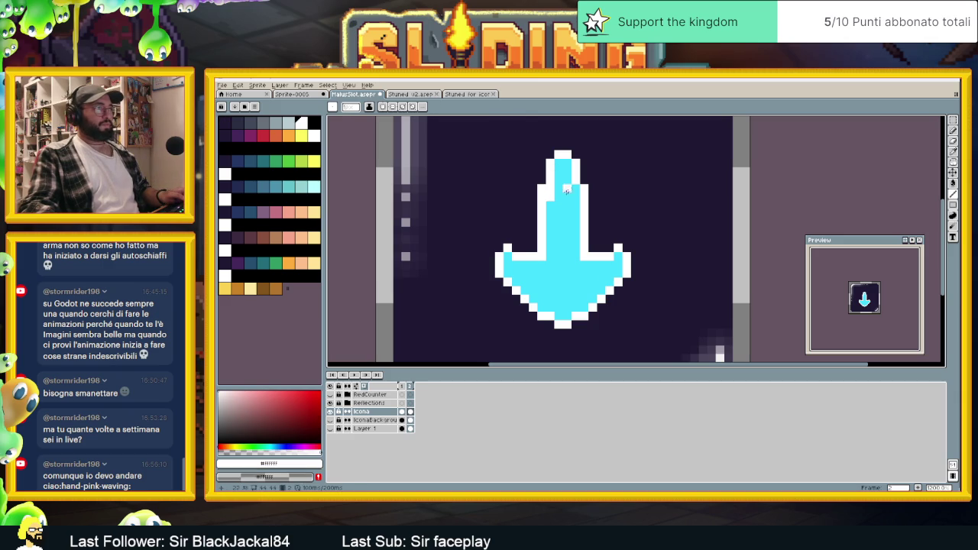
pyautogui.press('x')
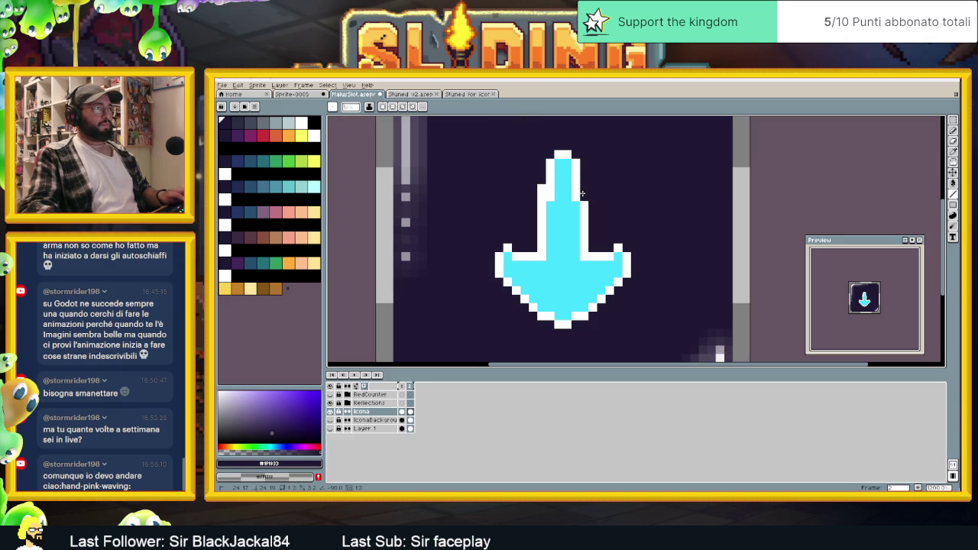
pyautogui.scroll(-3, 585, 218)
pyautogui.scroll(1, 604, 229)
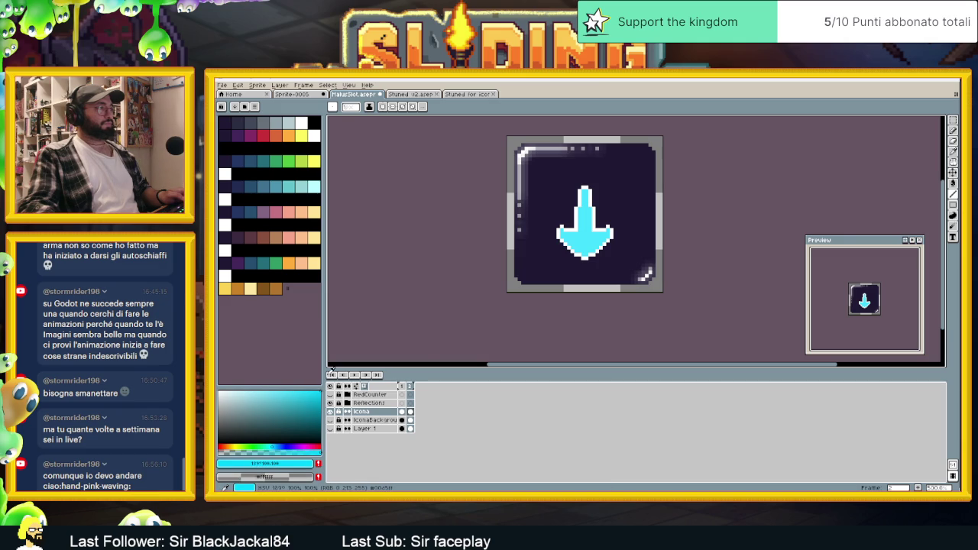
# - Refill the arrow with a darker teal colour
pyautogui.click(951, 183)
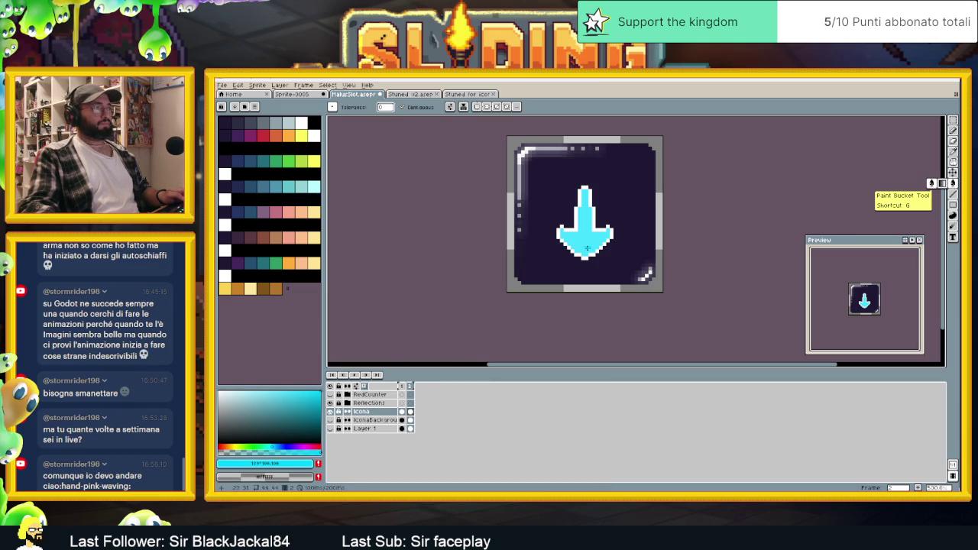
pyautogui.click(313, 417)
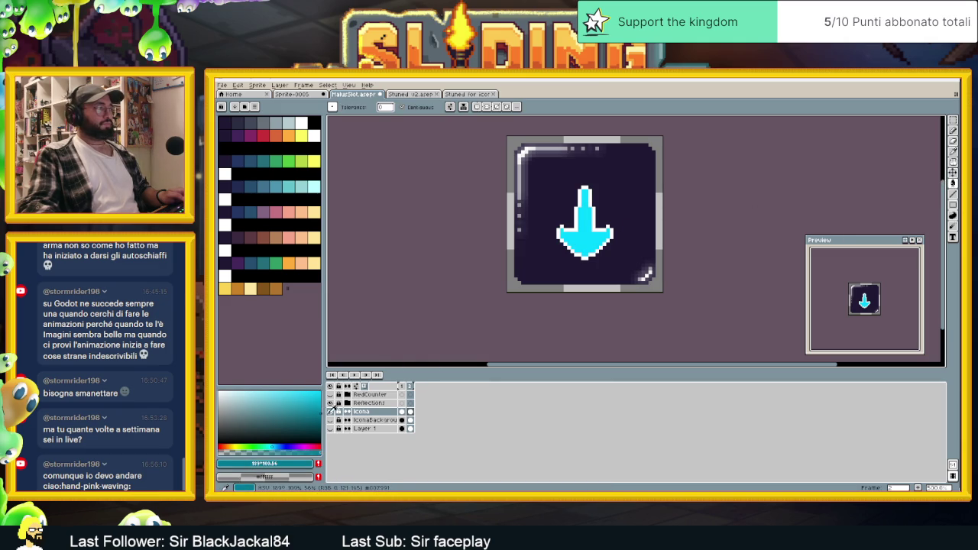
pyautogui.click(586, 247)
pyautogui.scroll(-2, 654, 241)
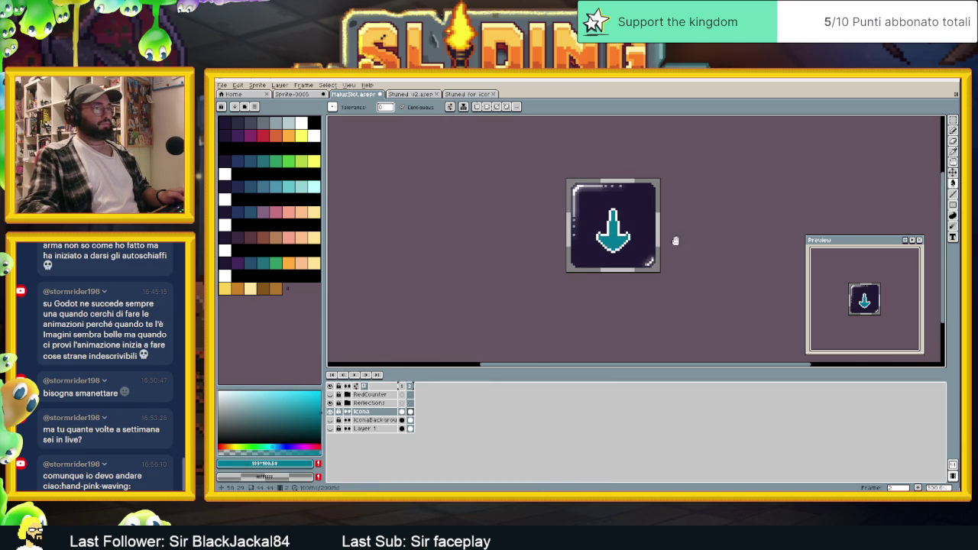
pyautogui.moveTo(637, 239); pyautogui.dragTo(508, 250)
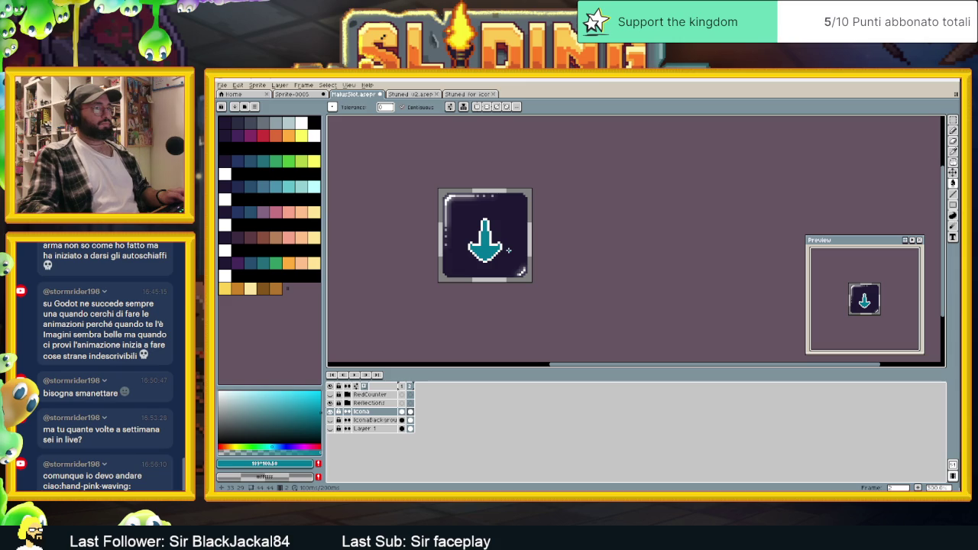
pyautogui.scroll(-4, 508, 250)
pyautogui.scroll(4, 525, 250)
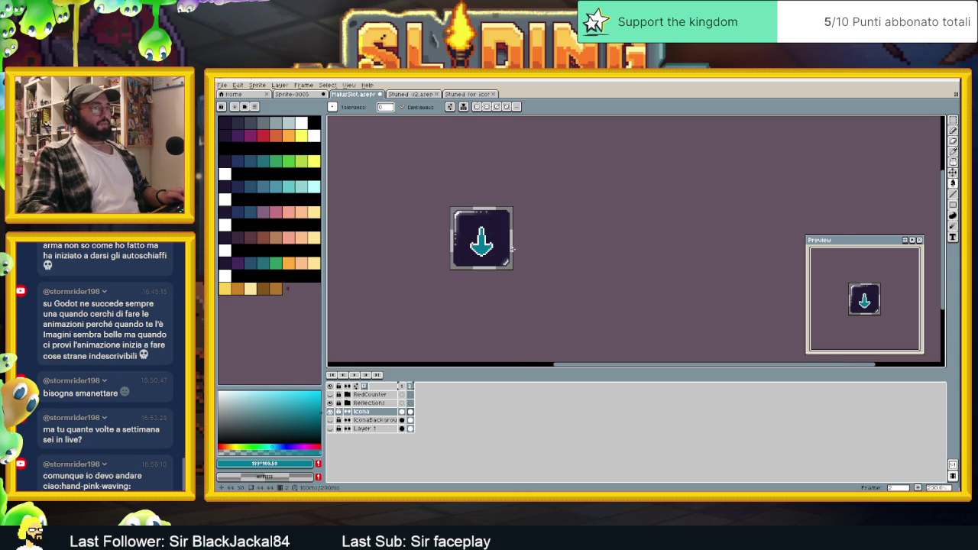
pyautogui.scroll(2, 510, 247)
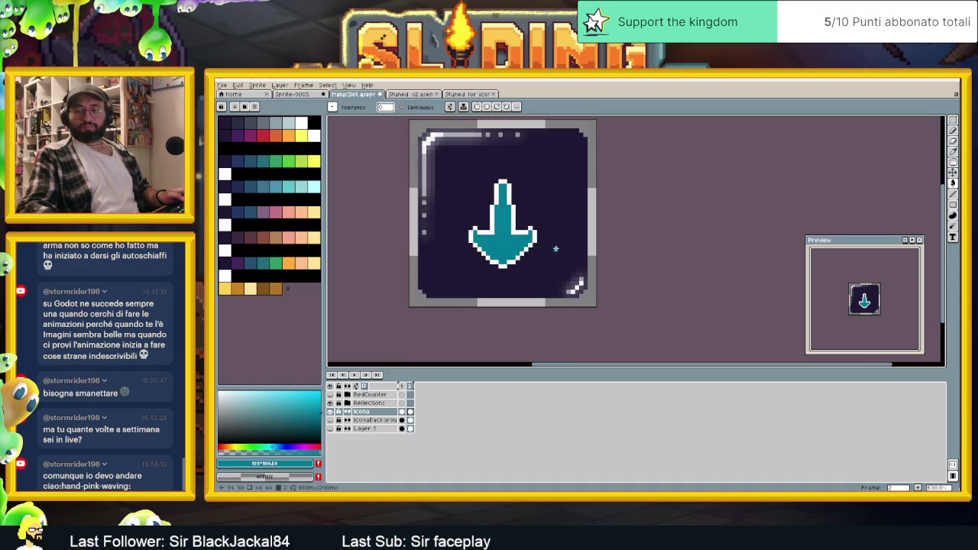
pyautogui.scroll(-3, 555, 249)
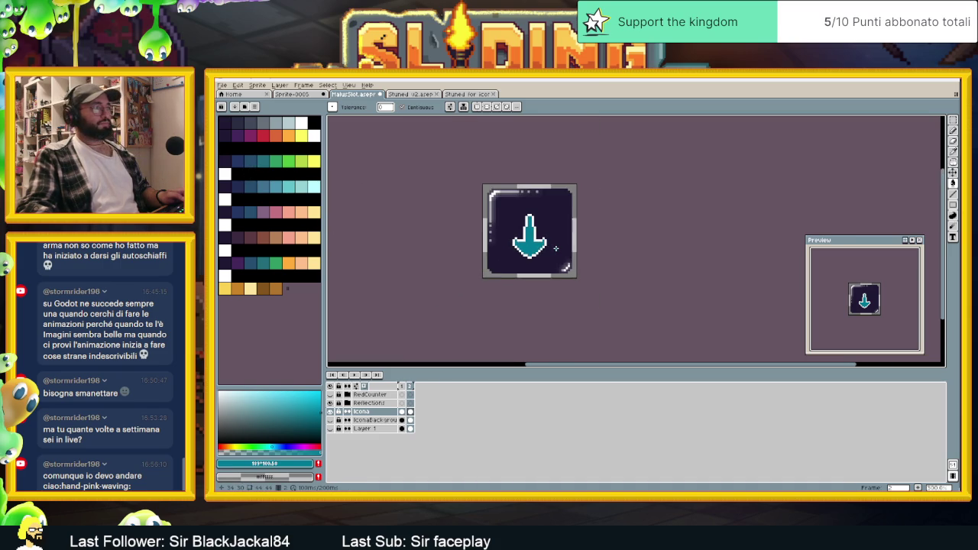
pyautogui.scroll(2, 555, 248)
# - Reposition the teal arrow and fill the grey bar beneath it with the dark background colour
pyautogui.click(952, 120)
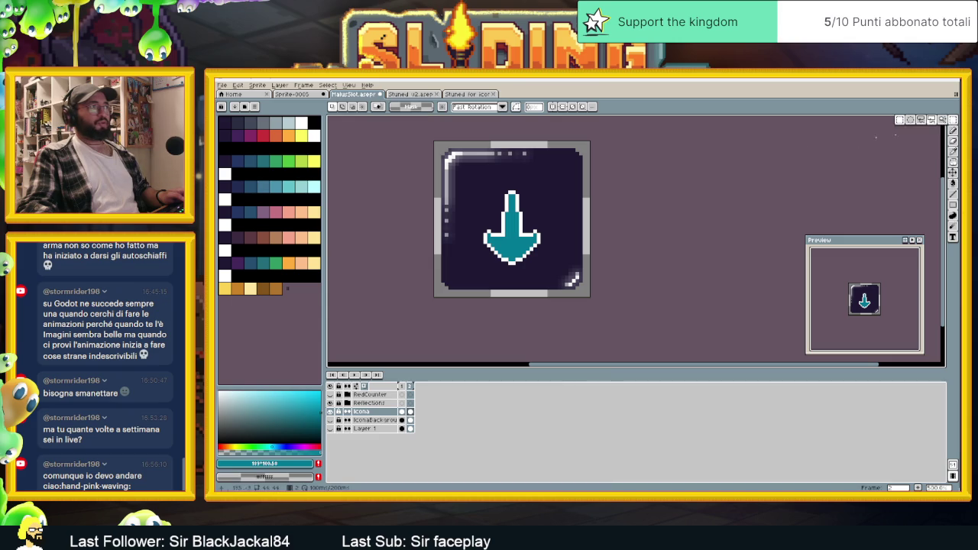
pyautogui.moveTo(470, 185)
pyautogui.mouseDown()
pyautogui.moveTo(560, 267)
pyautogui.moveTo(537, 243)
pyautogui.mouseUp()
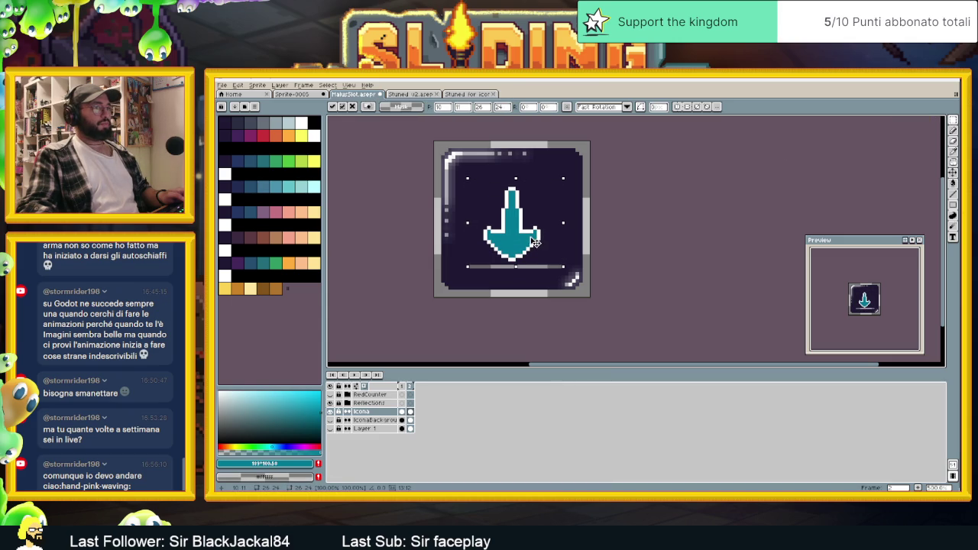
pyautogui.press('Return')
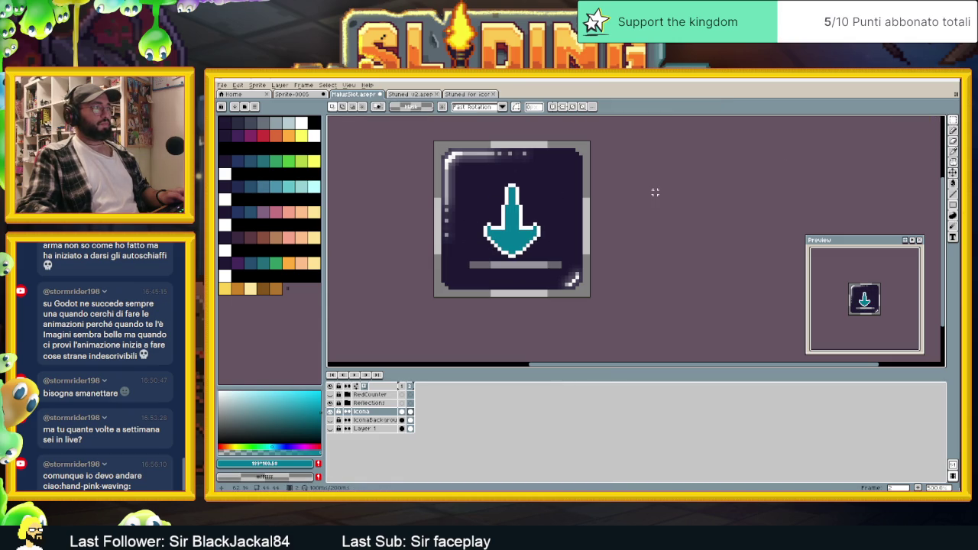
pyautogui.click(953, 183)
pyautogui.keyDown('alt'); pyautogui.click(520, 256); pyautogui.keyUp('alt')
pyautogui.click(520, 262)
pyautogui.scroll(-3, 520, 262)
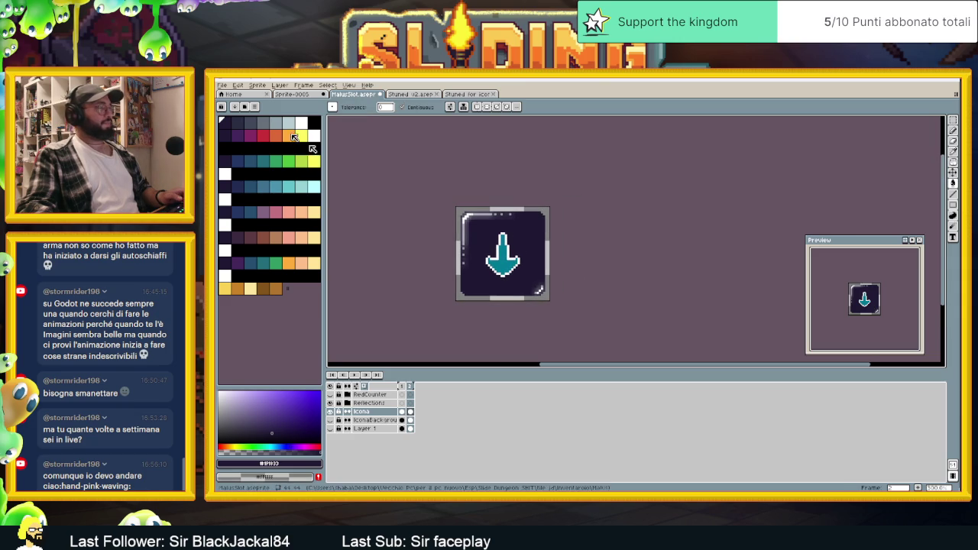
pyautogui.click(223, 85)
# - Export the arrow icon as a PNG renamed 'SlowDownMalusIcon', then return to Godot's 2D view
pyautogui.moveTo(257, 156)
pyautogui.click(324, 159)
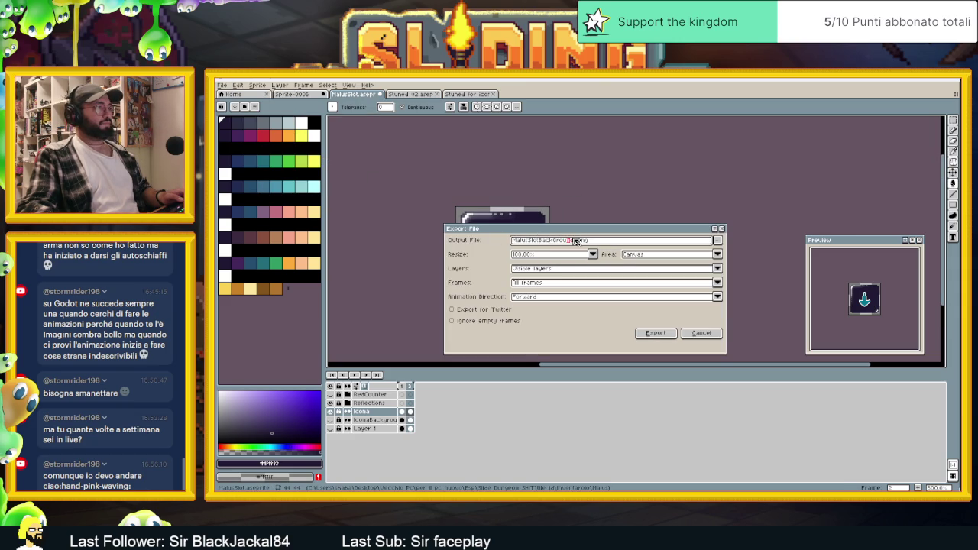
pyautogui.moveTo(577, 241); pyautogui.dragTo(529, 245)
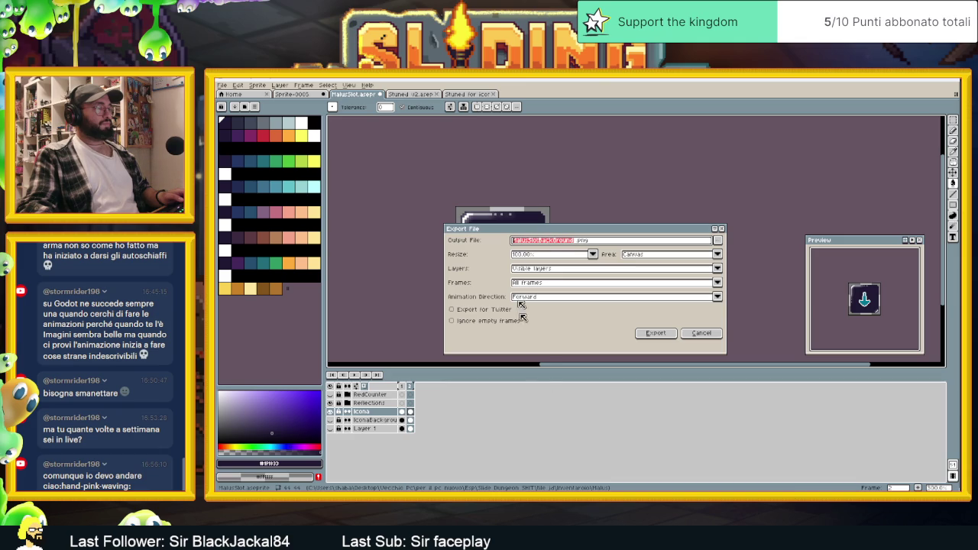
pyautogui.press('super+d')
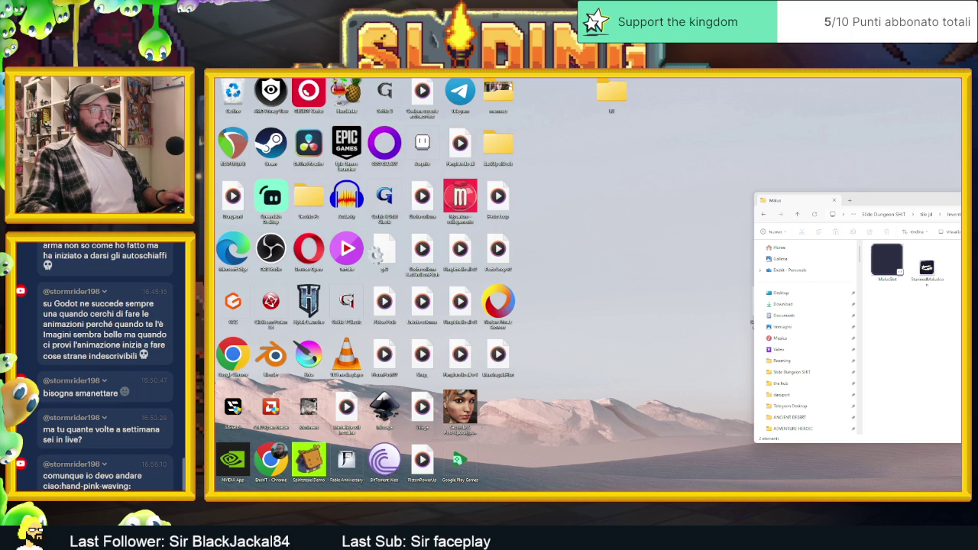
pyautogui.press('super+d')
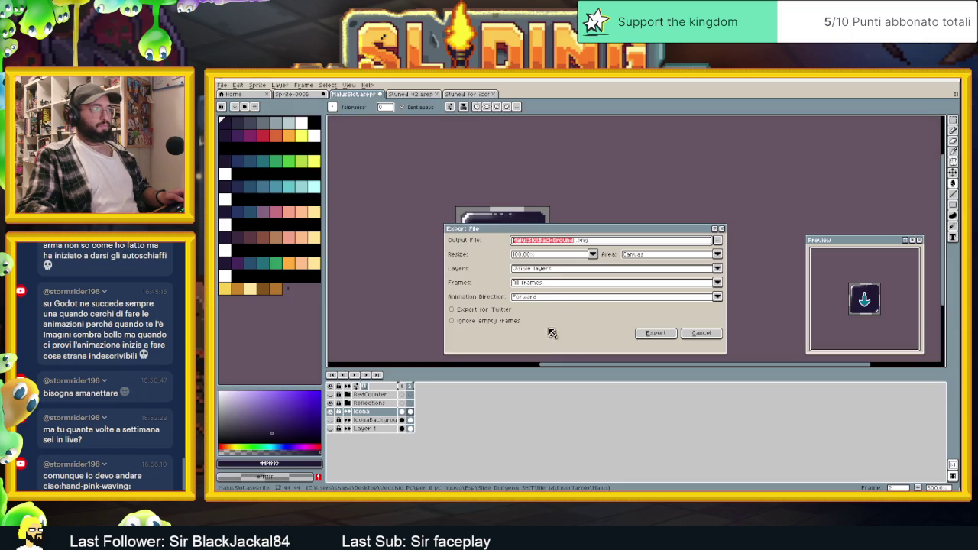
pyautogui.click(537, 241)
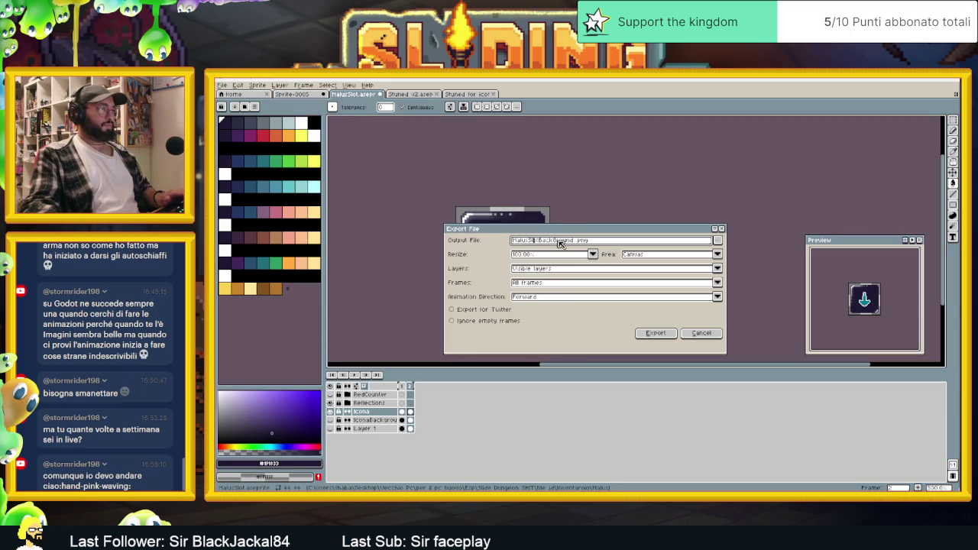
pyautogui.hotkey('shift', 'Home')
pyautogui.press('BackSpace')
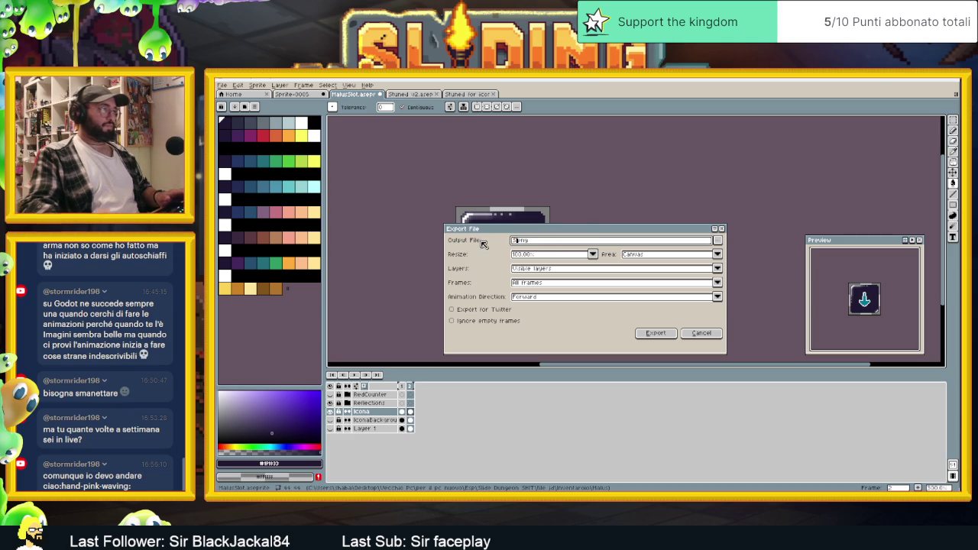
pyautogui.write('SlowDownMalusIcon')
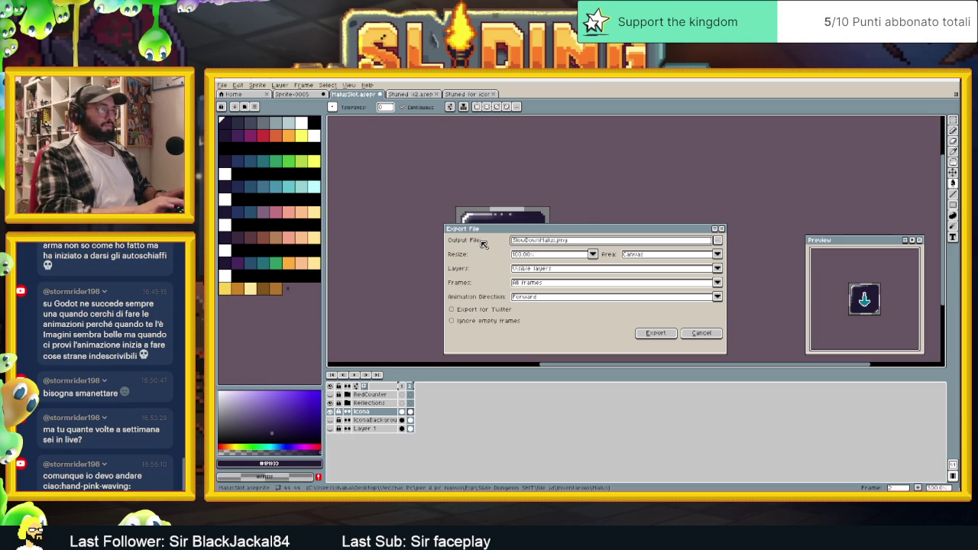
pyautogui.click(655, 333)
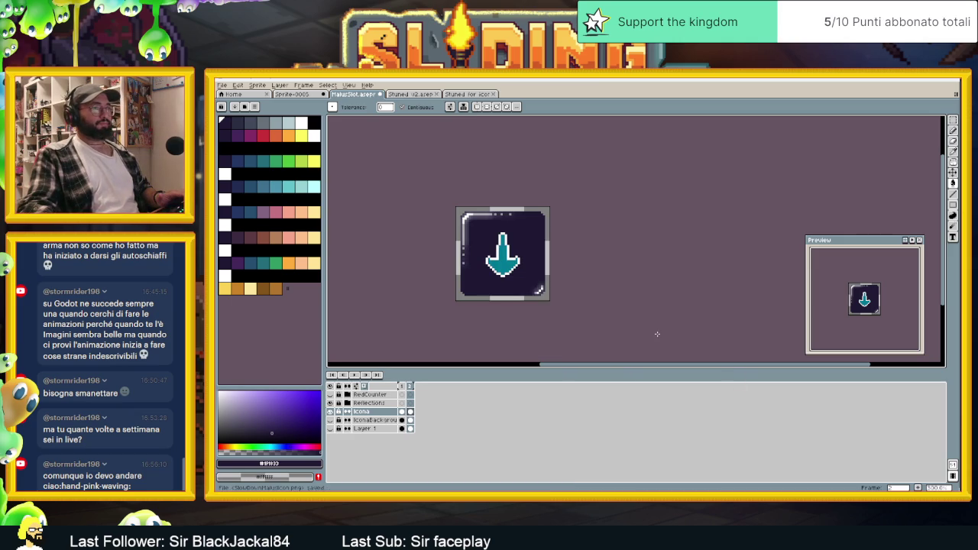
pyautogui.click(920, 79)
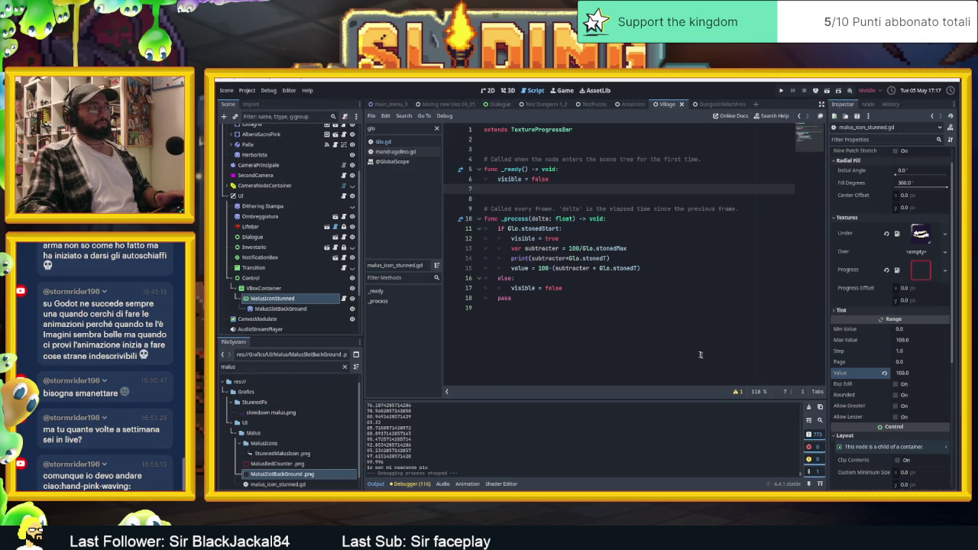
pyautogui.click(489, 90)
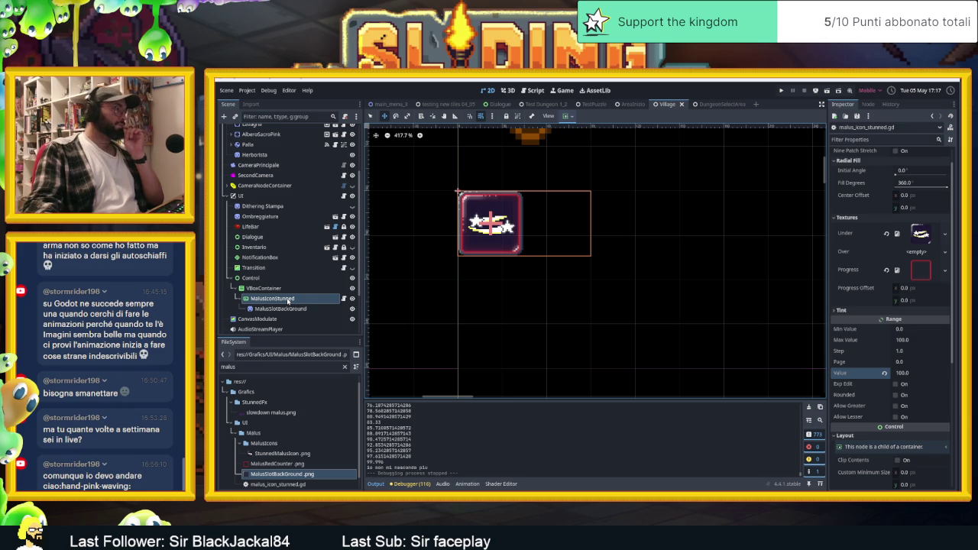
# - Duplicate the MalusIconStunned node into MalusIconStunned2 and select the copy
pyautogui.click(242, 299)
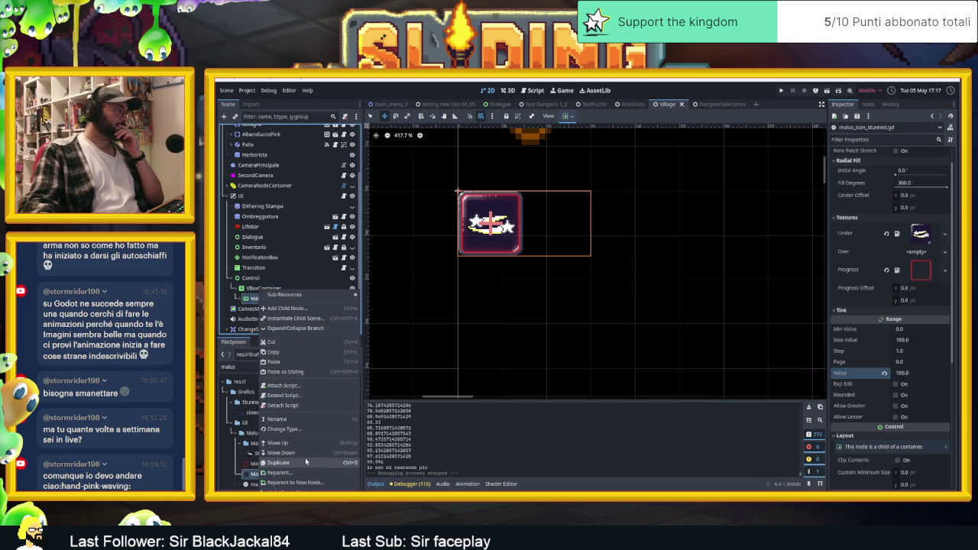
pyautogui.click(305, 459)
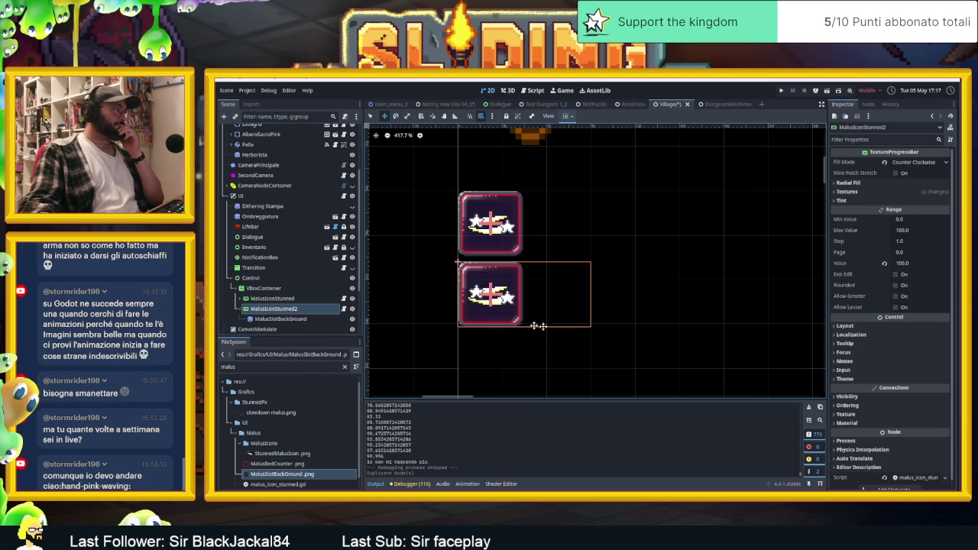
pyautogui.click(257, 308)
pyautogui.click(275, 319)
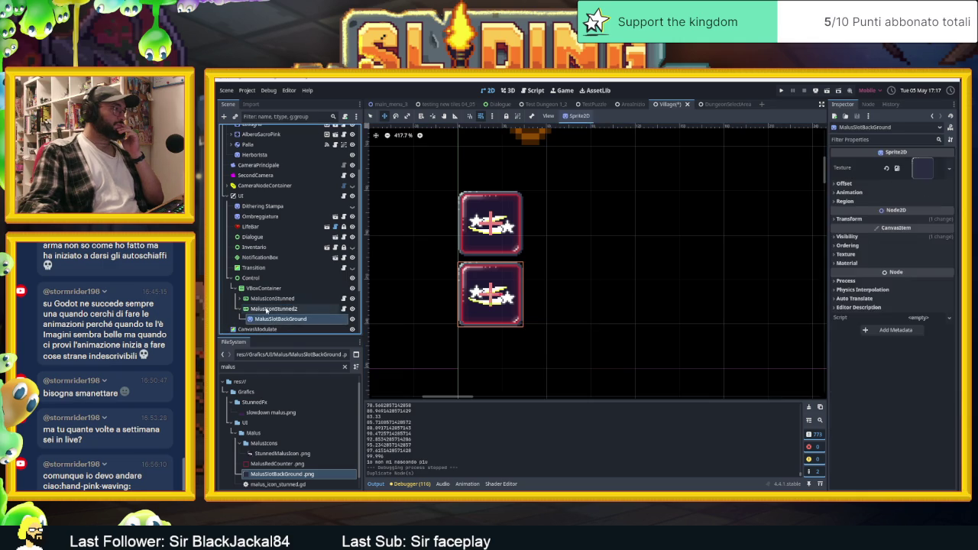
pyautogui.click(271, 308)
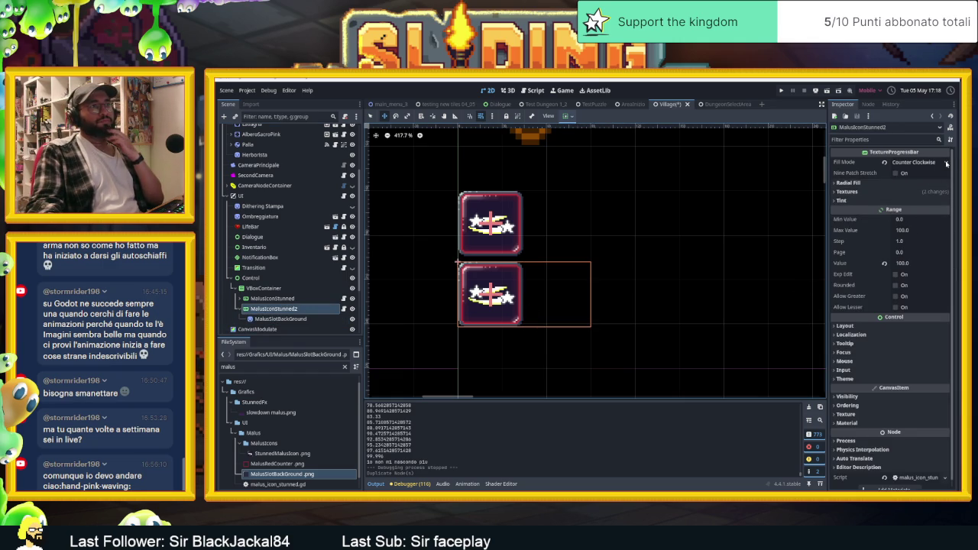
# - Expand the copy's Textures section, select the MalusIcons folder, and bring up Explorer's Malus folder
pyautogui.click(847, 192)
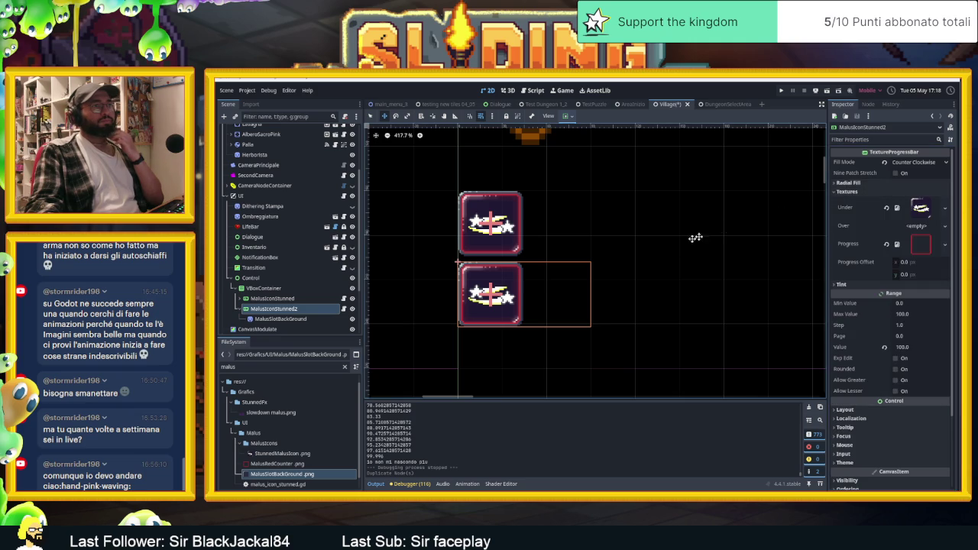
pyautogui.click(294, 443)
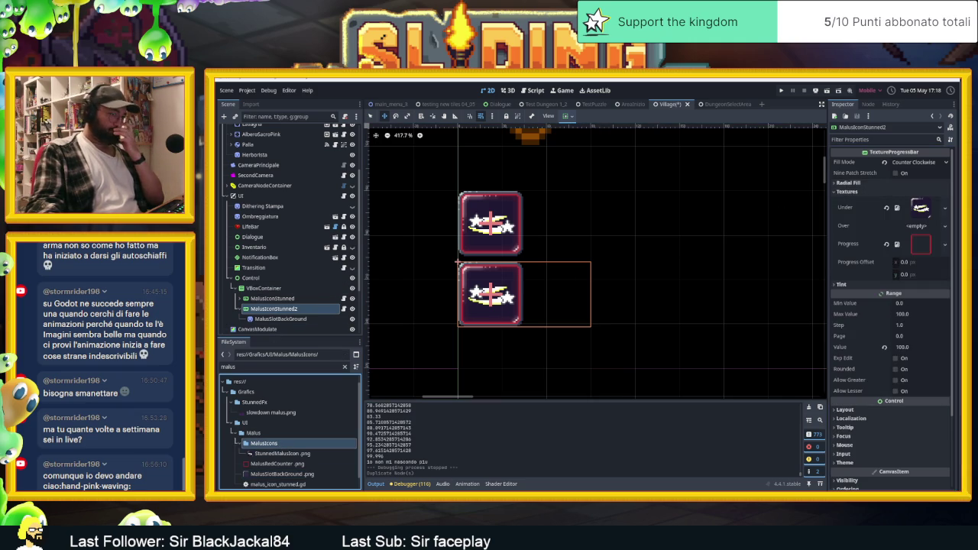
pyautogui.hotkey('alt', 'Tab')
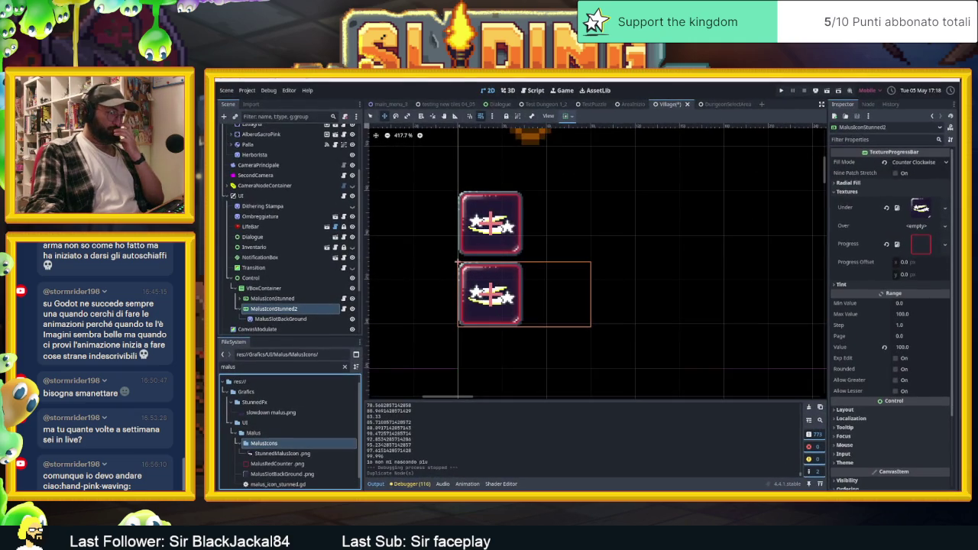
pyautogui.hotkey('alt', 'Tab')
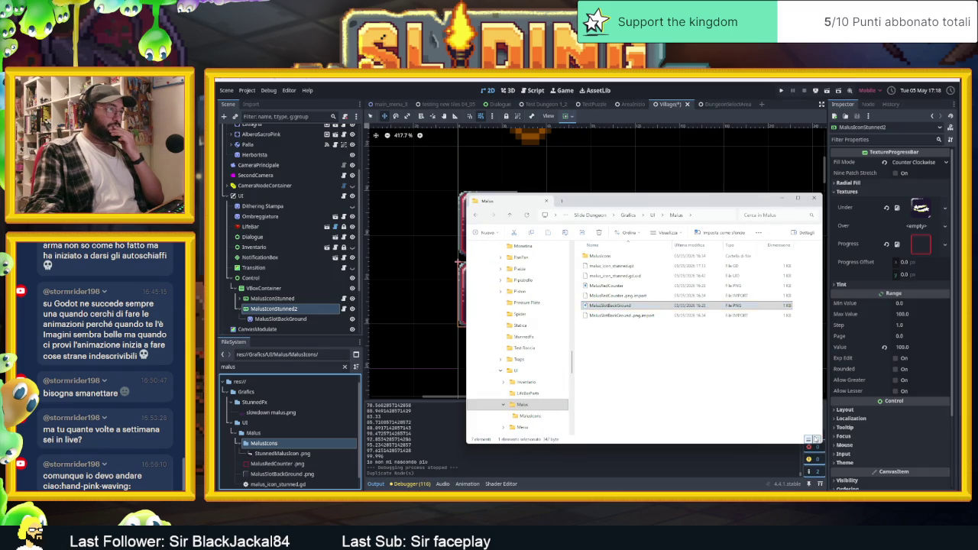
# - Copy SlowDownMalusIcon2.png from the Malus folder into the project's Grafica/UI/Malus/MalusIcons folder
pyautogui.click(816, 440)
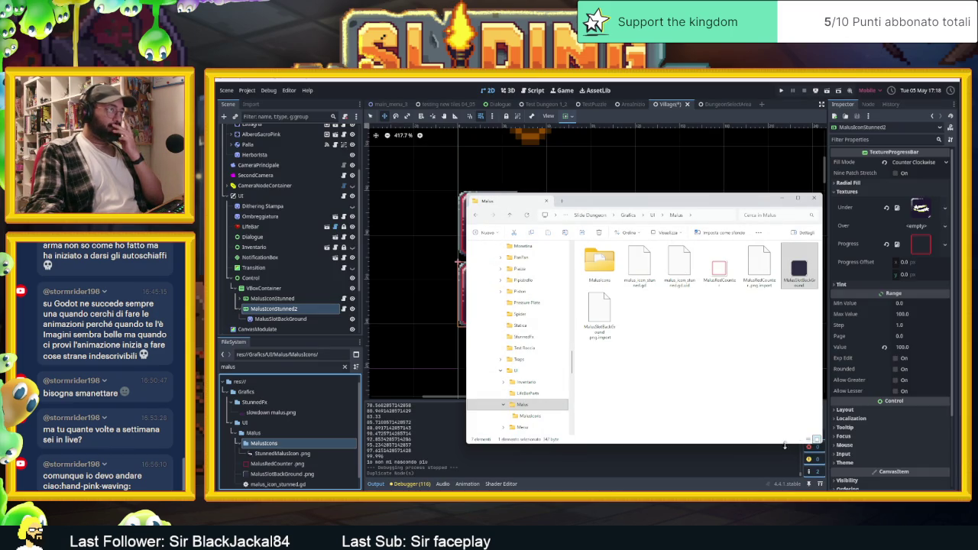
pyautogui.doubleClick(599, 263)
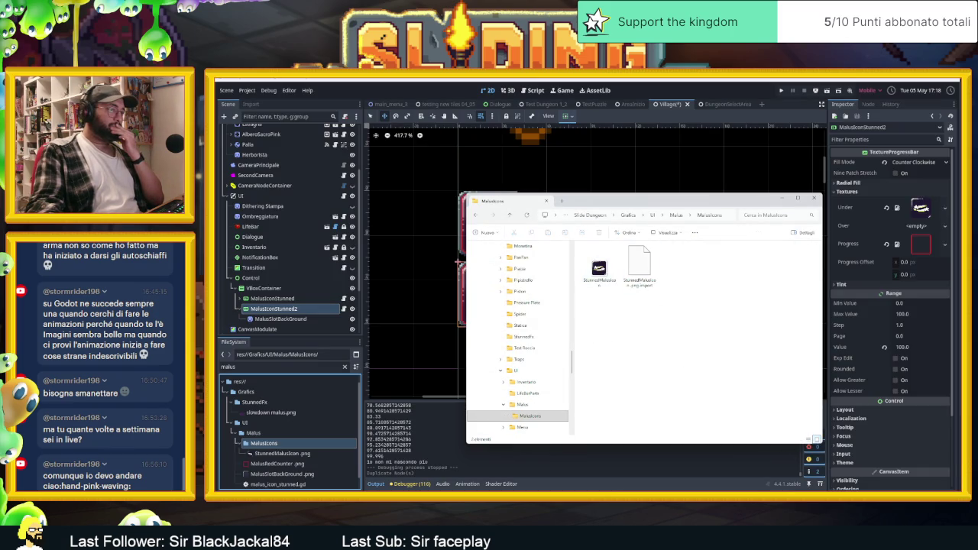
pyautogui.press('super+d')
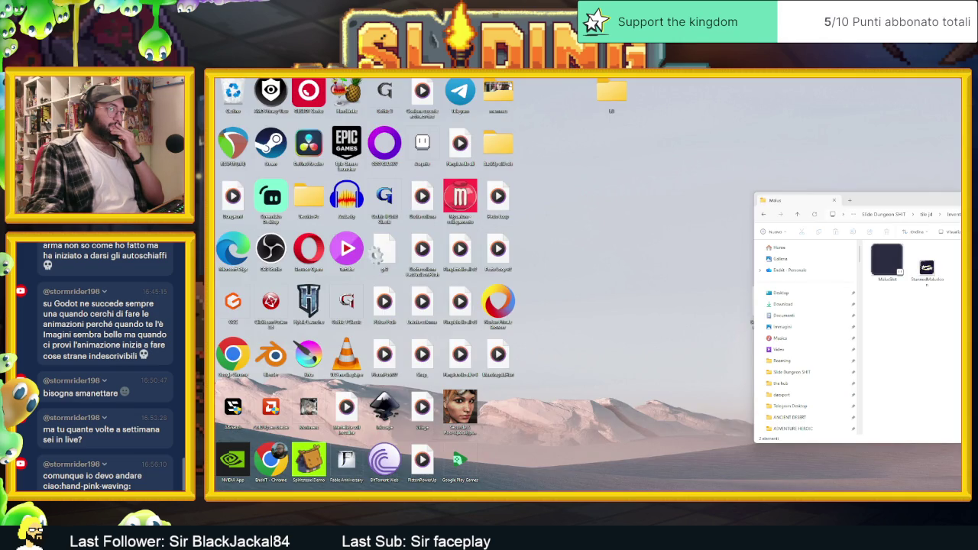
pyautogui.press('super+d')
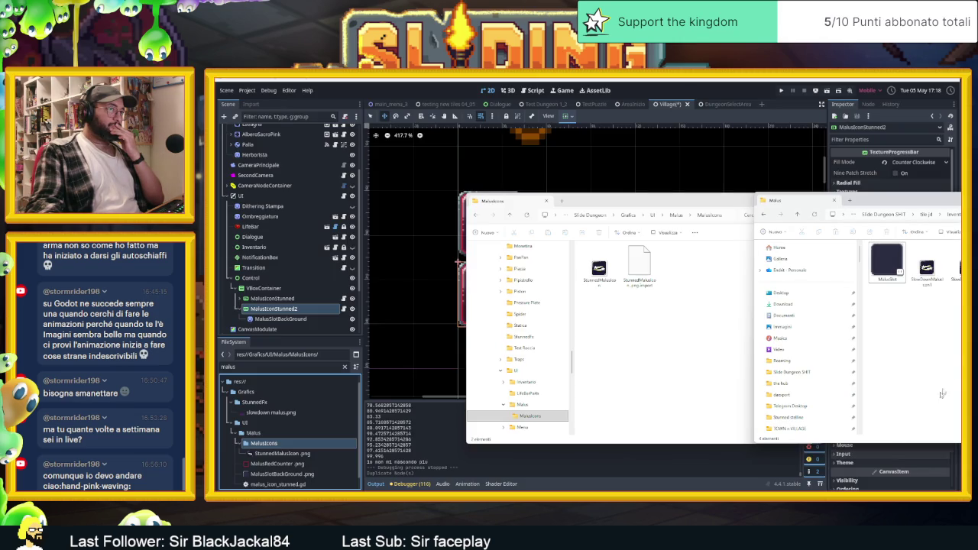
pyautogui.moveTo(795, 200); pyautogui.dragTo(686, 214)
pyautogui.click(860, 285)
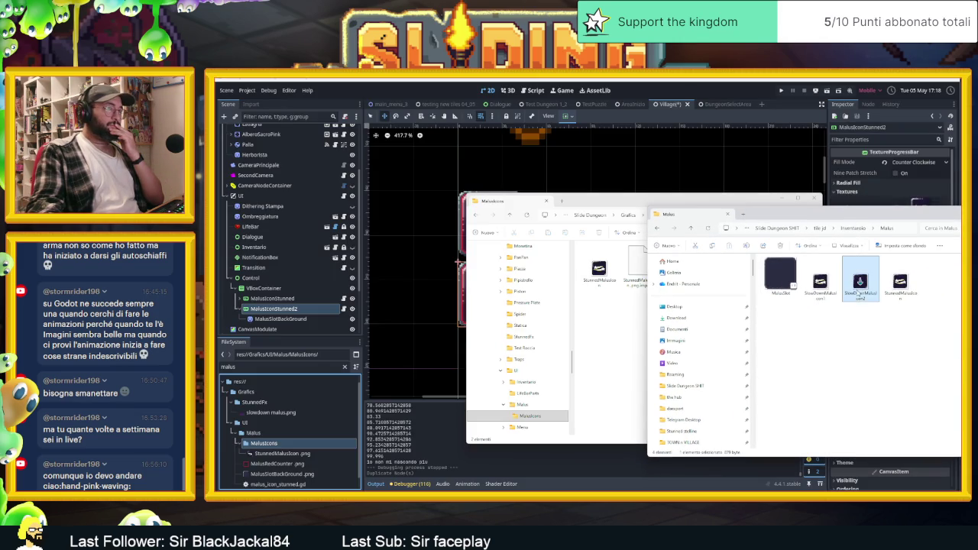
pyautogui.moveTo(859, 284)
pyautogui.mouseDown()
pyautogui.moveTo(588, 338)
pyautogui.moveTo(595, 332)
pyautogui.mouseUp()
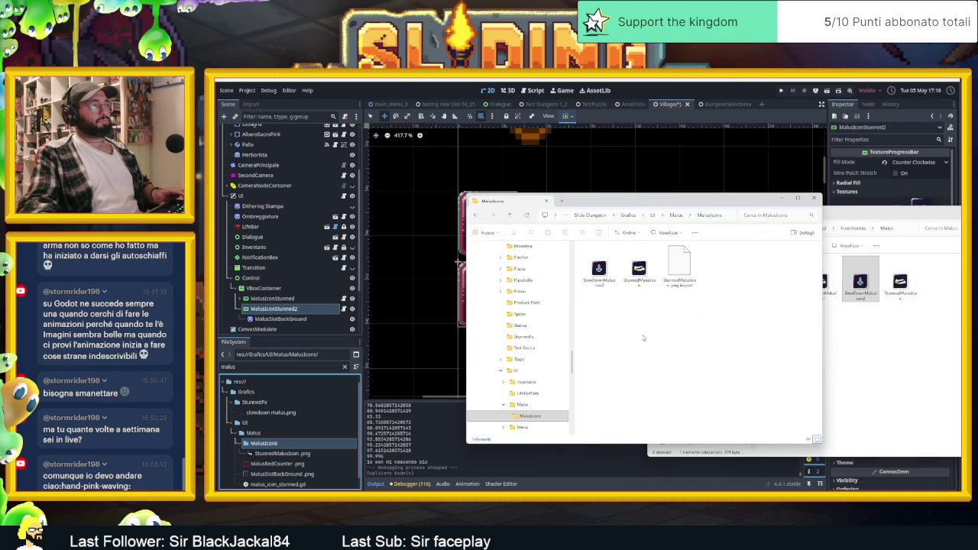
pyautogui.click(813, 198)
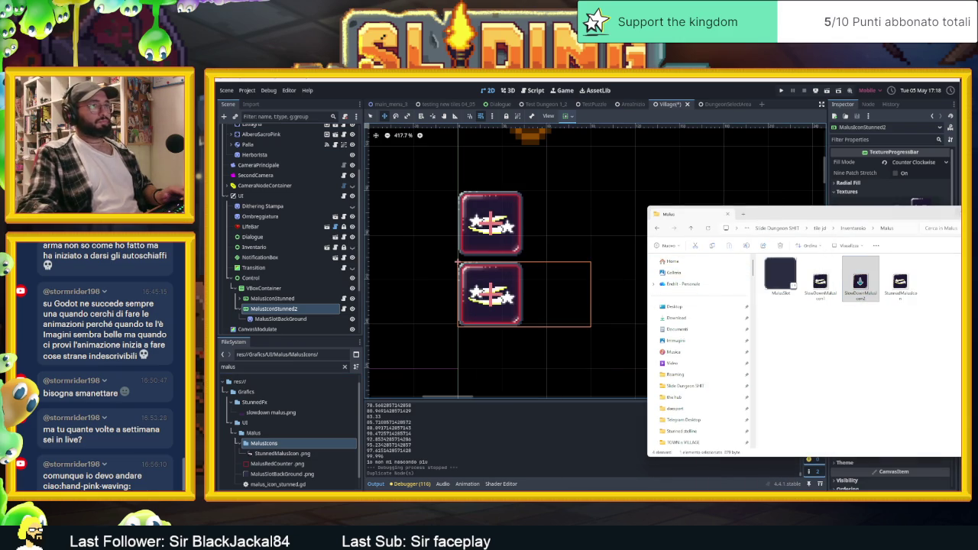
pyautogui.click(955, 214)
# - Set SlowDownMalusIcon2.png as the duplicated malus icon's Under texture
pyautogui.click(279, 454)
pyautogui.moveTo(281, 455)
pyautogui.mouseDown()
pyautogui.moveTo(596, 229)
pyautogui.moveTo(919, 208)
pyautogui.mouseUp()
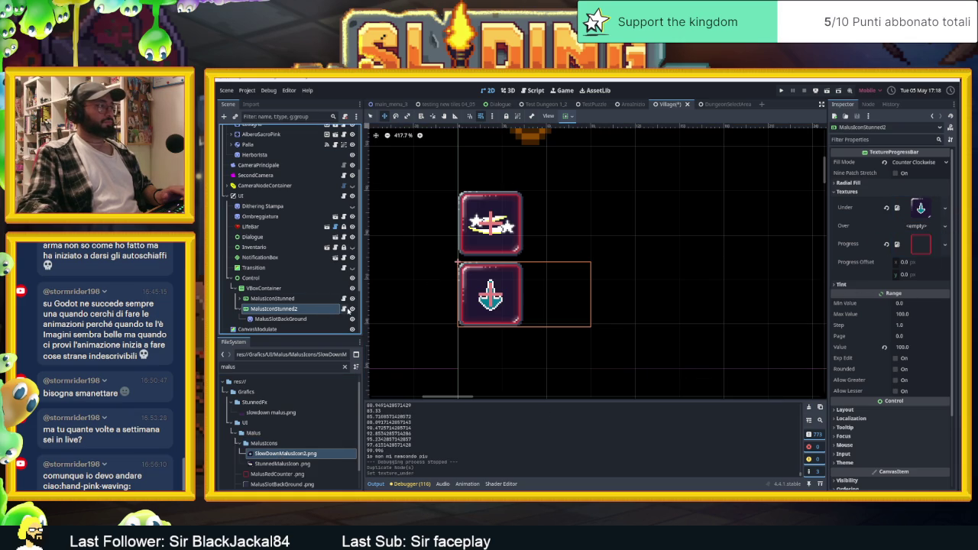
pyautogui.click(345, 309)
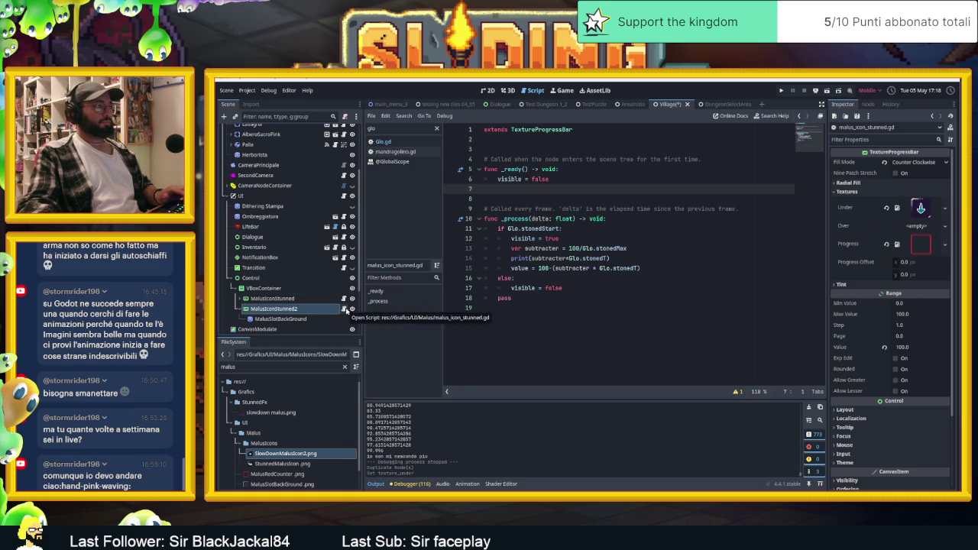
# - Save the icon's script as a new copy named malus_icon_slowDown.gd
pyautogui.click(380, 116)
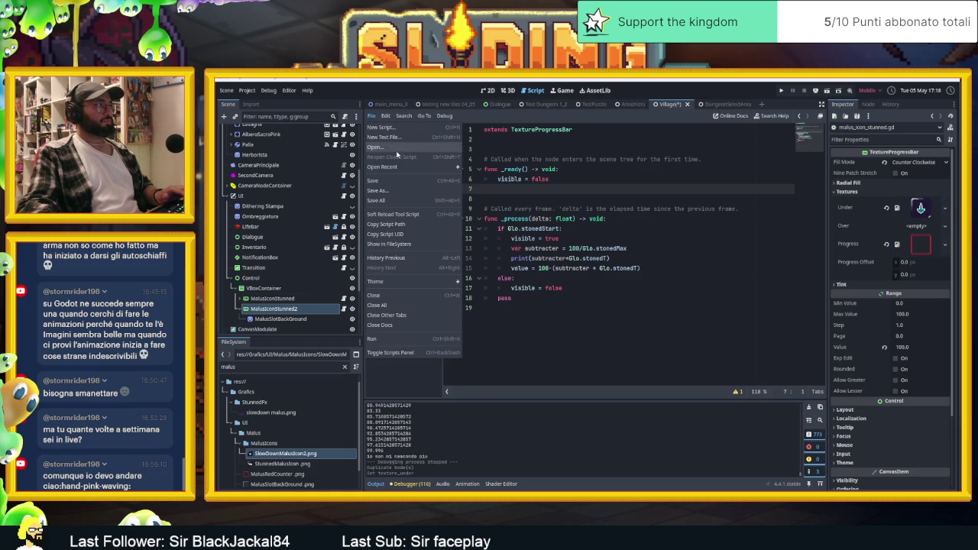
pyautogui.click(378, 191)
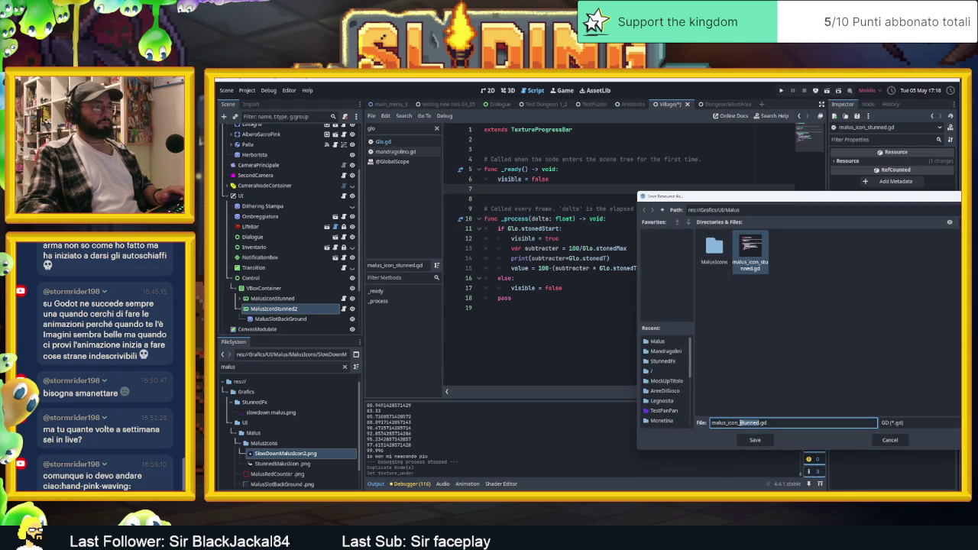
pyautogui.write('slow')
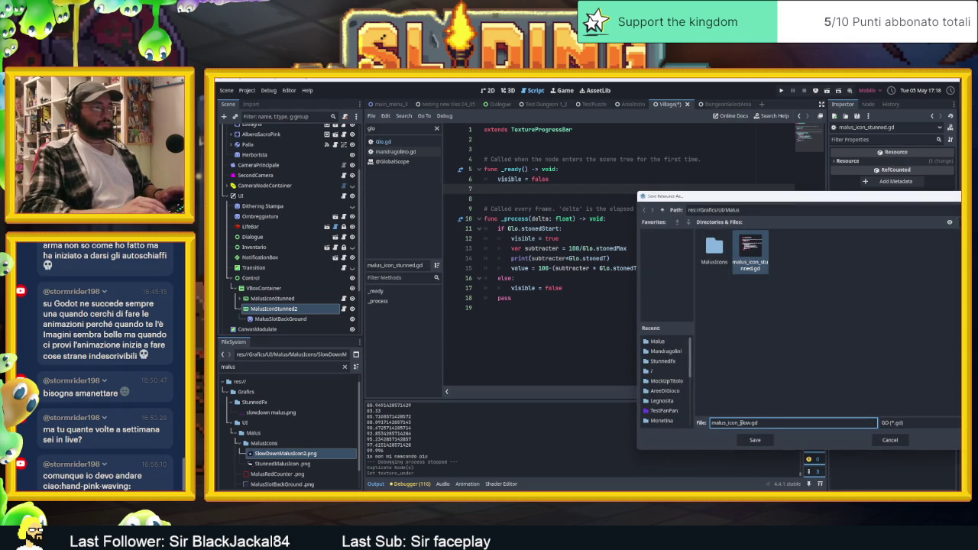
pyautogui.write('Down')
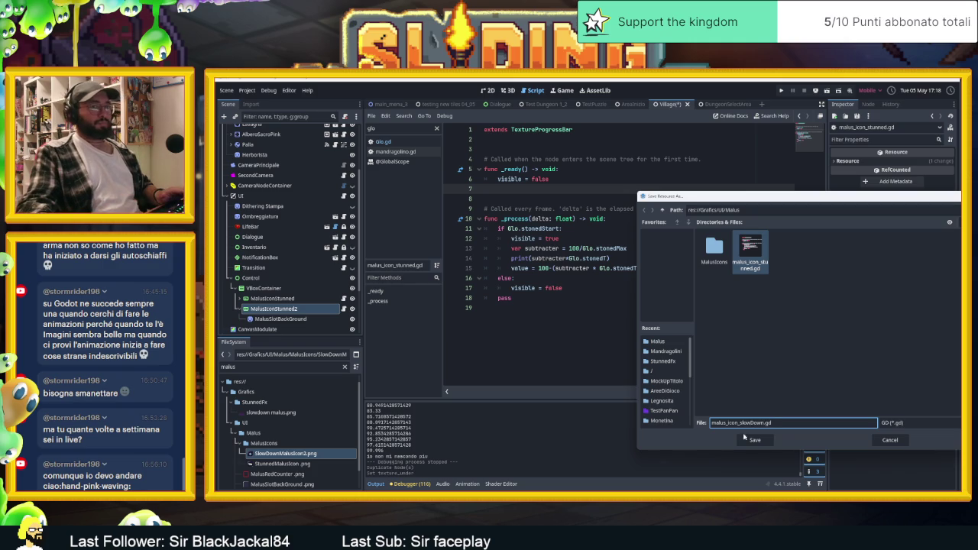
pyautogui.click(754, 440)
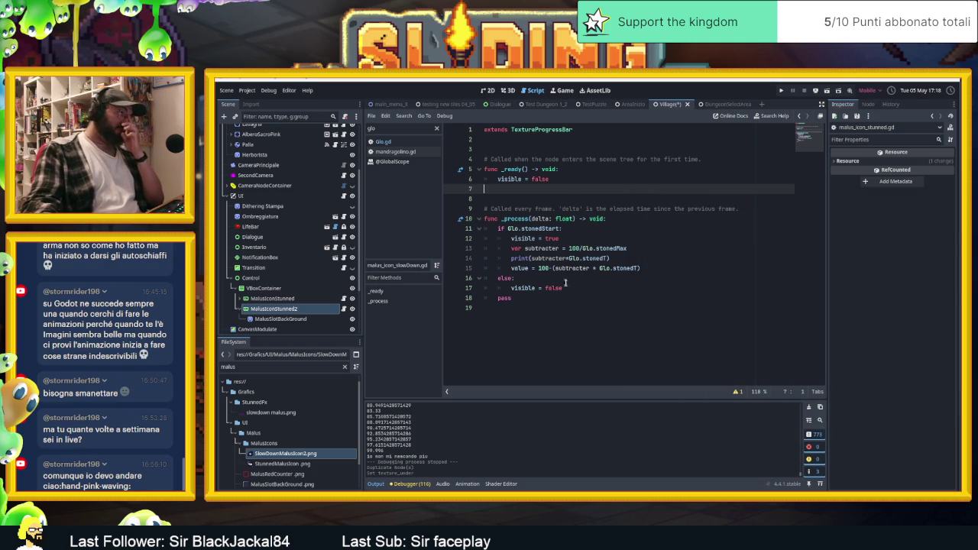
pyautogui.click(611, 259)
# - Delete the debug print line and rename the duplicated node to MalusIconSlowDowns
pyautogui.hotkey('ctrl', 'shift', 'k')
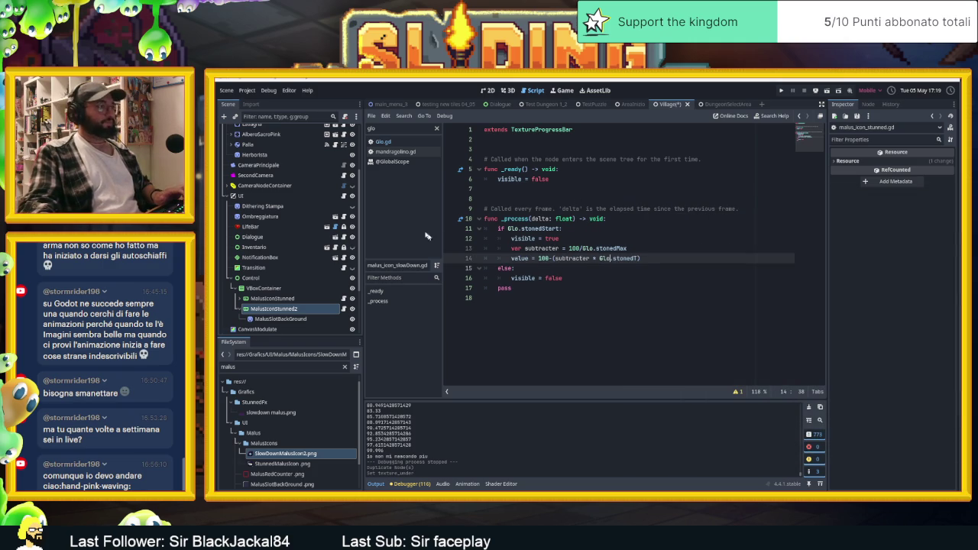
pyautogui.click(297, 310)
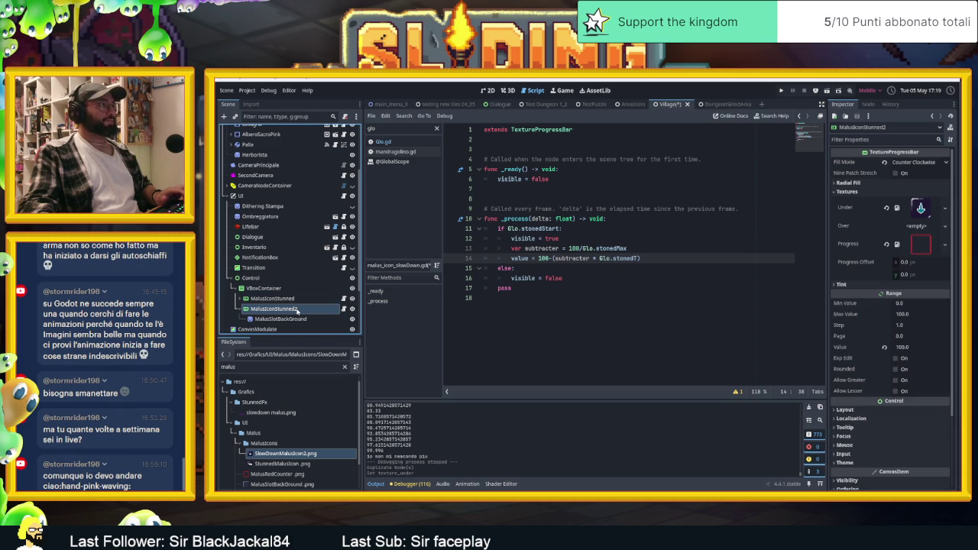
pyautogui.click(297, 309)
pyautogui.write('lowDowns')
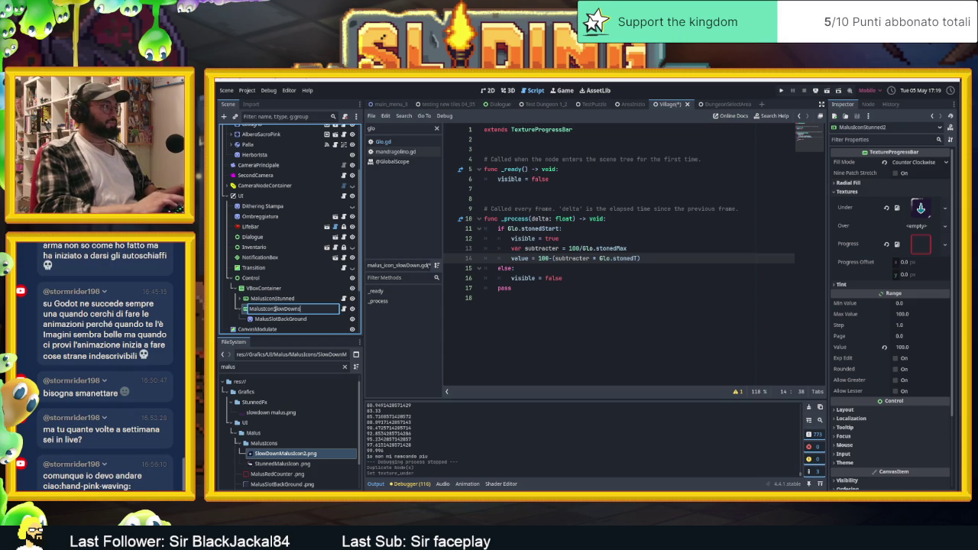
pyautogui.keyDown('shift'); pyautogui.click(596, 301); pyautogui.keyUp('shift')
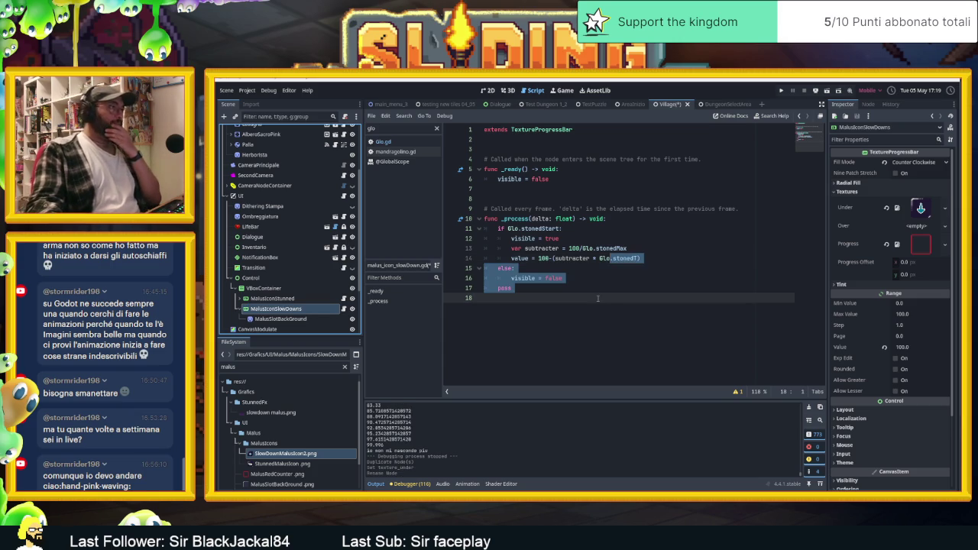
pyautogui.click(597, 298)
# - Replace the Glo.stonedStart condition with Glo.malusMandragolaStart
pyautogui.click(539, 229)
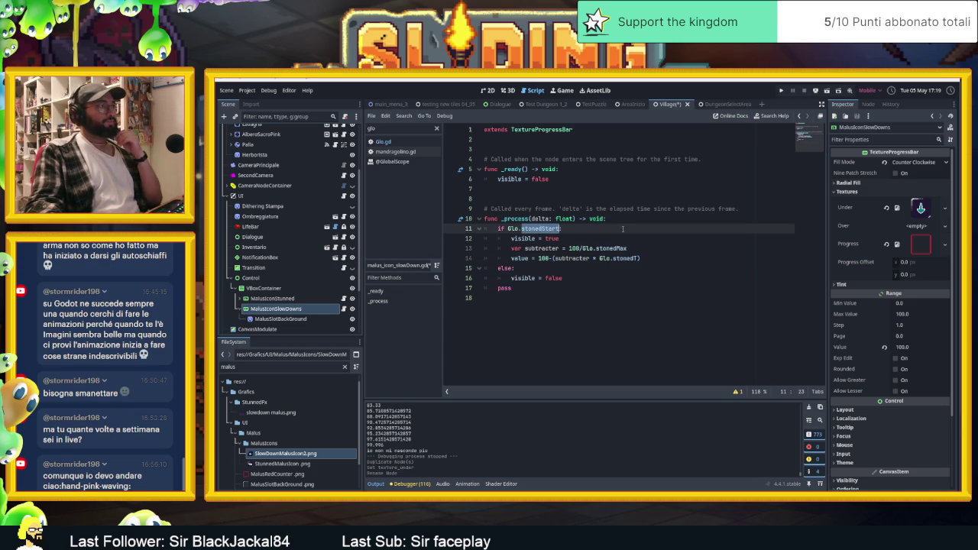
pyautogui.write('sl')
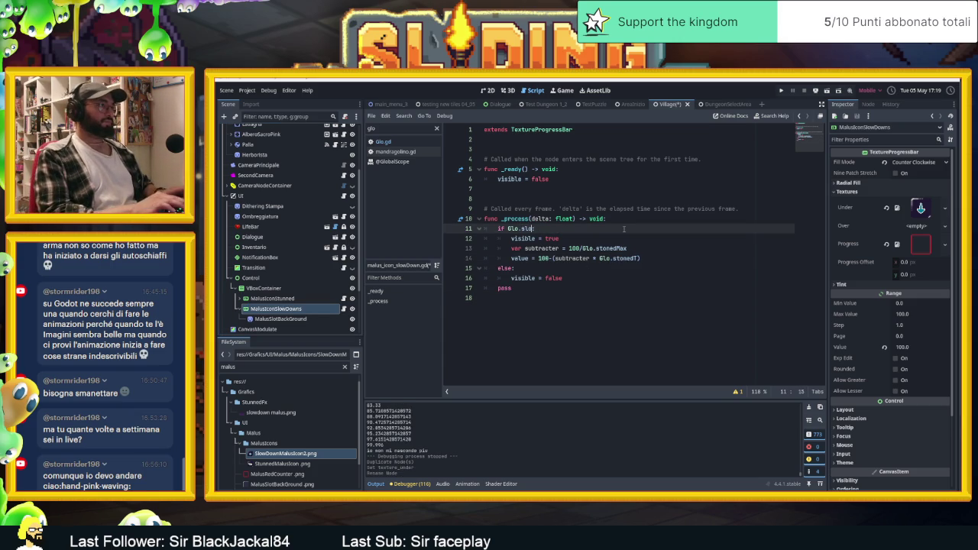
pyautogui.write('d')
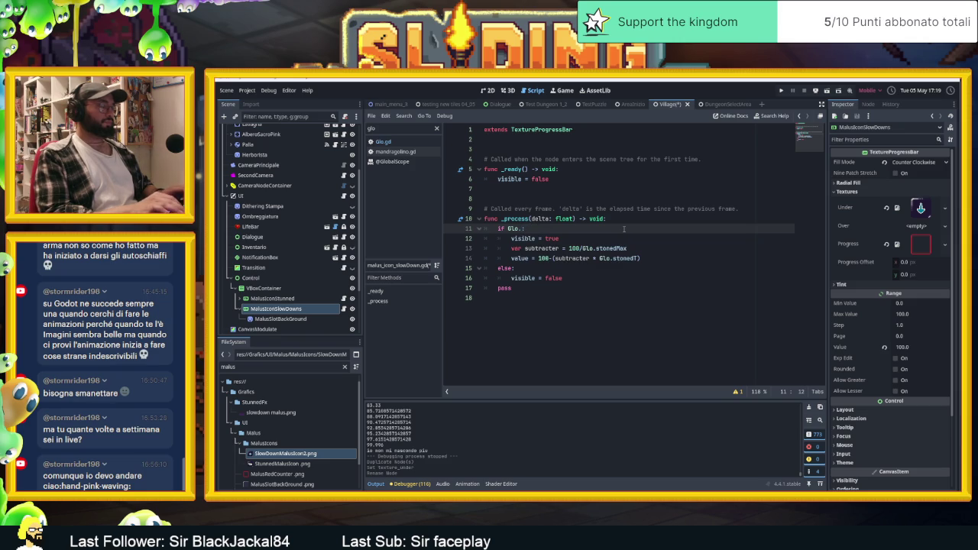
pyautogui.write('an')
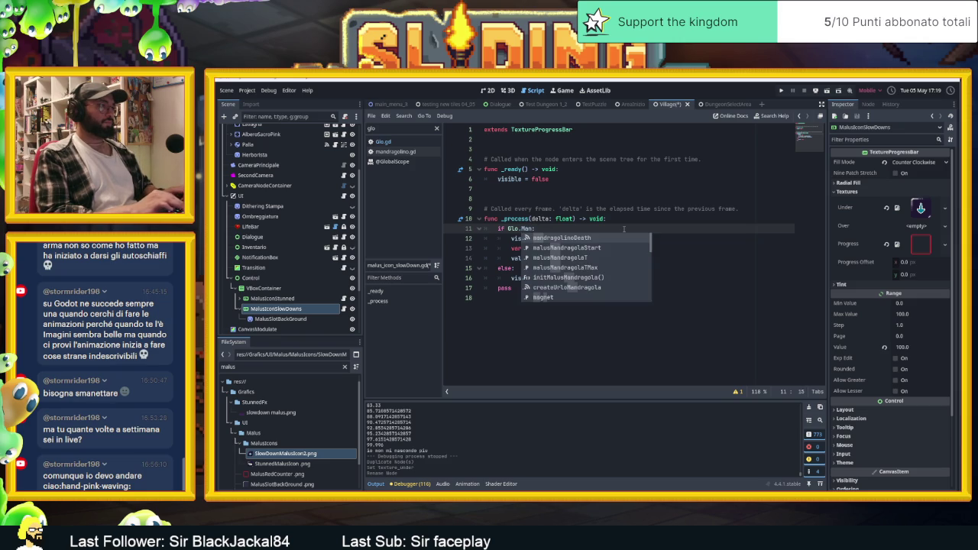
pyautogui.press('Down')
pyautogui.press('Down')
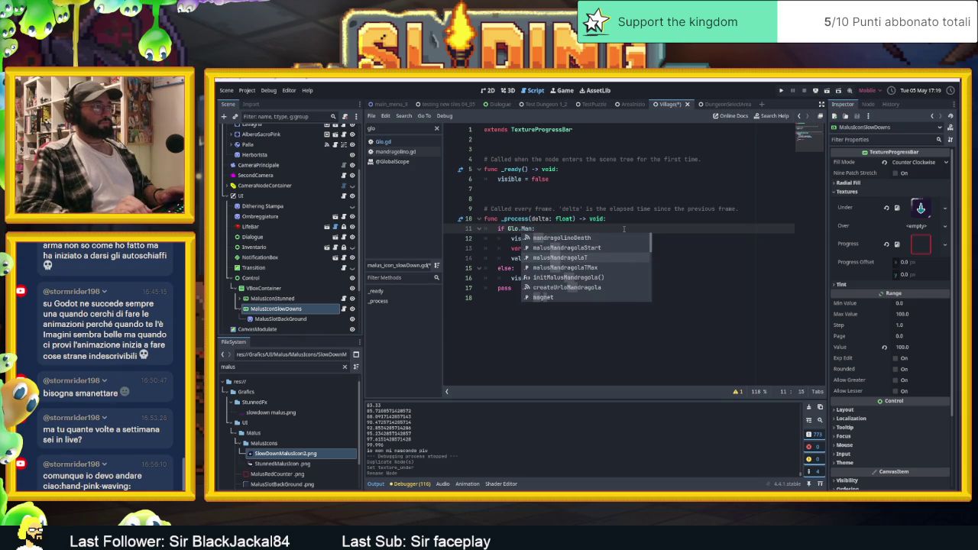
pyautogui.press('Up')
pyautogui.press('Return')
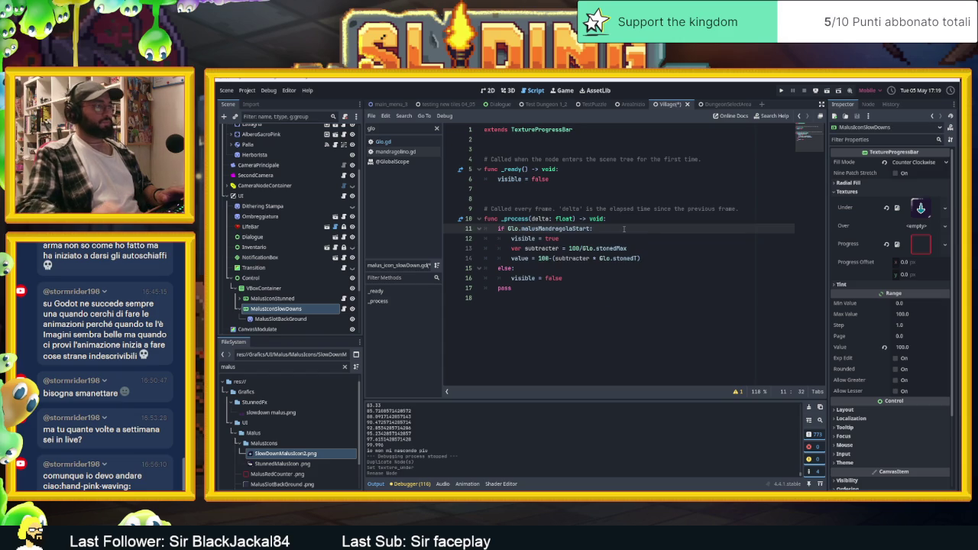
# - Swap stonedMax and stonedT for malusMandragolaTMax and malusMandragolaT in the value formula, then save
pyautogui.doubleClick(611, 248)
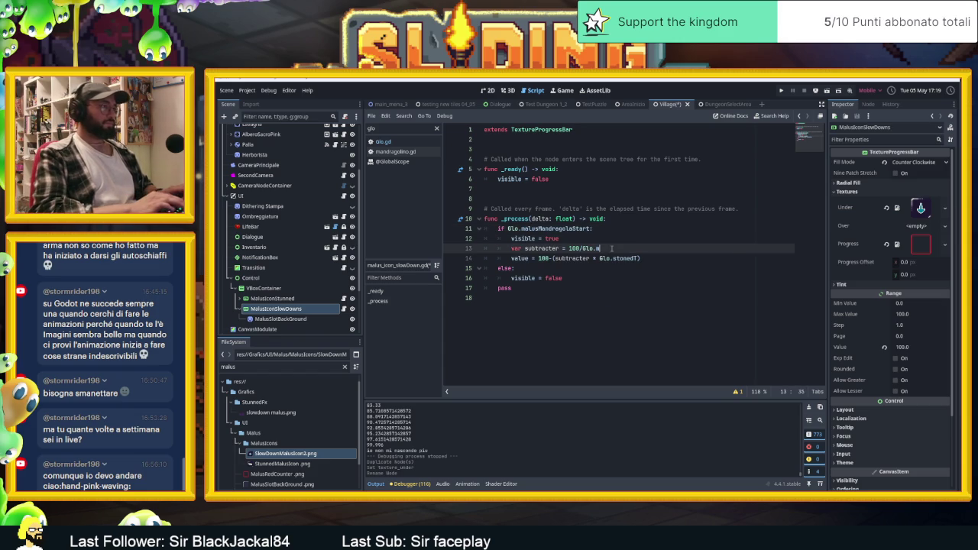
pyautogui.write('an')
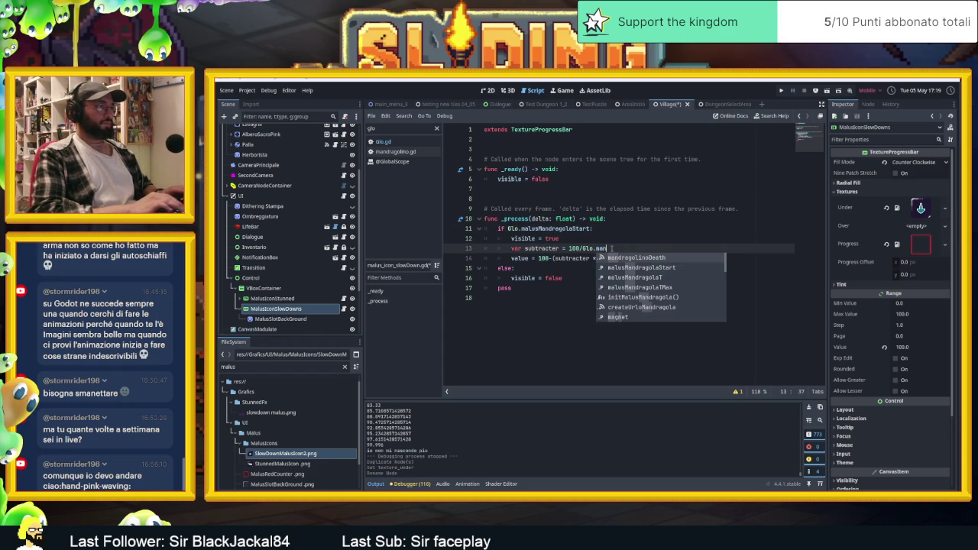
pyautogui.write('d')
pyautogui.press('Down')
pyautogui.press('Down')
pyautogui.press('Down')
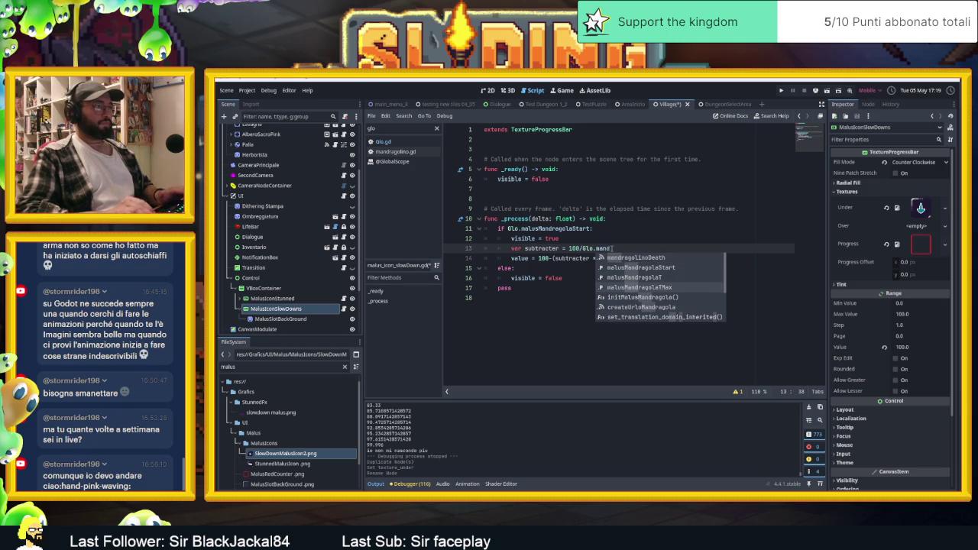
pyautogui.press('Return')
pyautogui.click(627, 259)
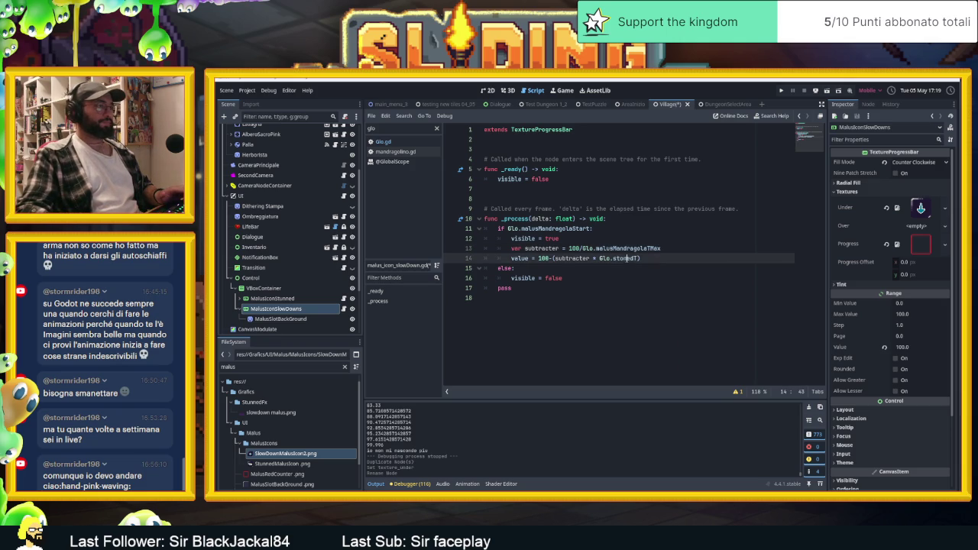
pyautogui.write('mad')
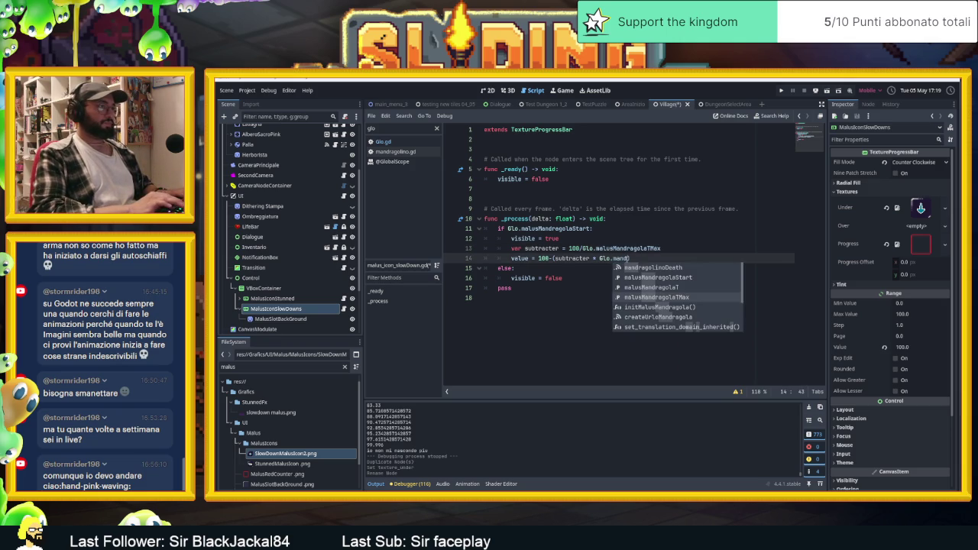
pyautogui.press('Up')
pyautogui.press('Return')
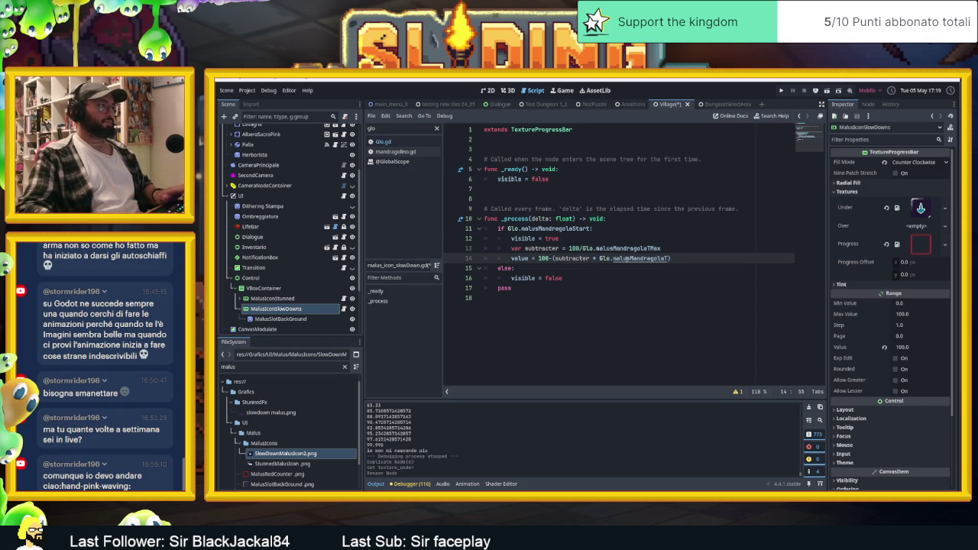
pyautogui.hotkey('ctrl', 's')
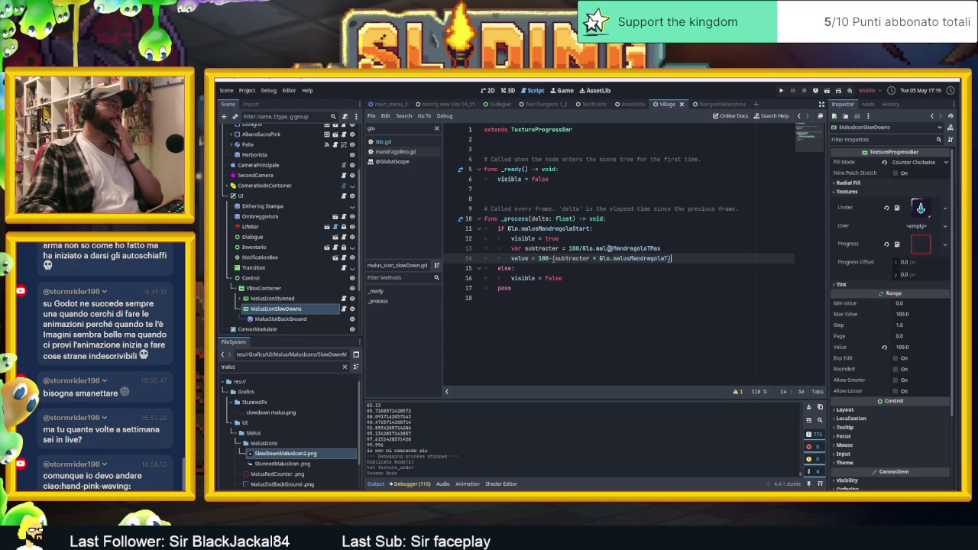
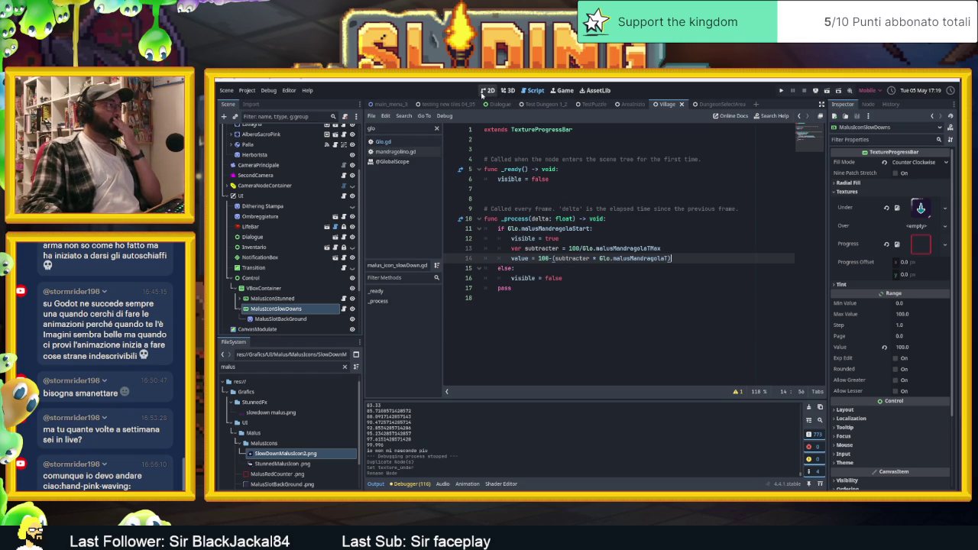
# - Return to the 2D scene view and save and run the project with F5
pyautogui.click(483, 92)
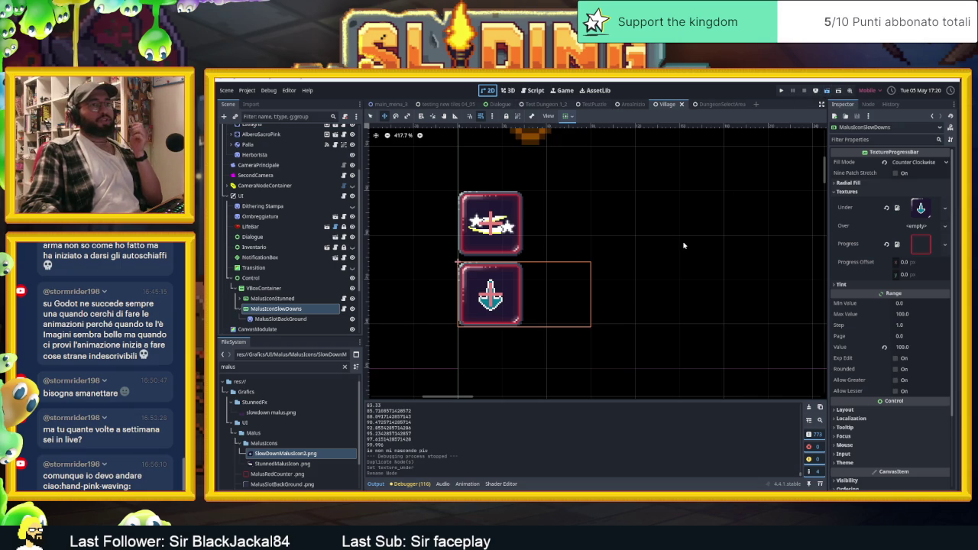
pyautogui.press('F5')
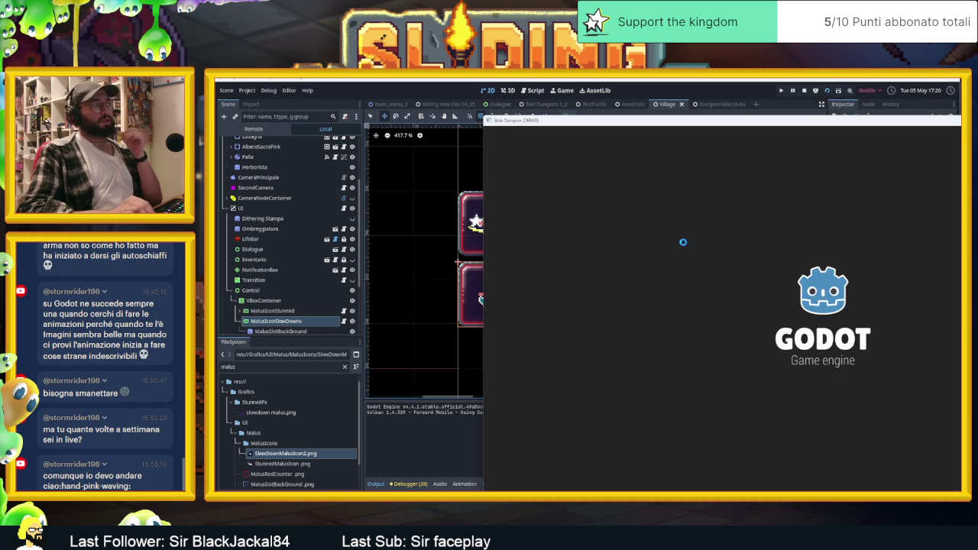
# - Slide the red player around the room, into an enemy and into the bush
pyautogui.press('Up')
pyautogui.press('Down')
pyautogui.press('Right')
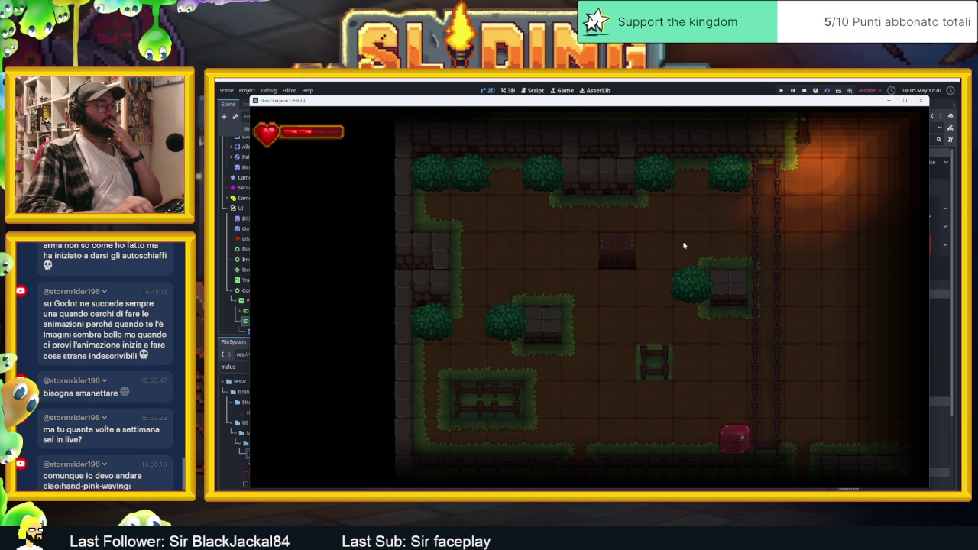
pyautogui.press('Left')
pyautogui.press('Up')
pyautogui.press('Down')
pyautogui.press('Right')
pyautogui.press('Up')
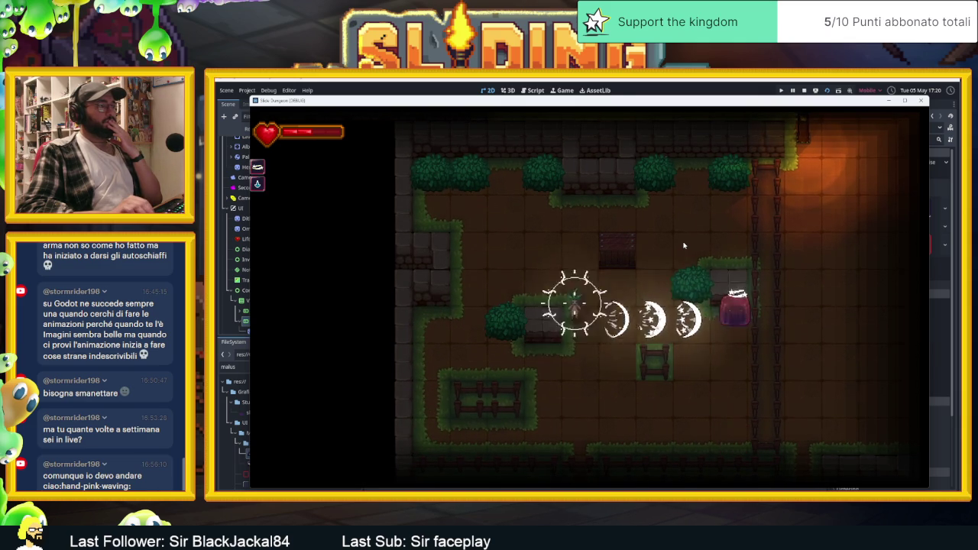
pyautogui.press('Left')
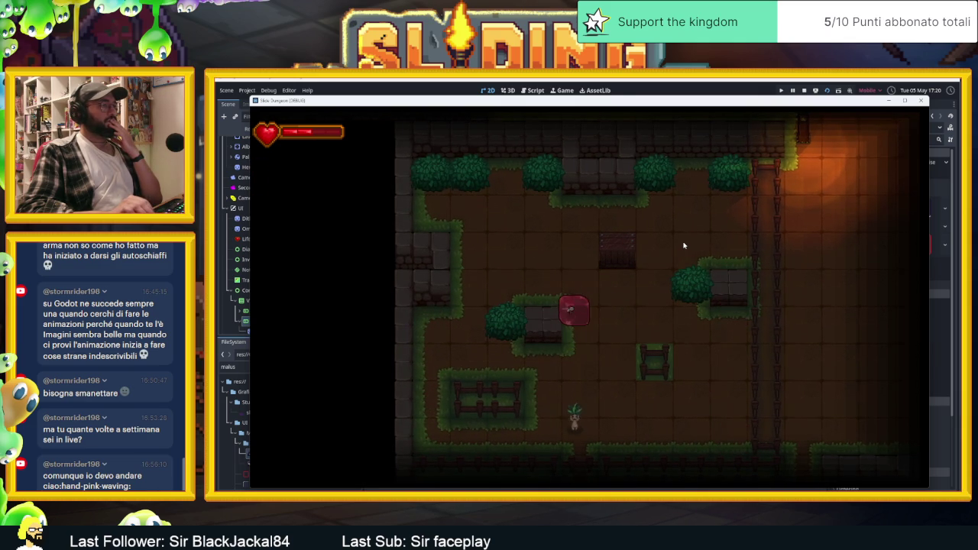
pyautogui.press('Up')
pyautogui.press('Left')
pyautogui.press('Right')
pyautogui.press('Down')
pyautogui.press('Left')
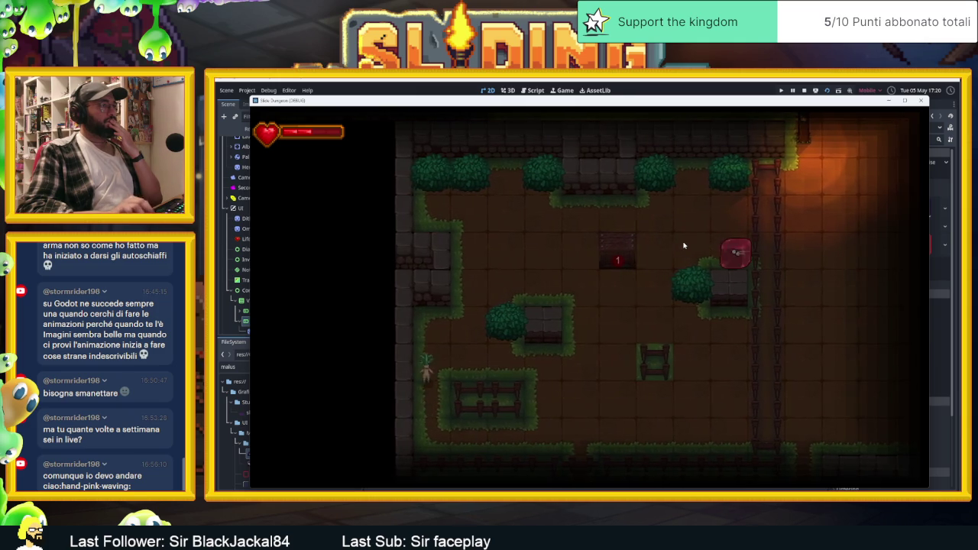
pyautogui.press('Left')
pyautogui.press('Down')
pyautogui.press('Left')
pyautogui.press('Up')
pyautogui.press('Right')
pyautogui.press('Left')
pyautogui.press('Down')
pyautogui.press('Up')
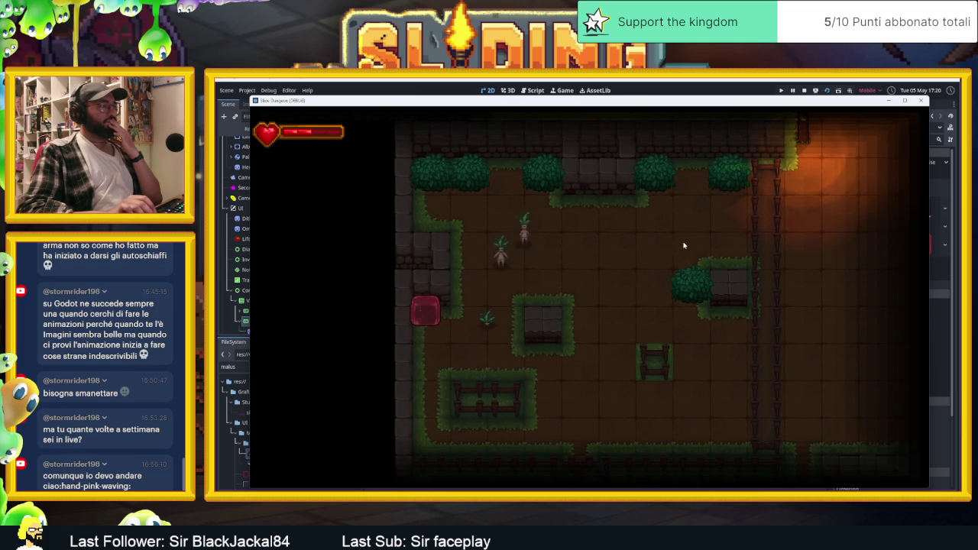
# - Fire an attack with space, then slide along the bottom and zigzag to the bottom-right
pyautogui.press('space')
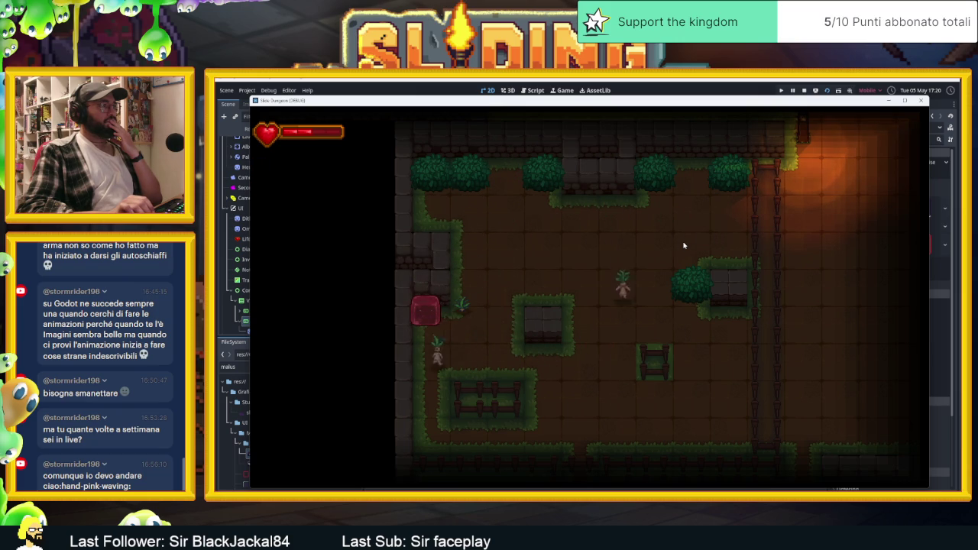
pyautogui.press('Down')
pyautogui.press('Right')
pyautogui.press('Left')
pyautogui.press('Left')
pyautogui.press('Up')
pyautogui.press('Right')
pyautogui.press('Down')
pyautogui.press('Right')
pyautogui.press('Down')
pyautogui.press('Right')
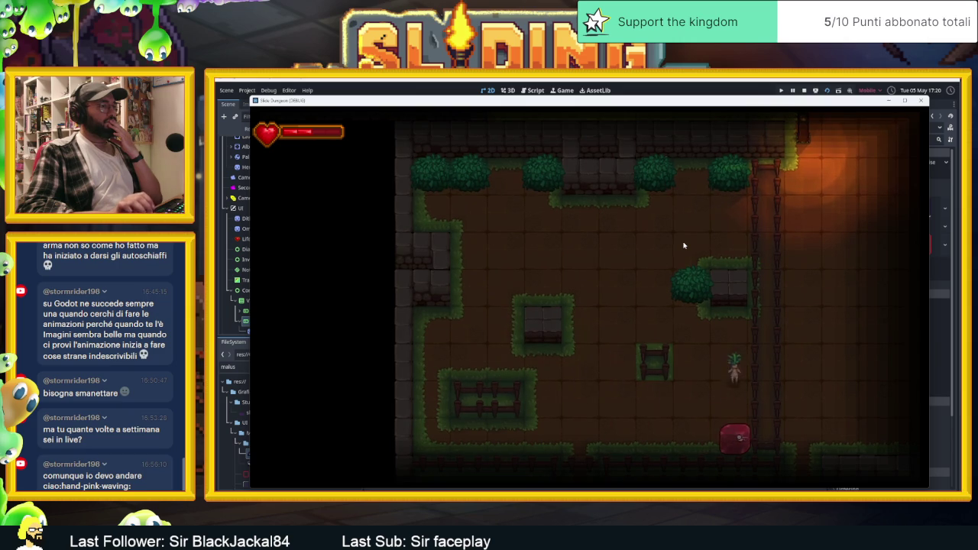
pyautogui.press('Up')
pyautogui.press('Left')
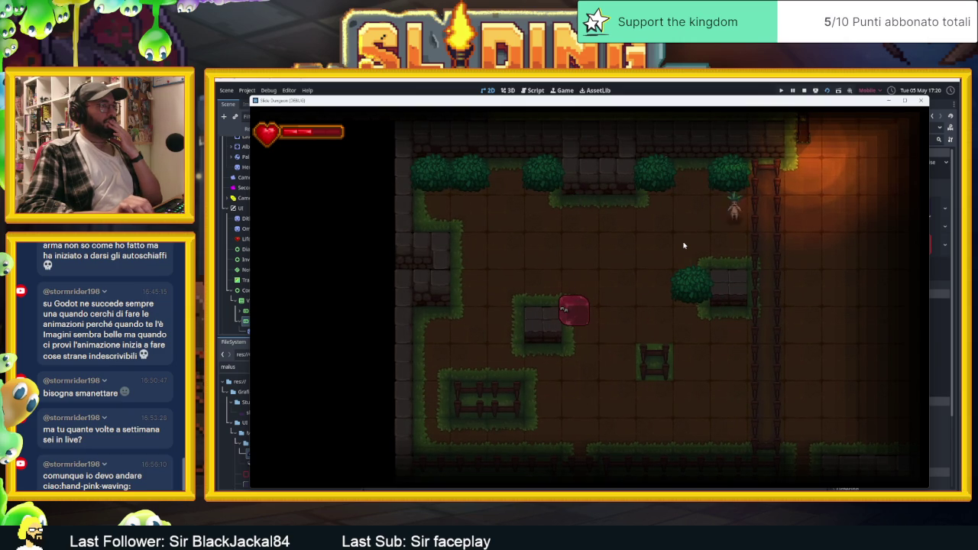
# - Slide the player between the wall block, top wall, bottom and side walls
pyautogui.press('Up')
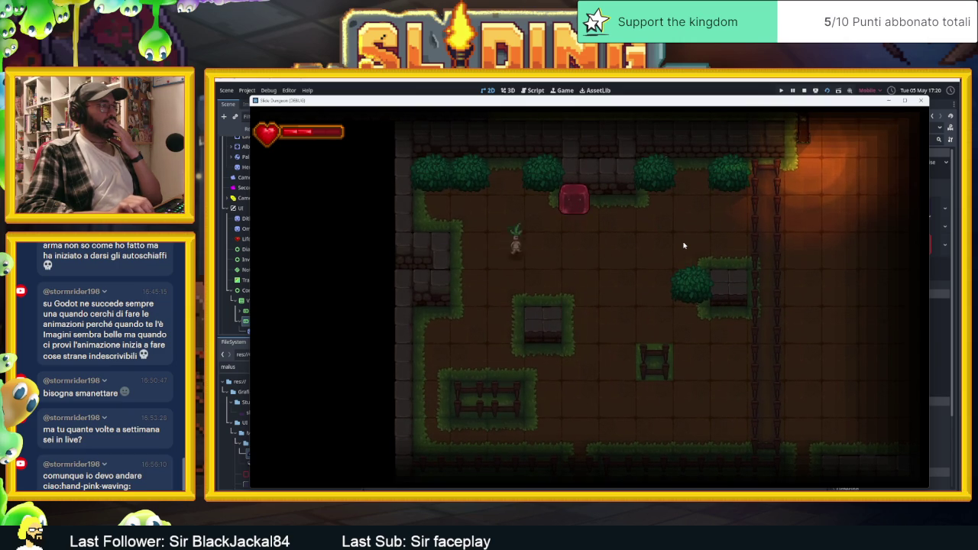
pyautogui.press('Down')
pyautogui.press('Left')
pyautogui.press('Up')
pyautogui.press('Right')
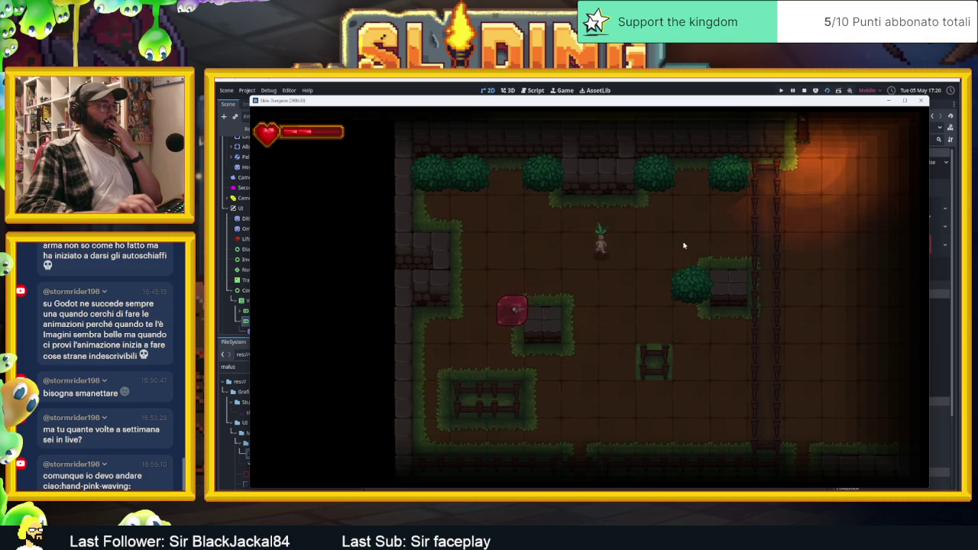
pyautogui.press('Up')
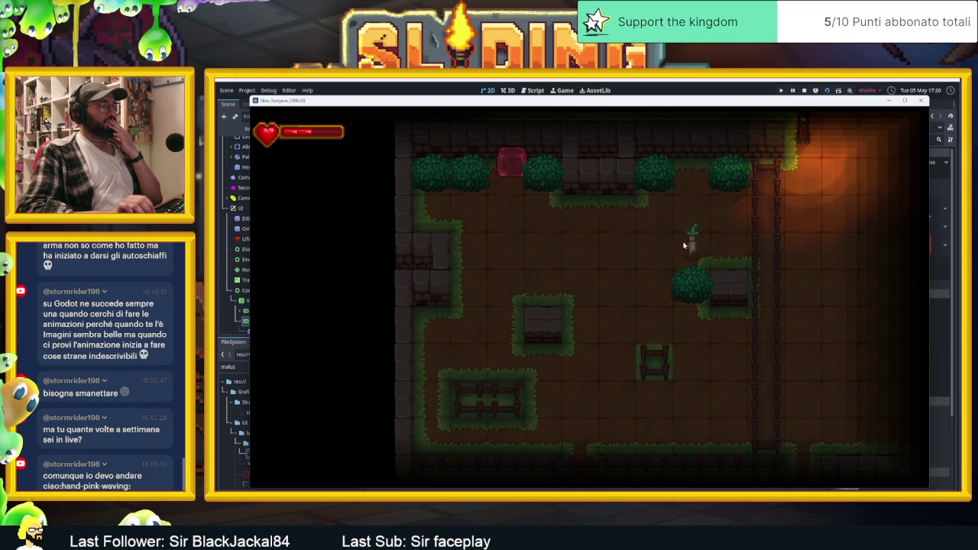
pyautogui.press('Down')
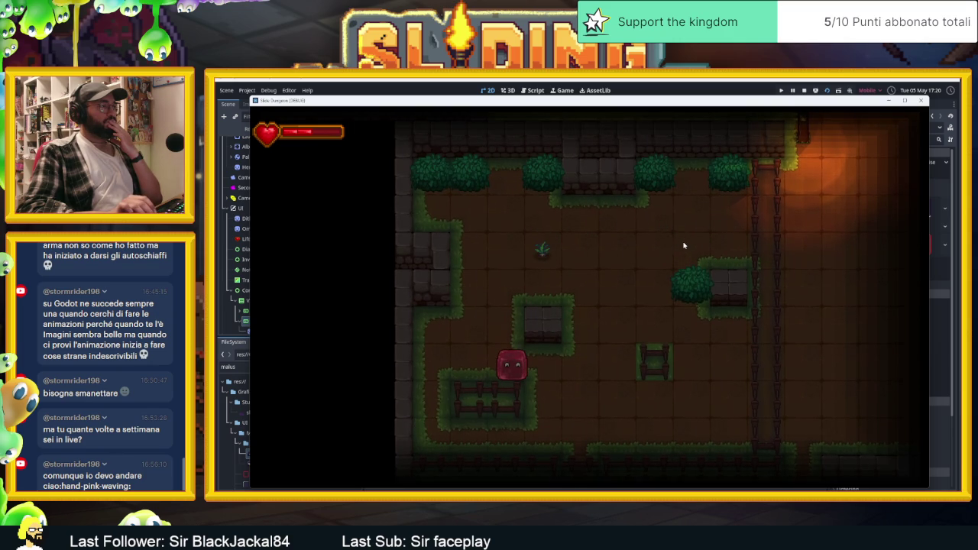
pyautogui.press('Left')
pyautogui.press('Right')
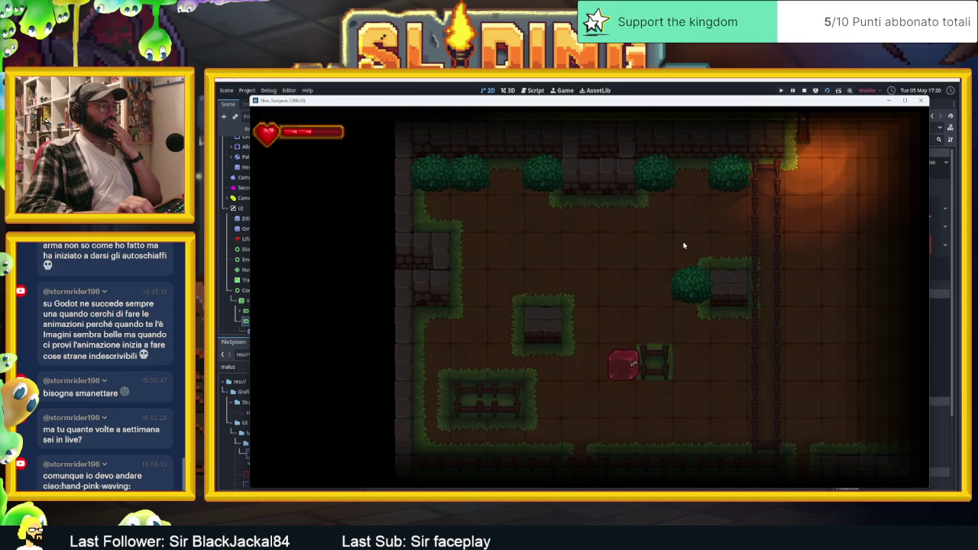
pyautogui.press('Up')
pyautogui.press('Left')
pyautogui.press('Right')
pyautogui.press('Down')
pyautogui.press('Left')
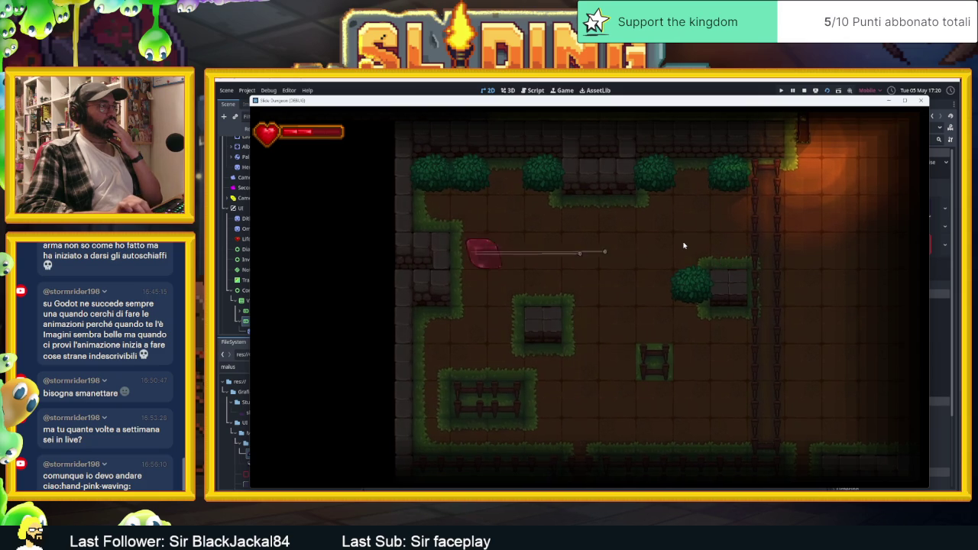
pyautogui.press('Right')
pyautogui.press('Up')
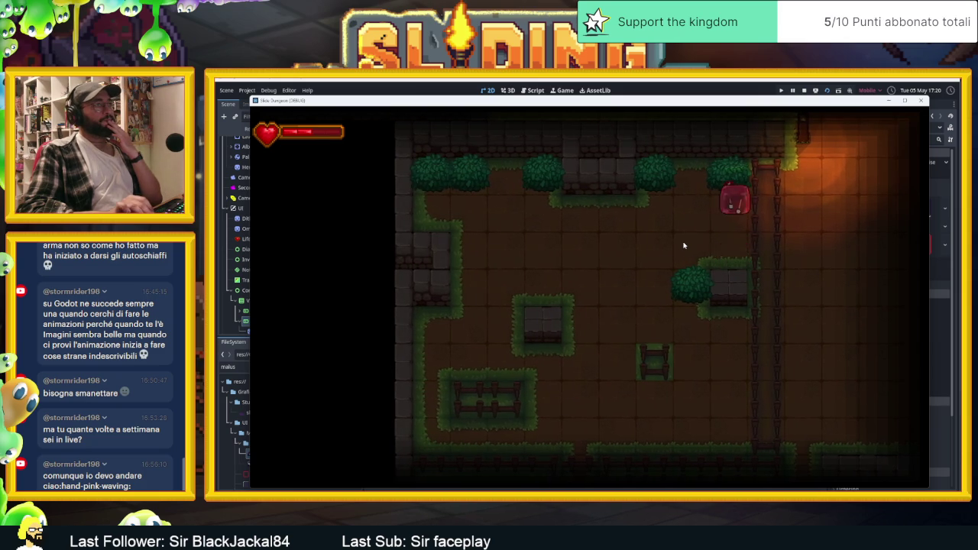
pyautogui.press('Down')
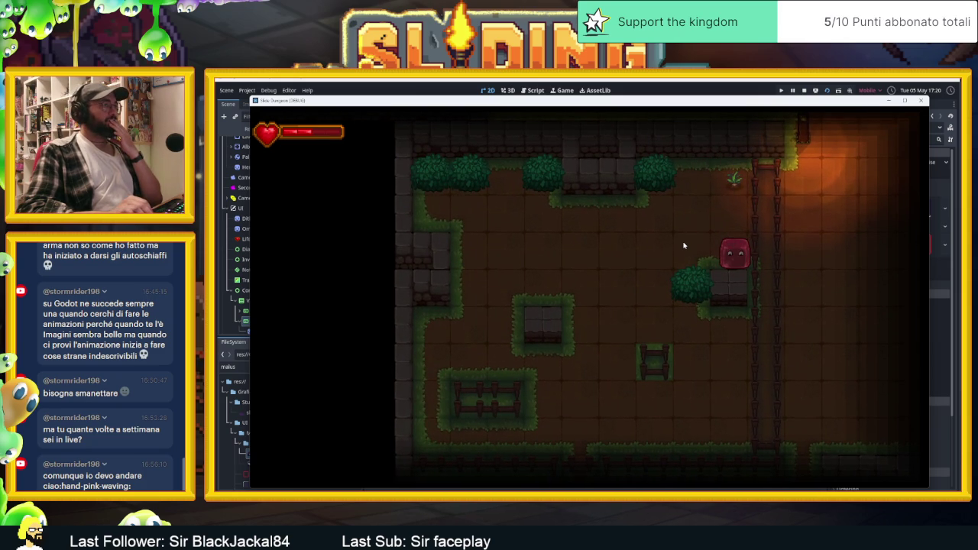
pyautogui.press('Up')
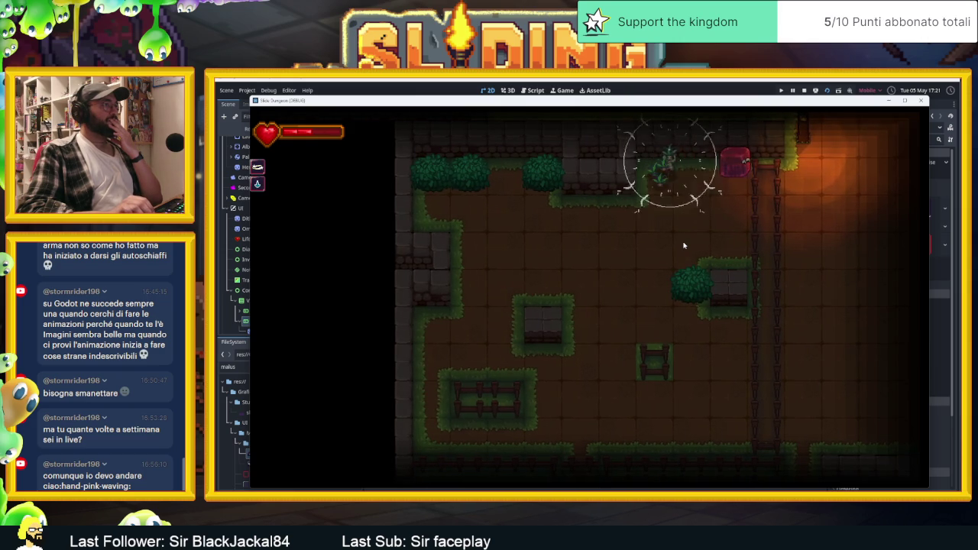
# - Keep sliding the player around the room and along the top wall
pyautogui.press('Down')
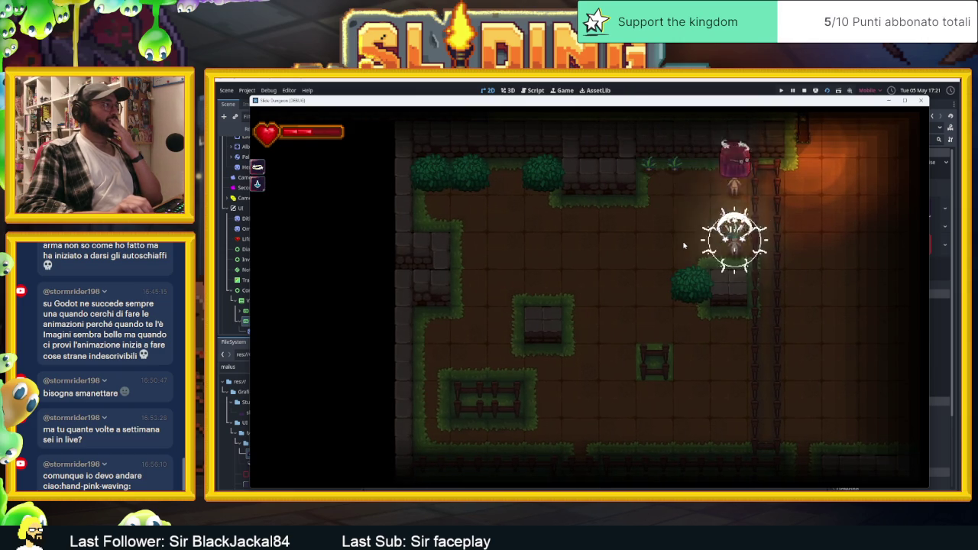
pyautogui.press('Left')
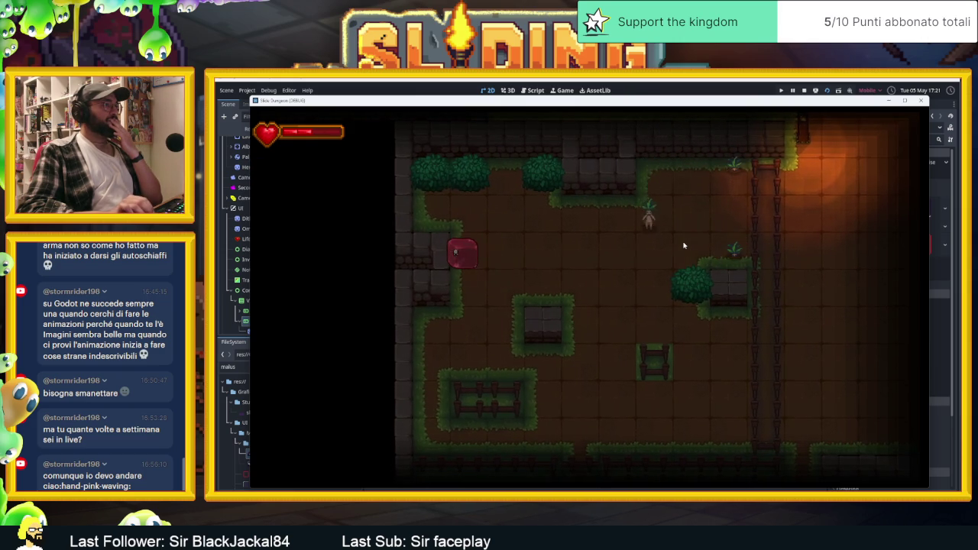
pyautogui.press('Right')
pyautogui.press('Left')
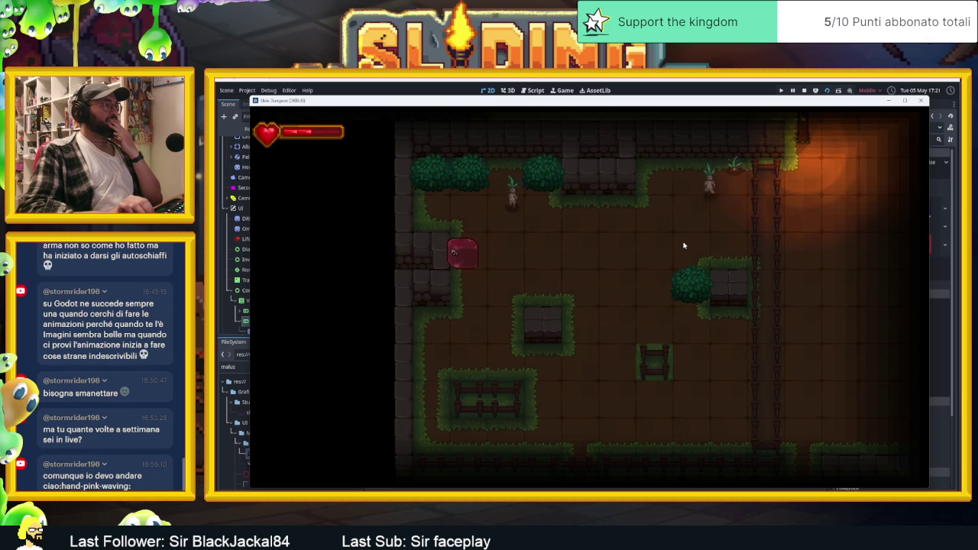
pyautogui.press('Down')
pyautogui.press('Right')
pyautogui.press('Down')
pyautogui.press('Right')
pyautogui.press('Up')
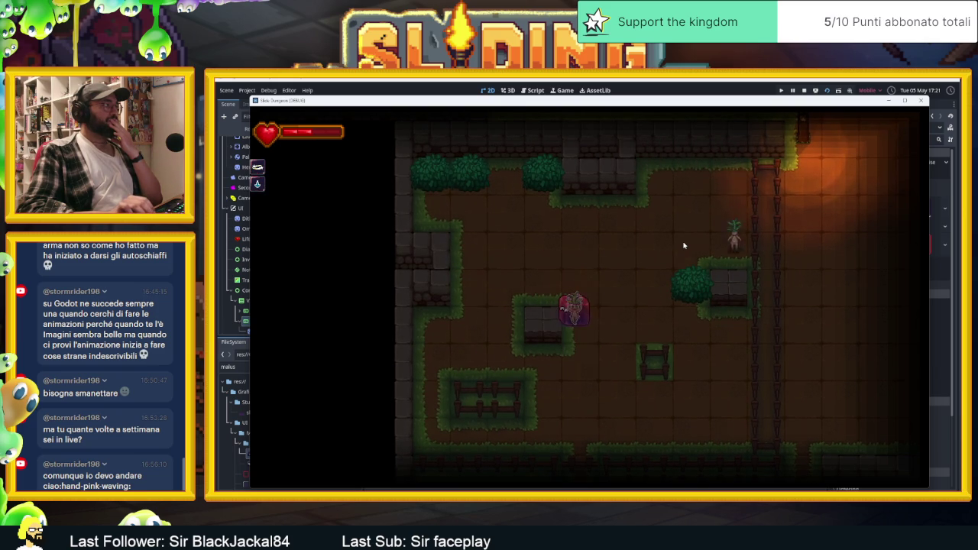
pyautogui.press('Up')
pyautogui.press('Right')
pyautogui.press('Up')
pyautogui.press('Down')
pyautogui.press('Left')
pyautogui.press('Up')
pyautogui.press('Down')
pyautogui.press('Up')
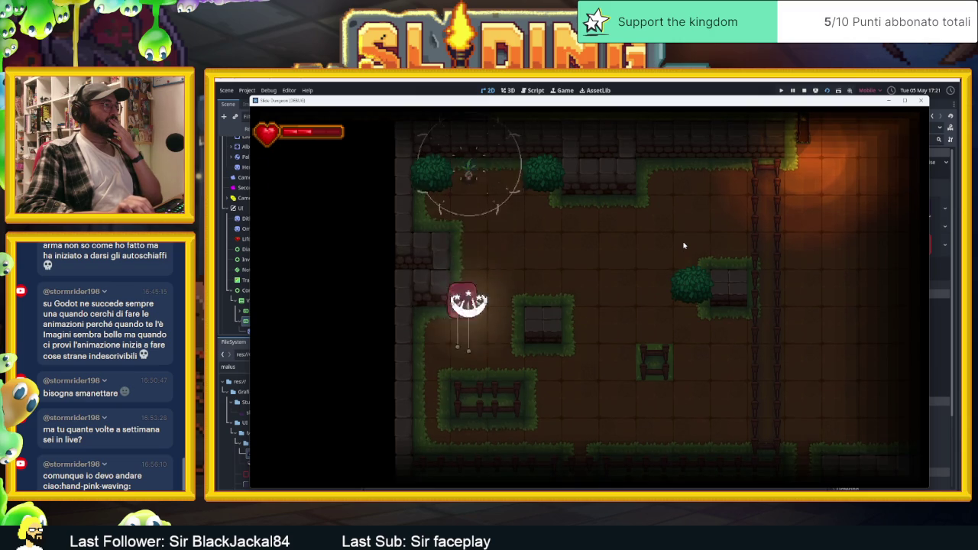
pyautogui.press('Up')
pyautogui.press('Up')
pyautogui.press('Right')
pyautogui.press('Left')
pyautogui.press('Right')
pyautogui.press('Down')
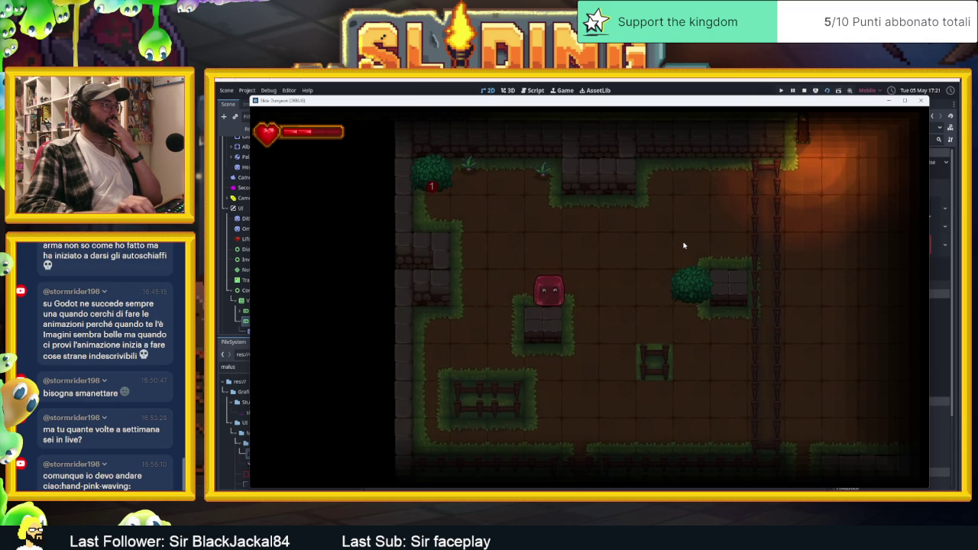
# - Slash at the mandrakes while sliding around, then stop the game with F8
pyautogui.press('space')
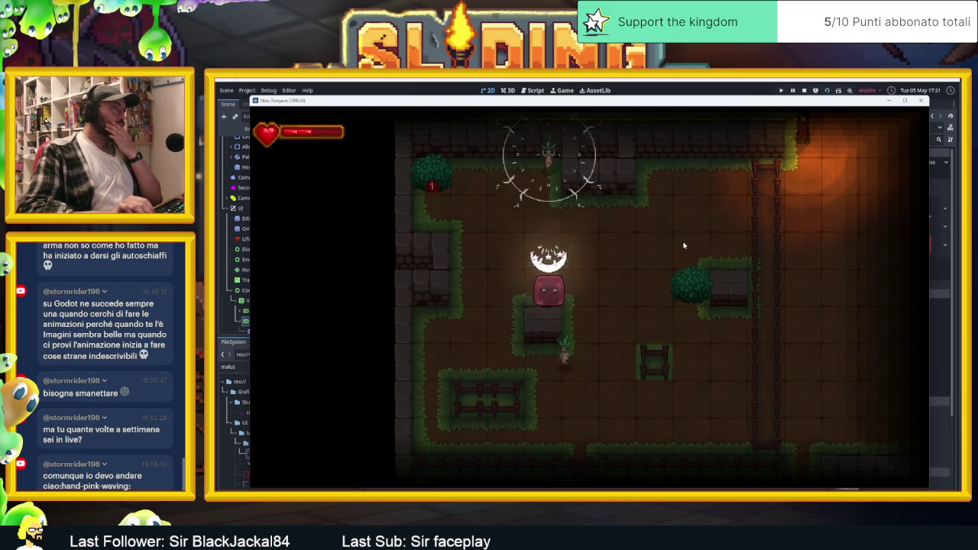
pyautogui.press('Up')
pyautogui.press('Left')
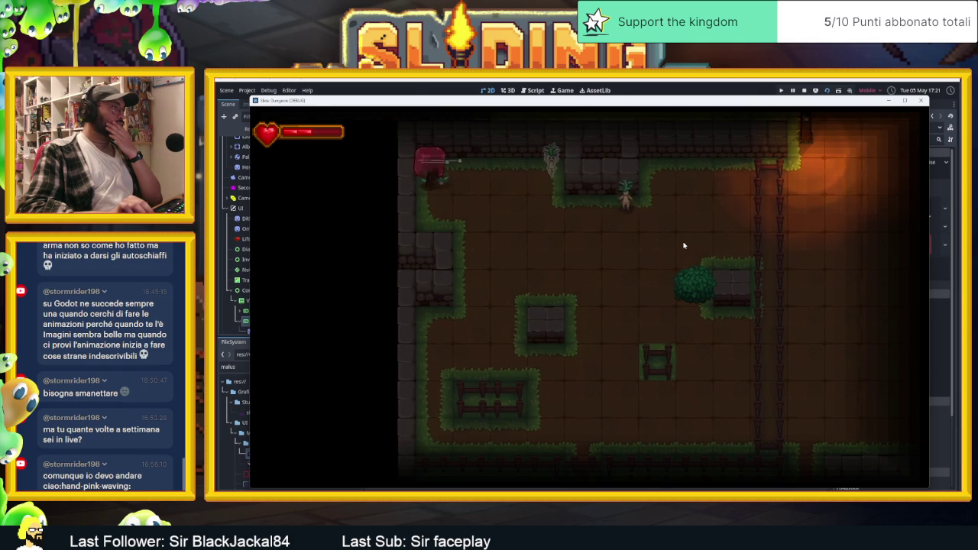
pyautogui.press('Right')
pyautogui.press('space')
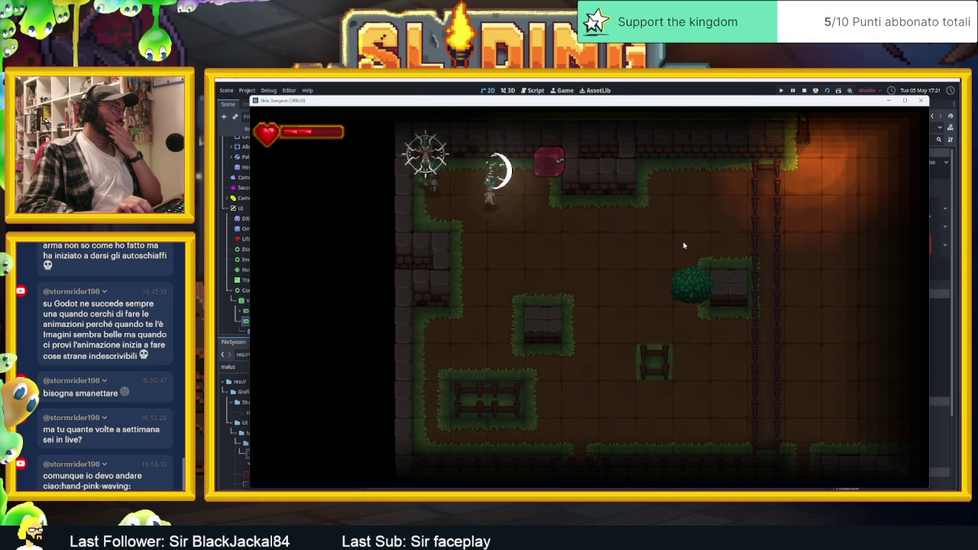
pyautogui.press('Left')
pyautogui.press('Down')
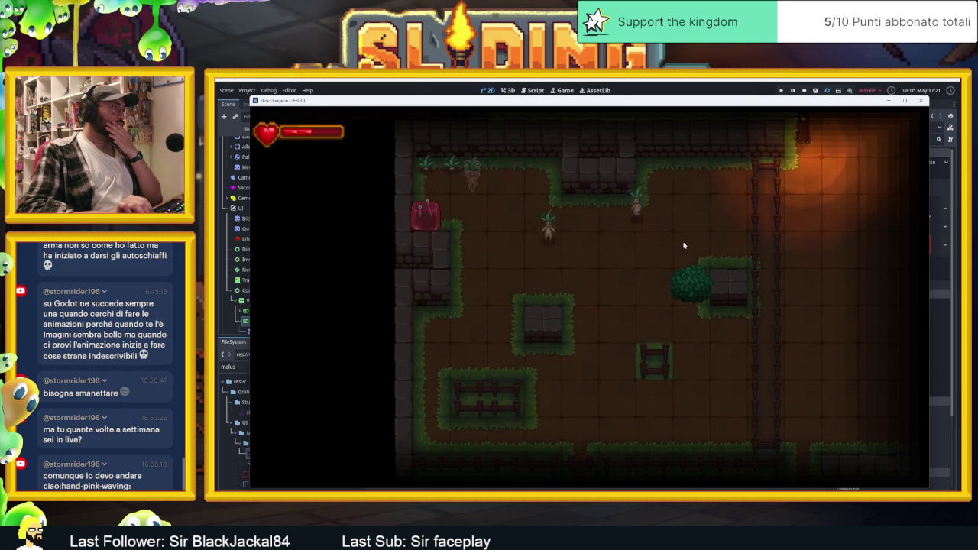
pyautogui.press('Right')
pyautogui.press('Down')
pyautogui.press('Left')
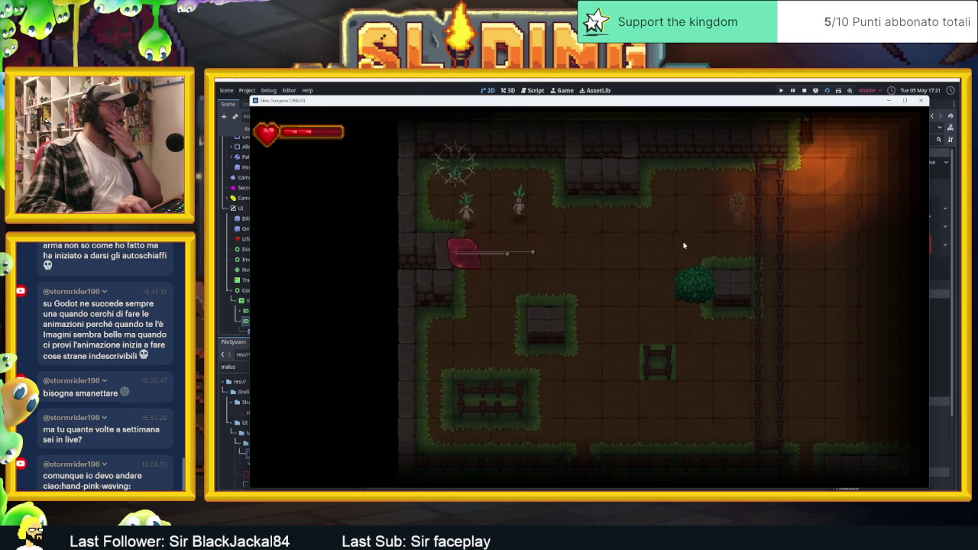
pyautogui.press('Up')
pyautogui.press('Down')
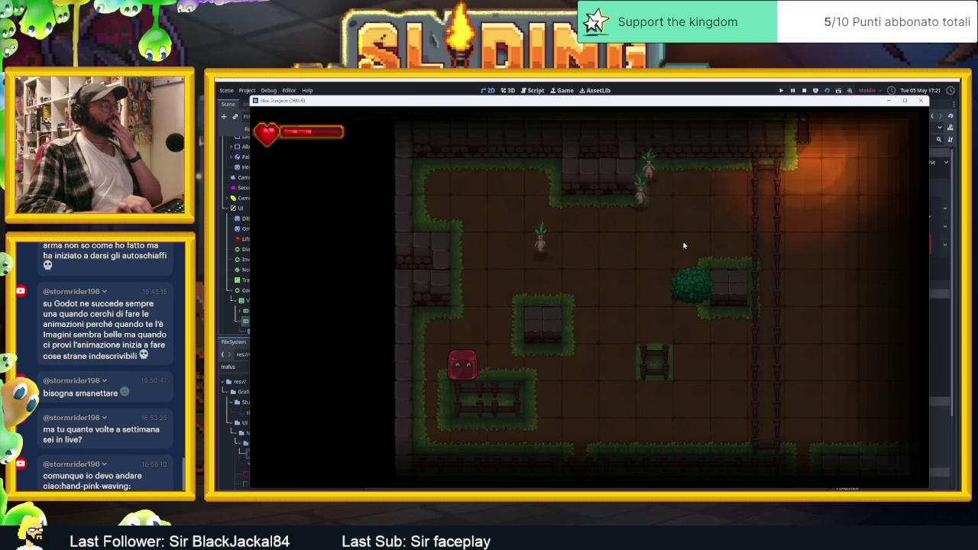
pyautogui.press('Up')
pyautogui.press('Down')
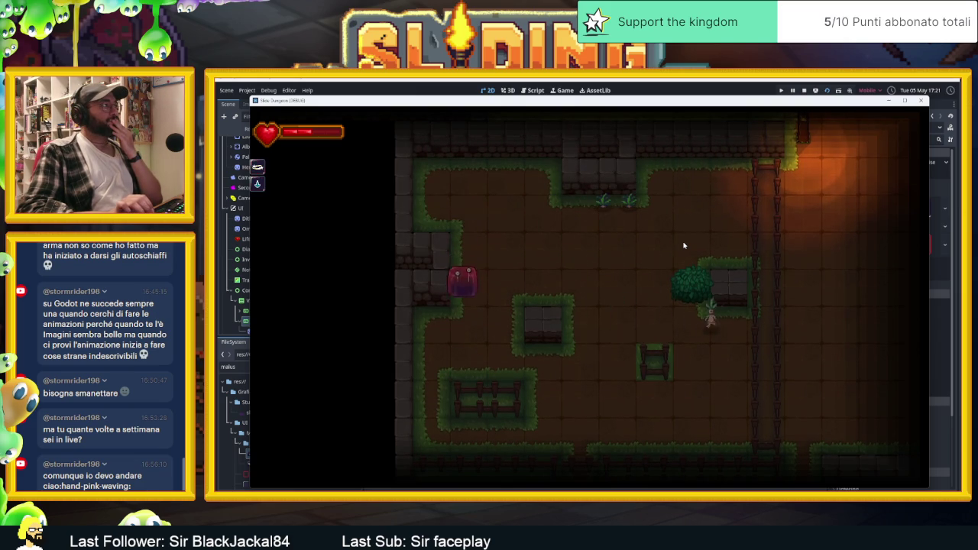
pyautogui.press('Right')
pyautogui.press('Down')
pyautogui.press('Right')
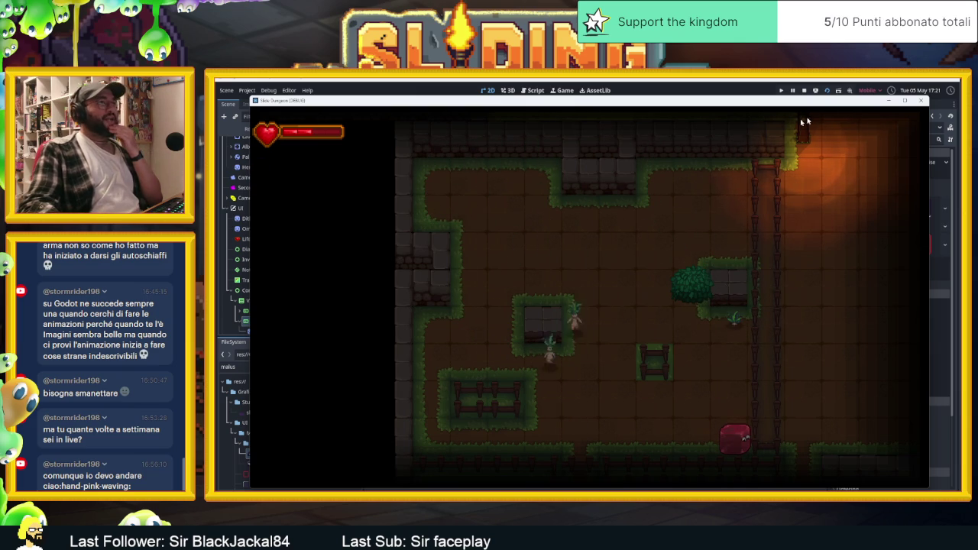
pyautogui.press('F8')
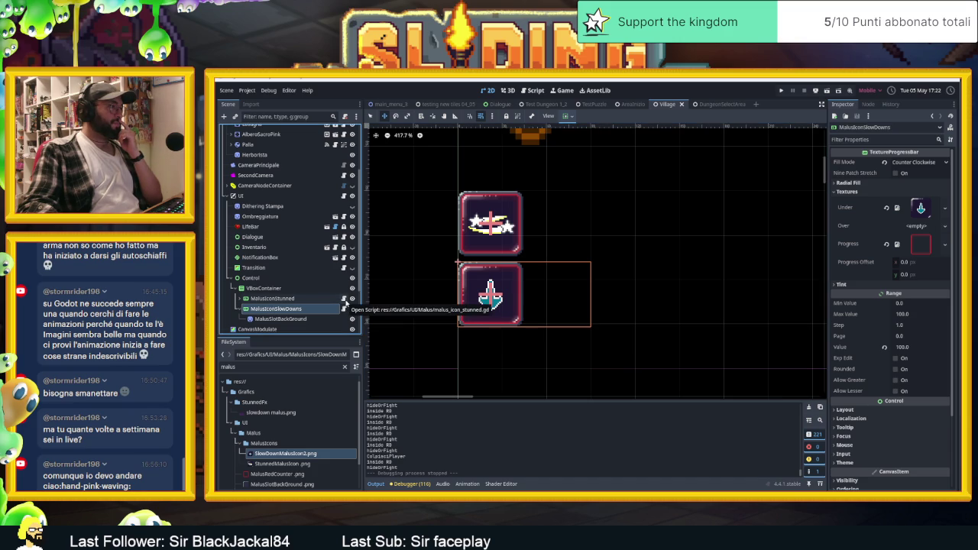
# - Open malus_icon_slowDown.gd from the MalusIconSlowDowns node's script icon in the Scene dock
pyautogui.doubleClick(324, 312)
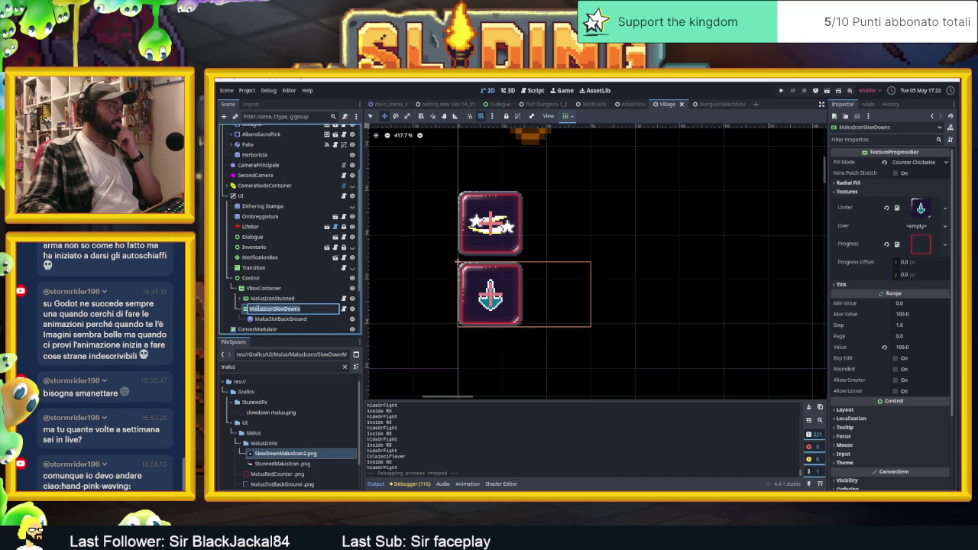
pyautogui.click(348, 309)
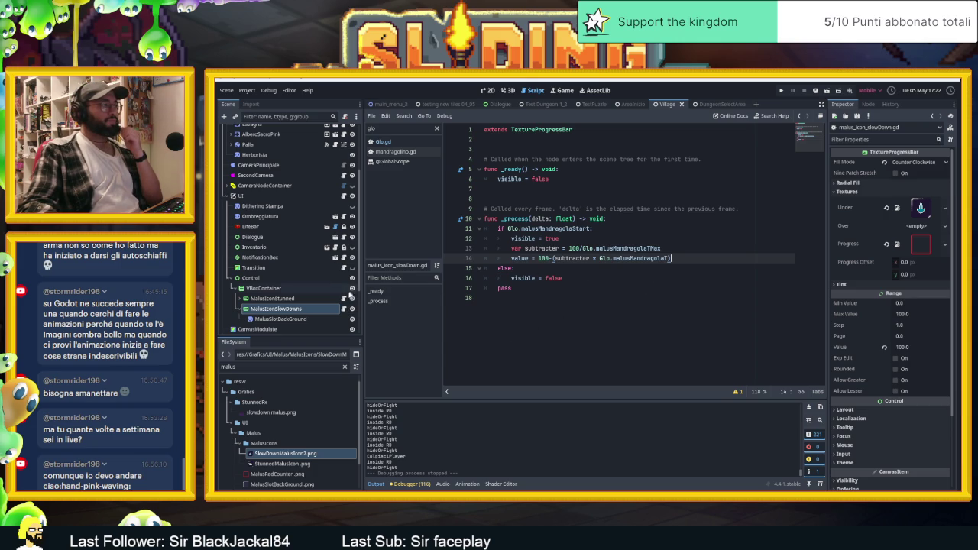
pyautogui.click(327, 298)
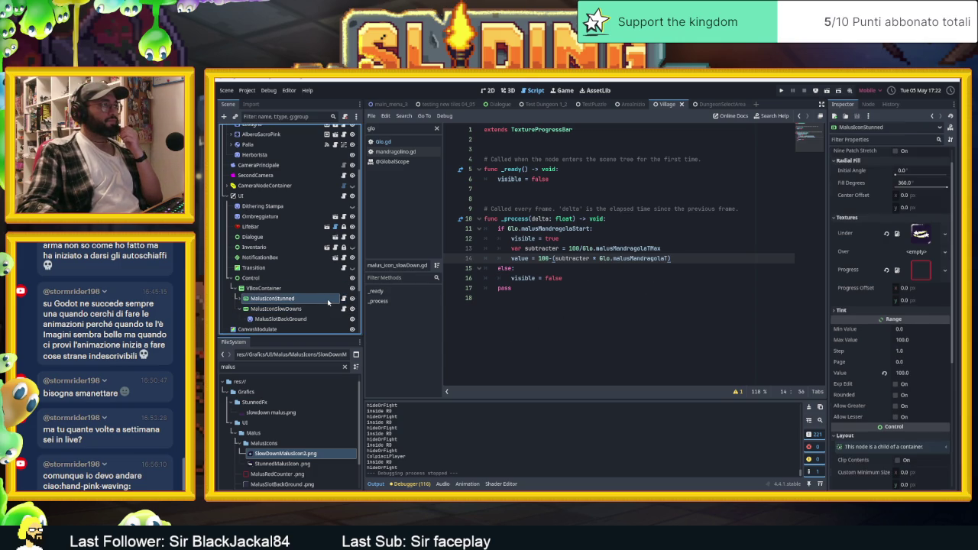
pyautogui.click(344, 299)
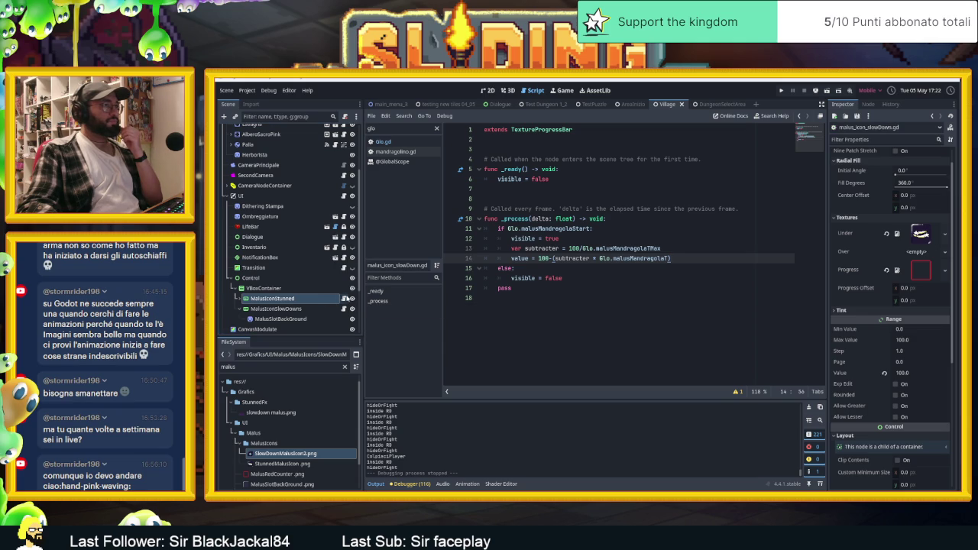
pyautogui.click(343, 309)
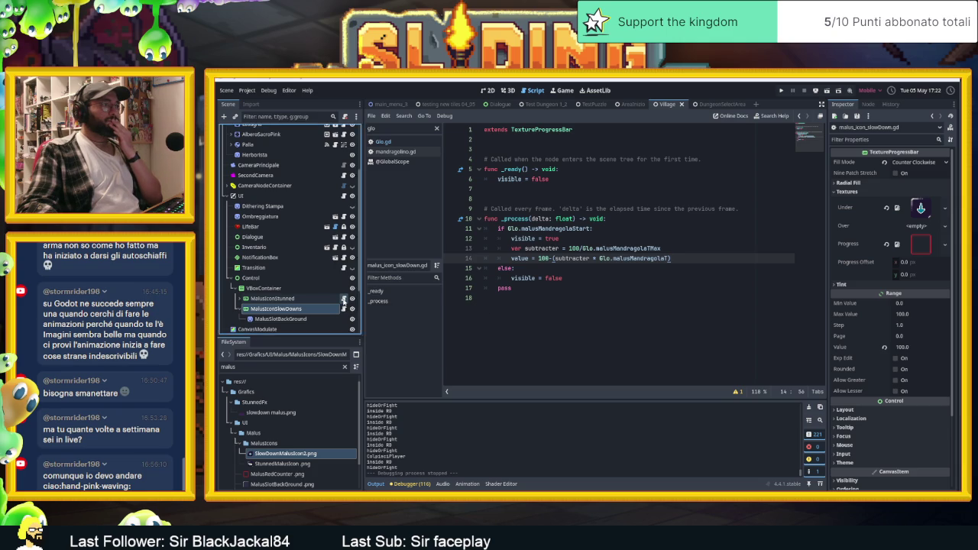
pyautogui.click(343, 301)
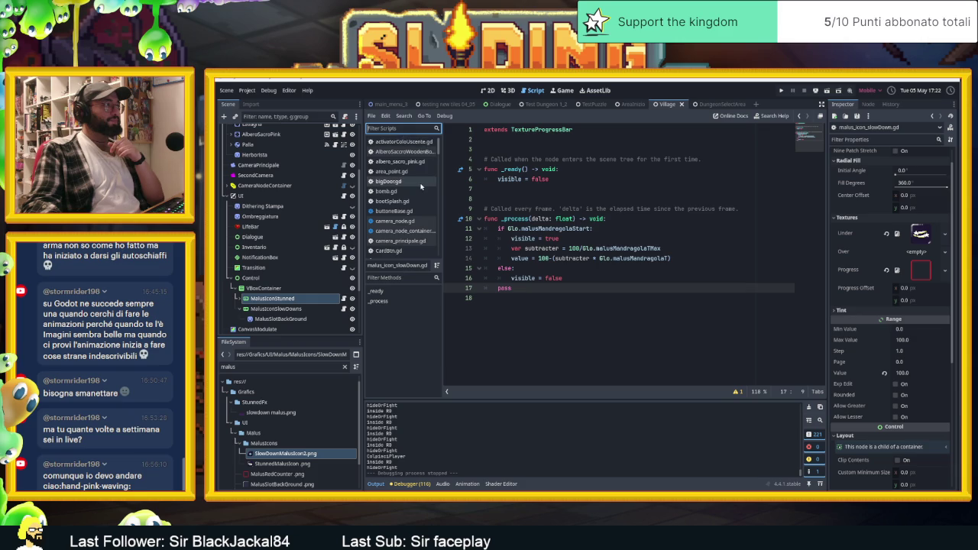
pyautogui.scroll(-5, 420, 187)
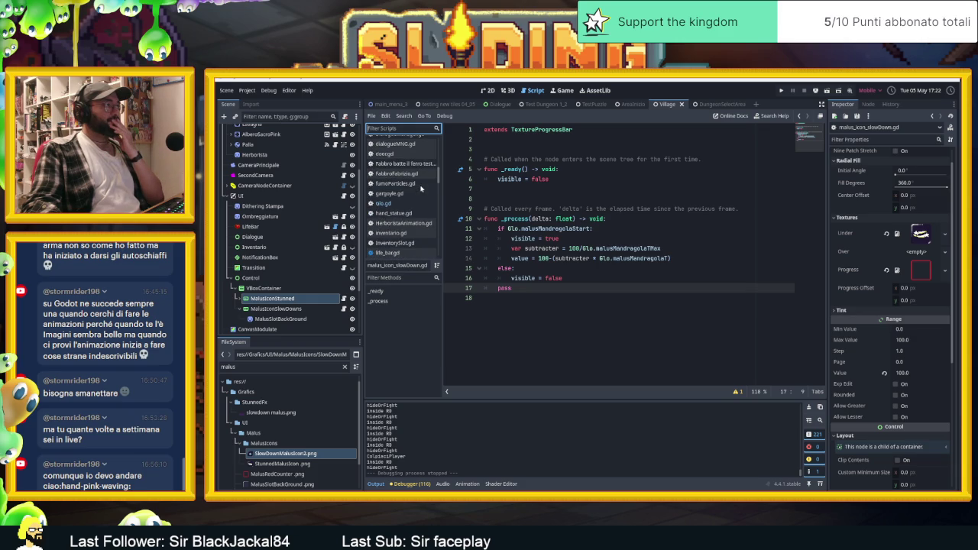
pyautogui.scroll(-8, 404, 222)
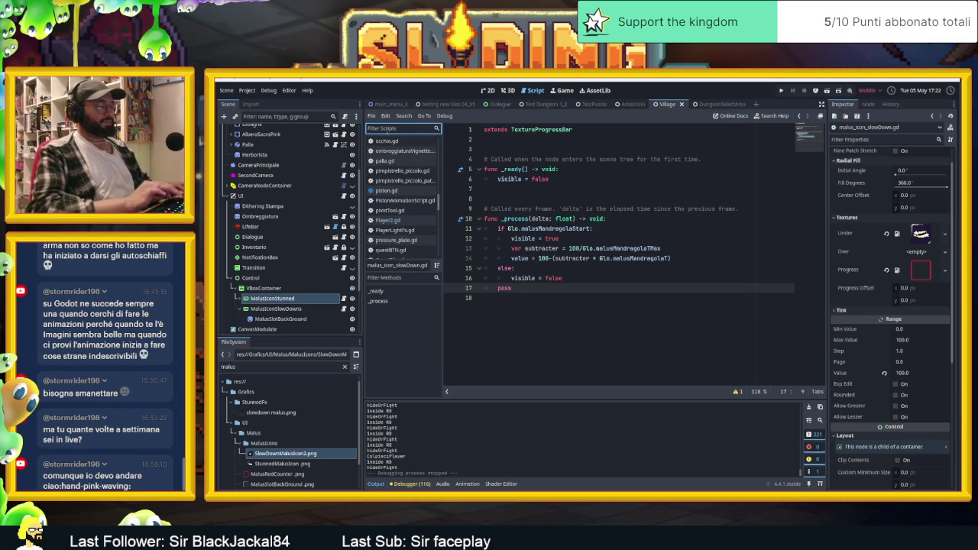
pyautogui.write('mandr')
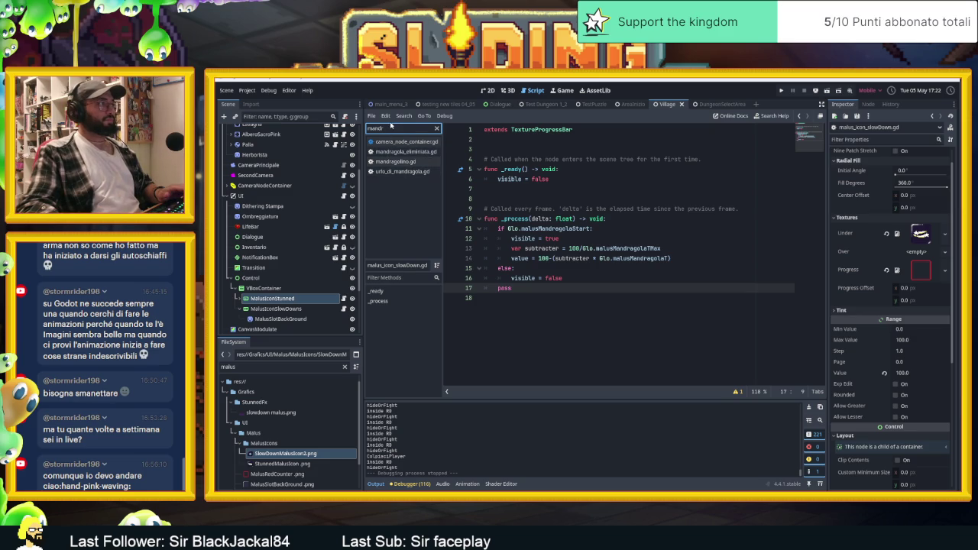
pyautogui.write('malus')
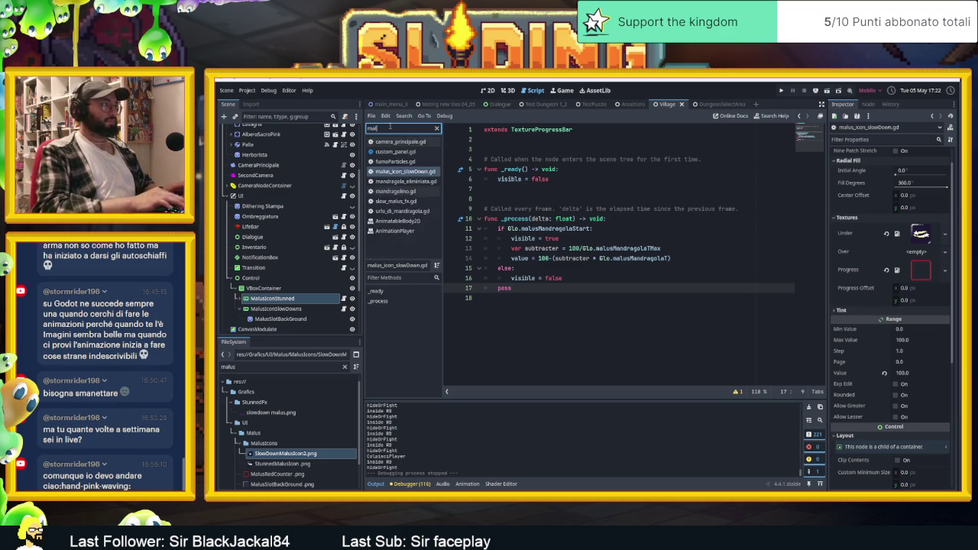
pyautogui.click(413, 146)
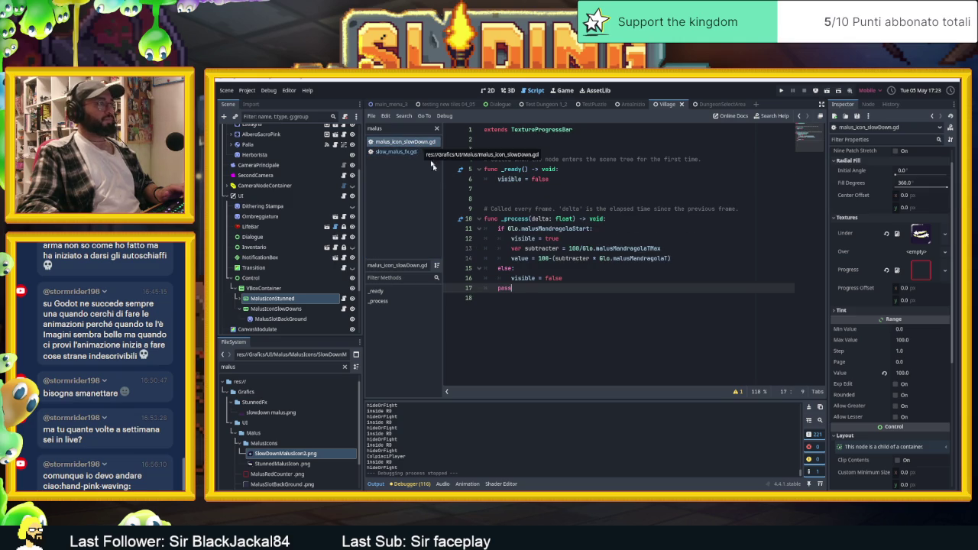
pyautogui.click(582, 304)
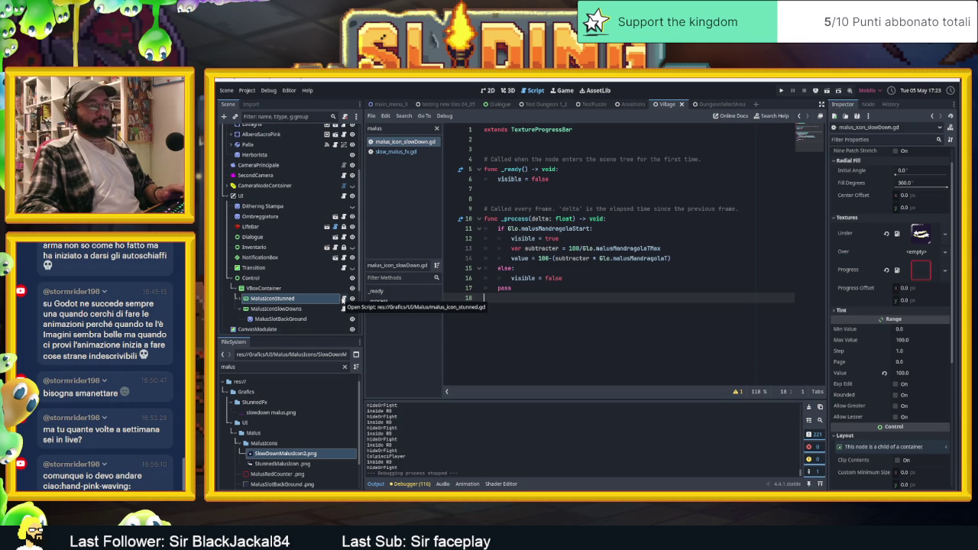
pyautogui.write('st')
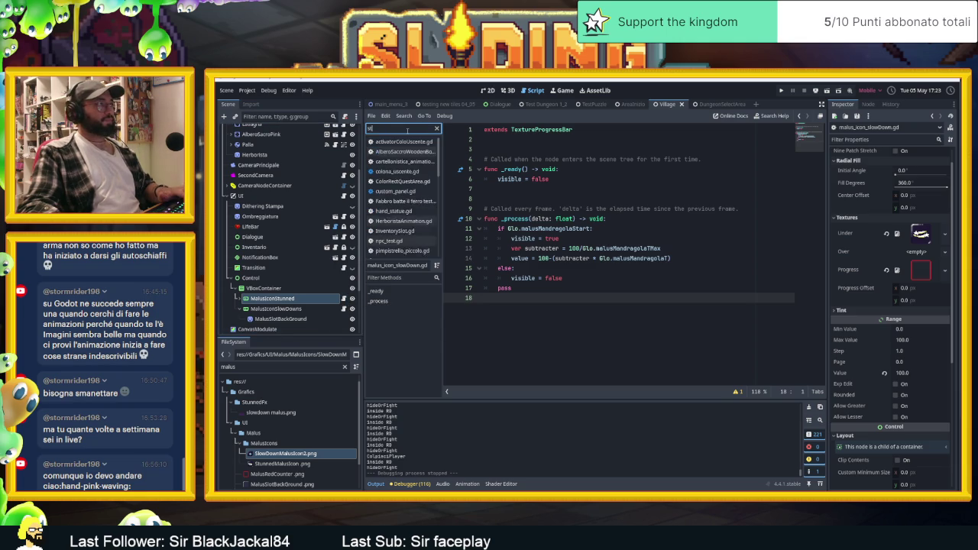
pyautogui.write('on')
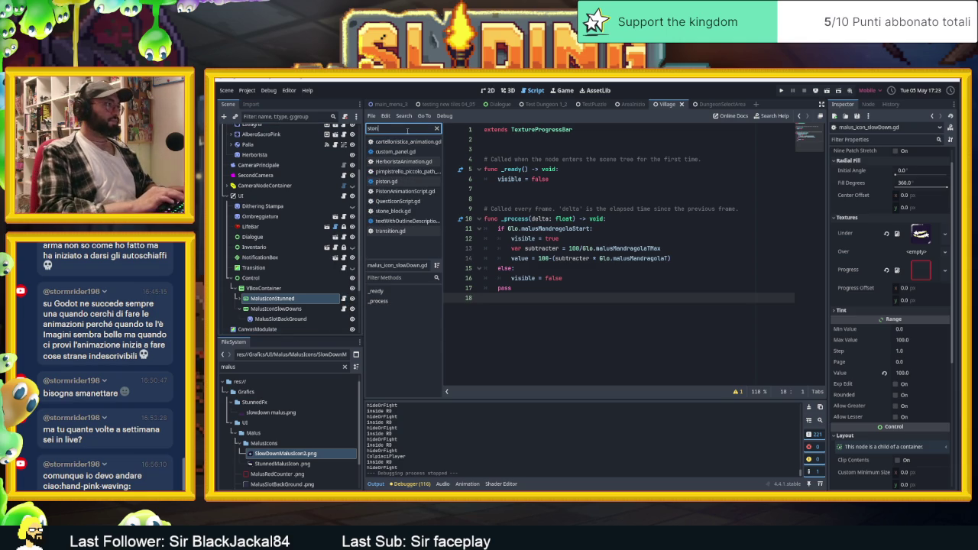
pyautogui.write('e')
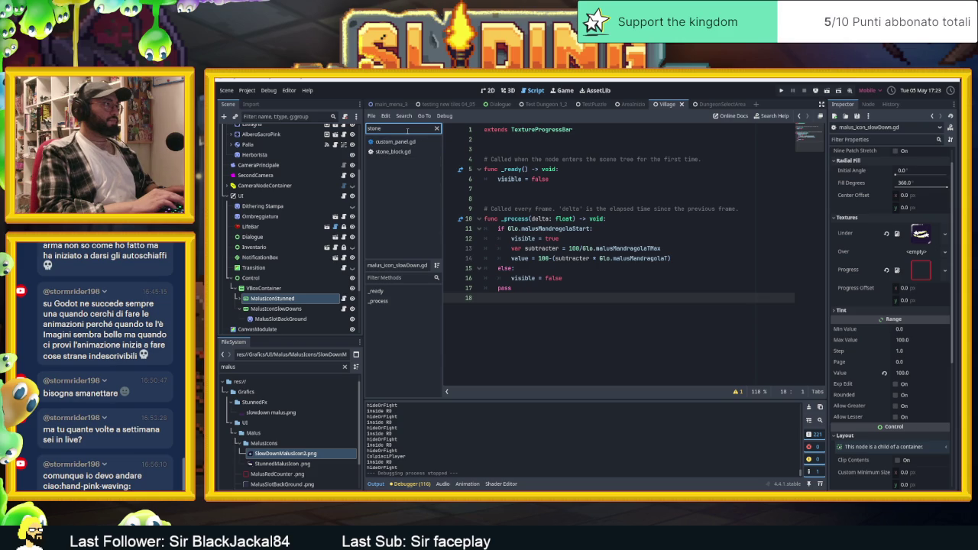
pyautogui.scroll(-5, 892, 469)
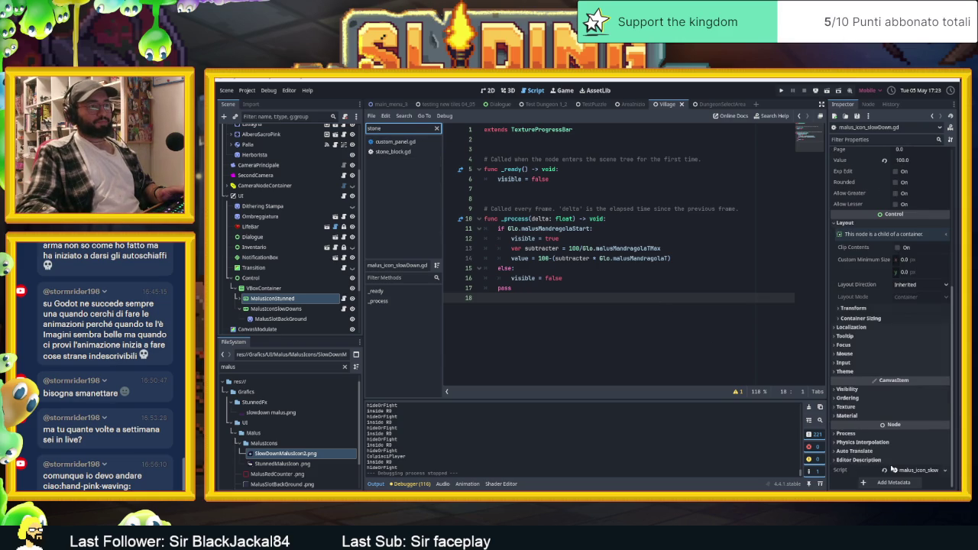
# - Locate the attached script in FileSystem and open malus_icon_stunned.gd
pyautogui.click(943, 471)
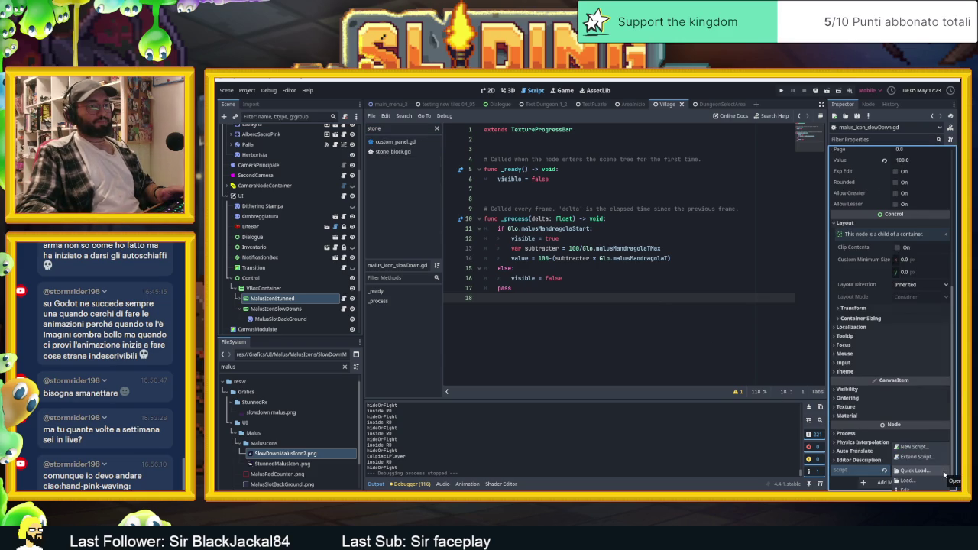
pyautogui.click(909, 489)
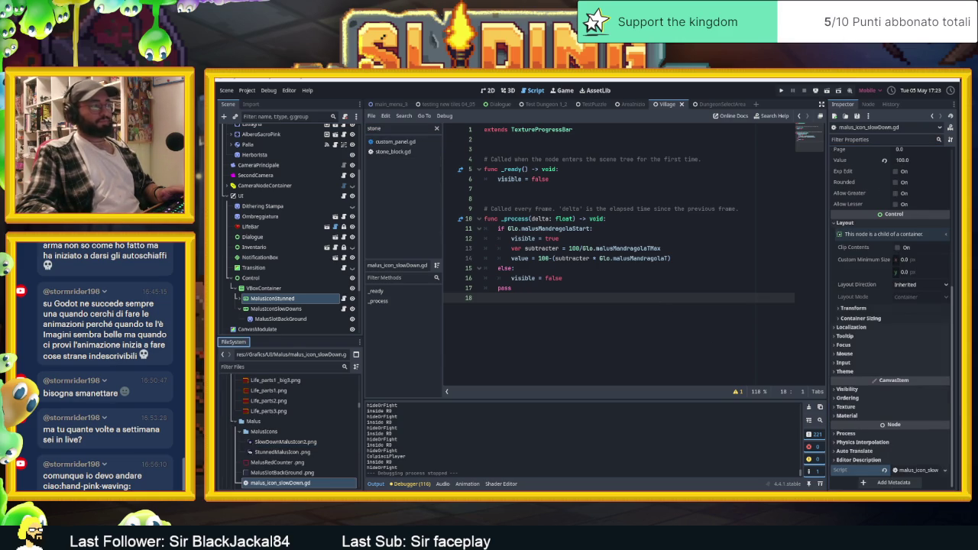
pyautogui.doubleClick(308, 465)
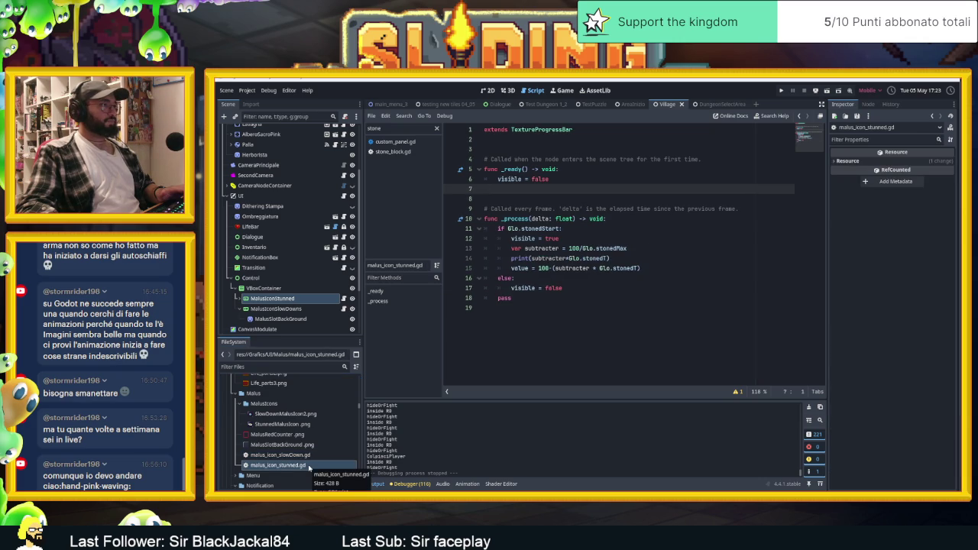
# - Detach the slow-down script from MalusIconStunned and attach malus_icon_stunned.gd instead
pyautogui.click(274, 298)
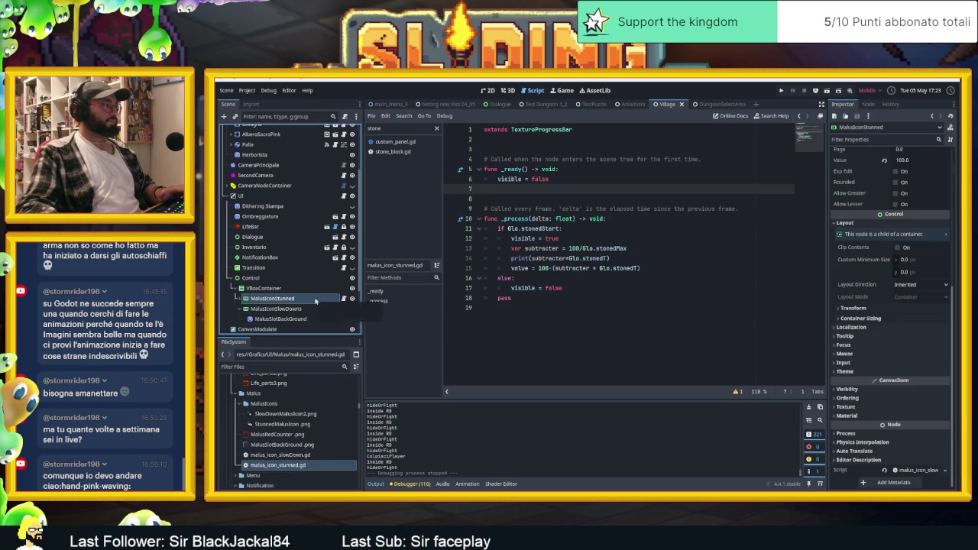
pyautogui.click(345, 116)
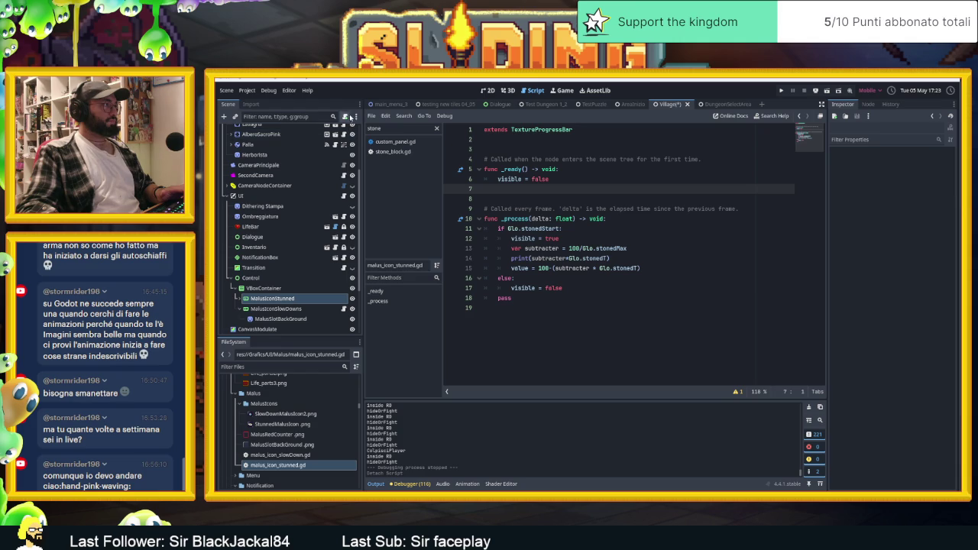
pyautogui.moveTo(278, 465)
pyautogui.mouseDown()
pyautogui.moveTo(361, 405)
pyautogui.moveTo(338, 285)
pyautogui.mouseUp()
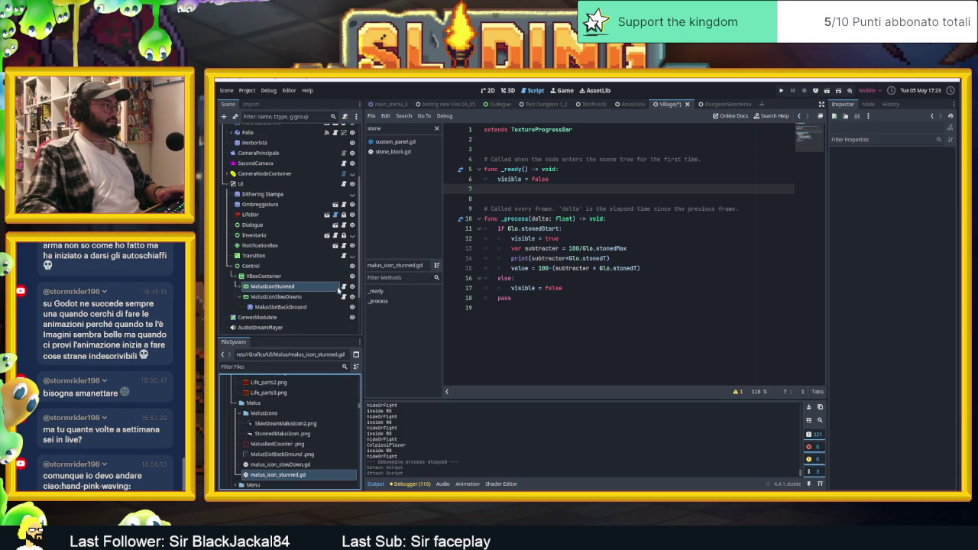
pyautogui.click(330, 288)
pyautogui.click(344, 287)
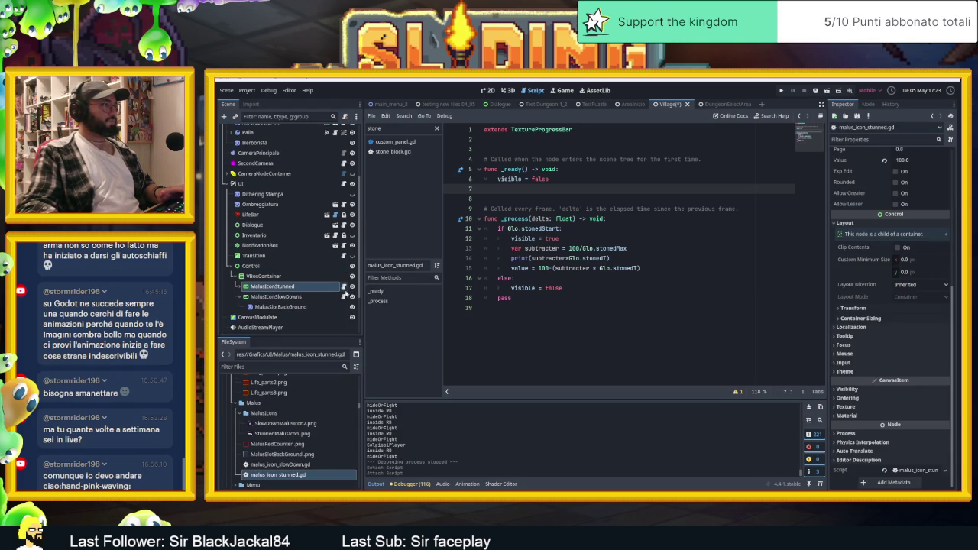
# - Compare both malus icon scripts, then return to the 2D view and run the game
pyautogui.click(344, 296)
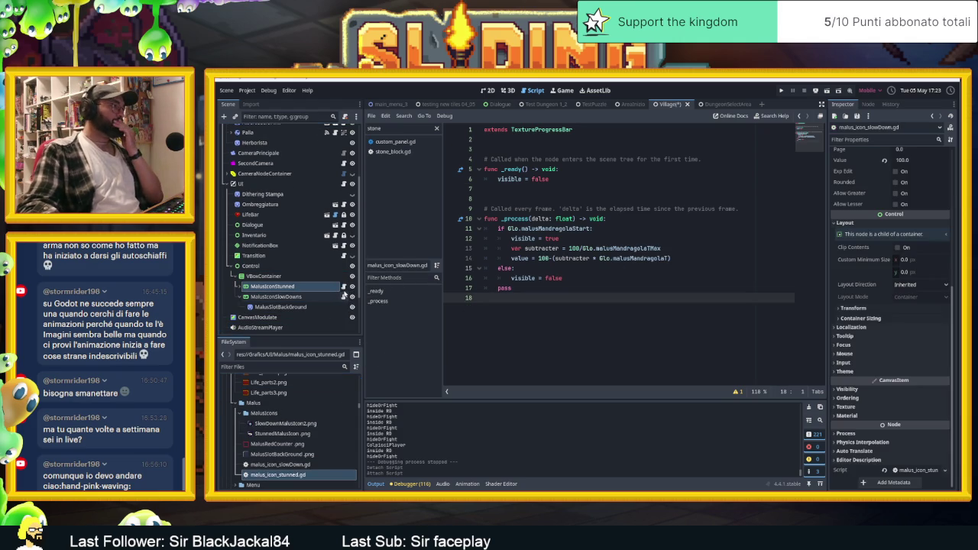
pyautogui.click(344, 287)
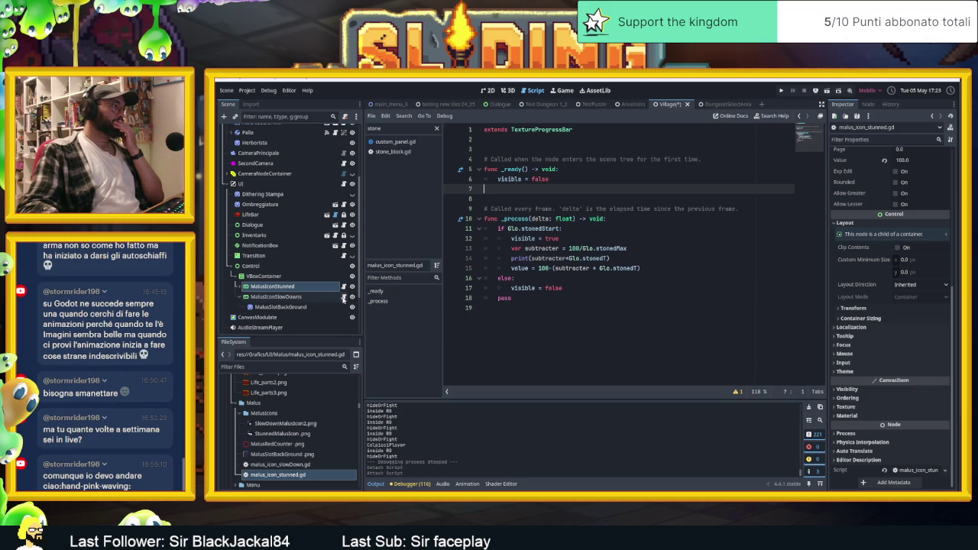
pyautogui.click(344, 296)
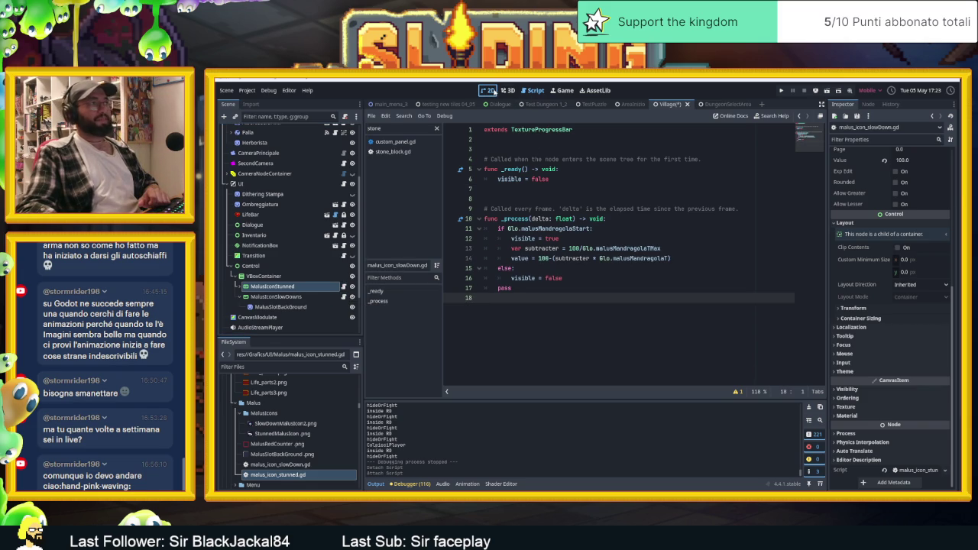
pyautogui.click(493, 91)
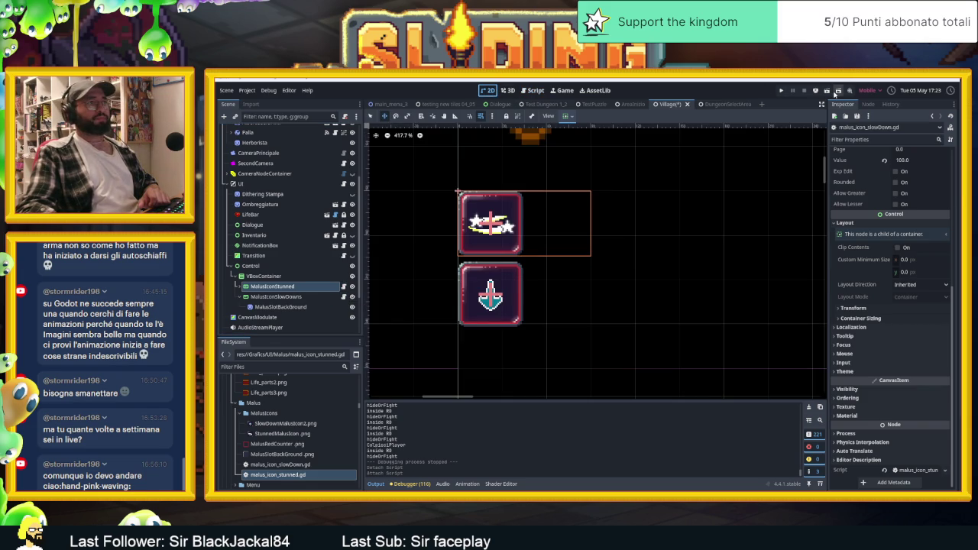
pyautogui.click(838, 91)
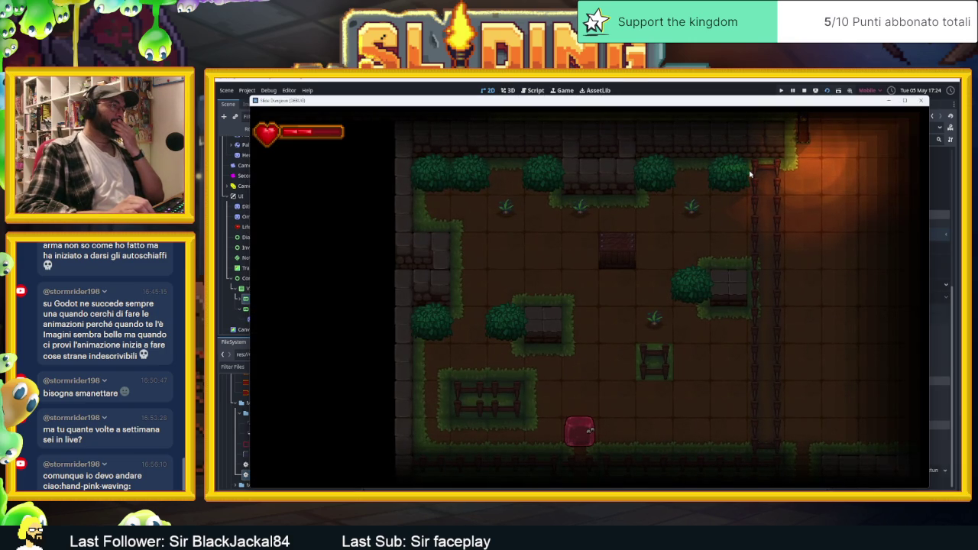
# - Slide the red slime up, right and around the room until it smashes the first sprout
pyautogui.press('Up')
pyautogui.press('Right')
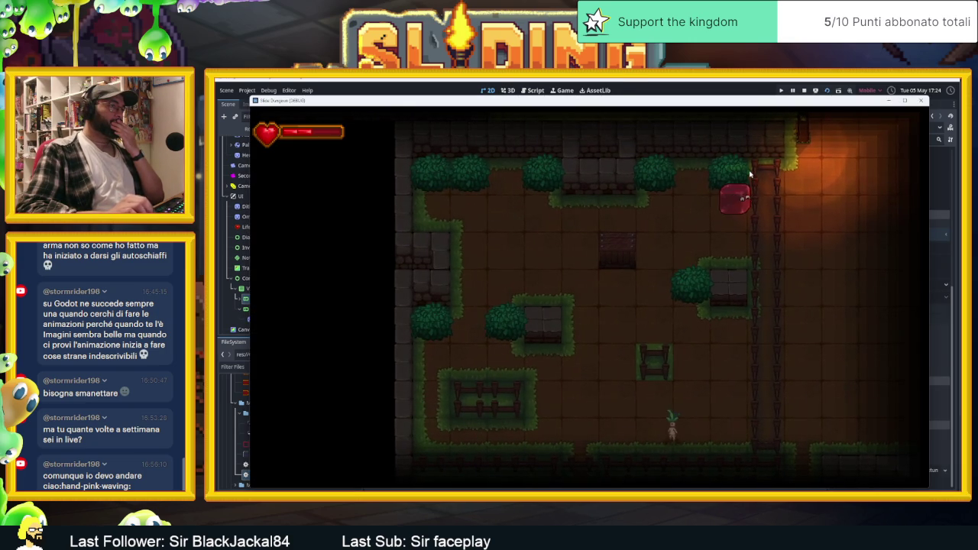
pyautogui.press('Up')
pyautogui.press('Down')
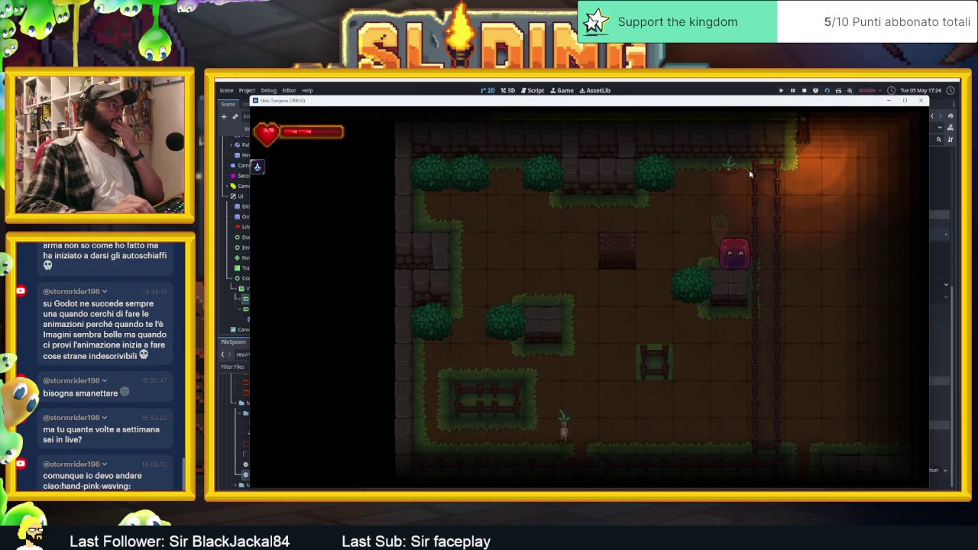
pyautogui.press('Left')
pyautogui.press('Left')
pyautogui.press('Left')
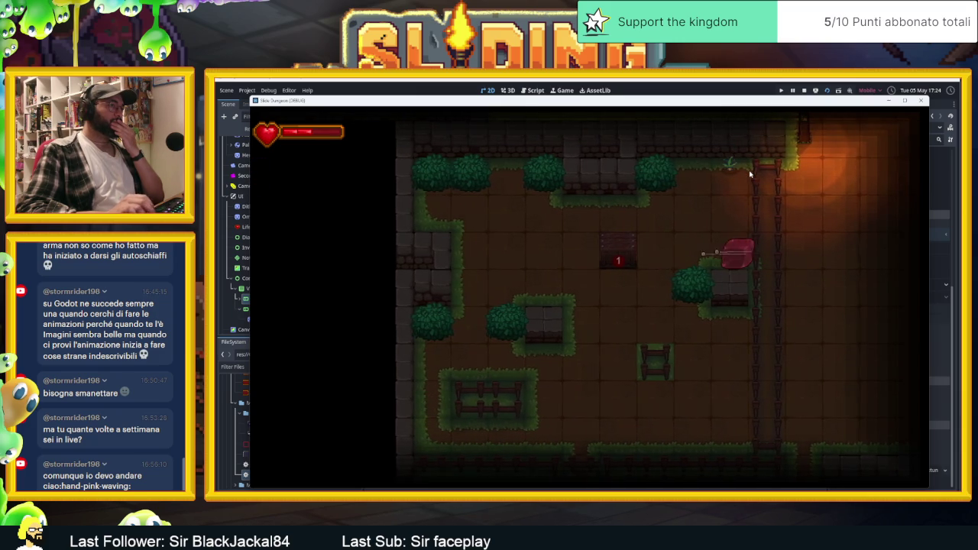
pyautogui.press('Right')
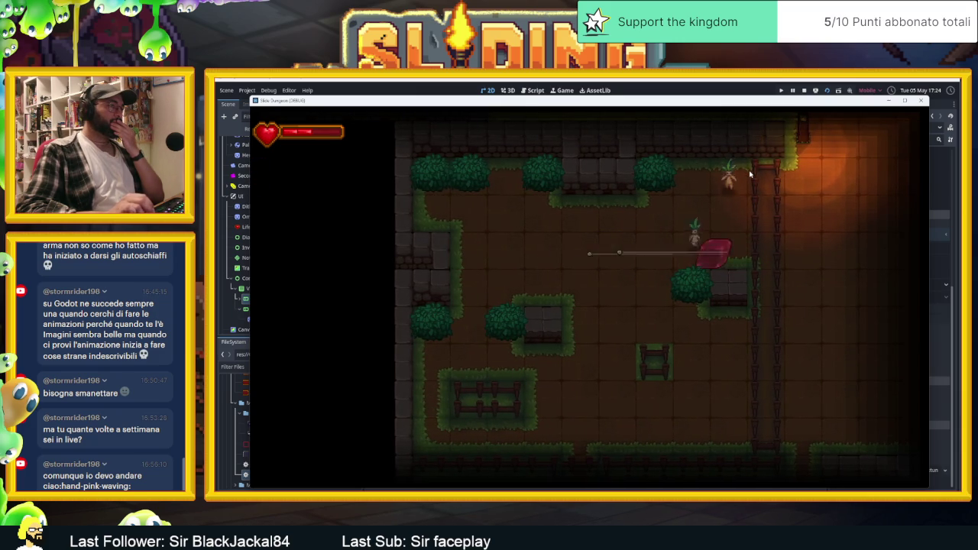
pyautogui.press('Left')
pyautogui.press('Up')
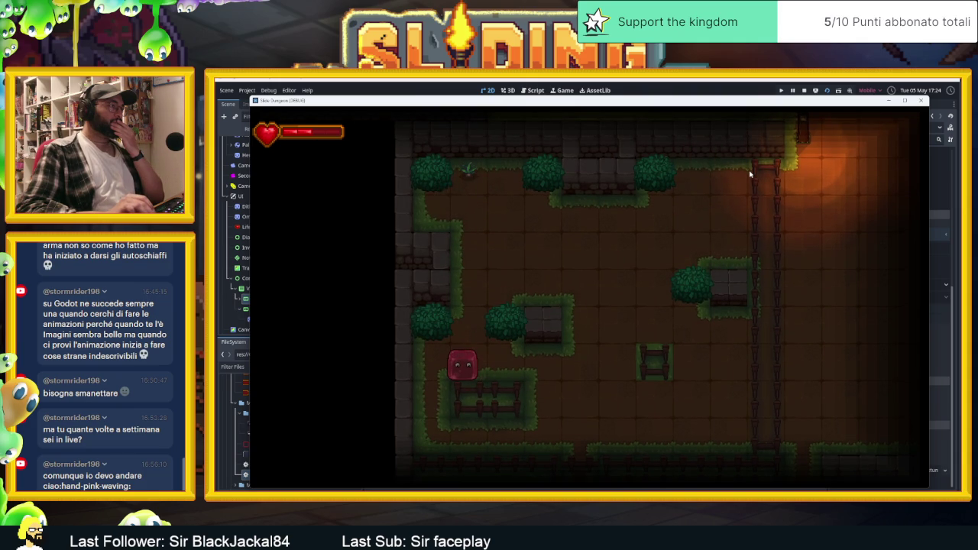
pyautogui.press('Up')
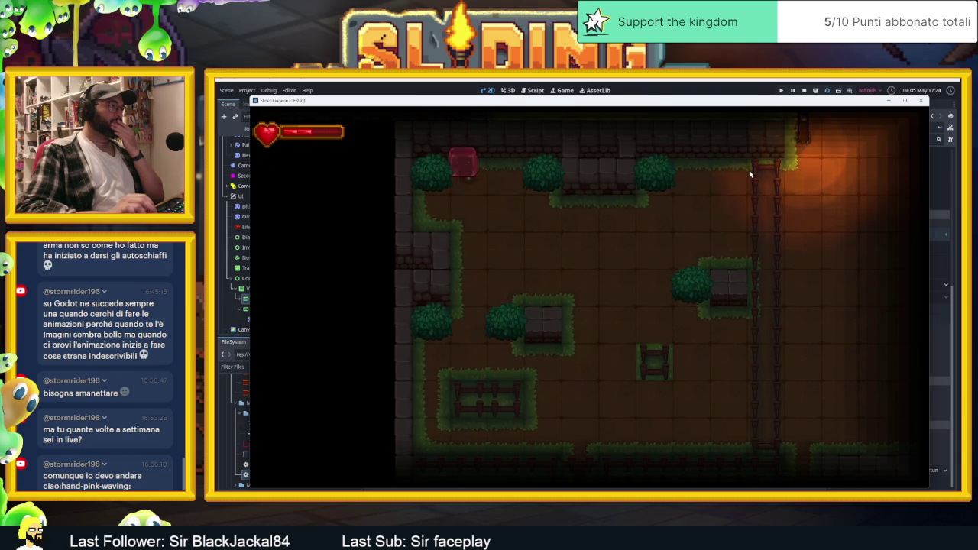
# - Slide the slime along the walls, fence and bush to reach and break another plant
pyautogui.press('Left')
pyautogui.press('Down')
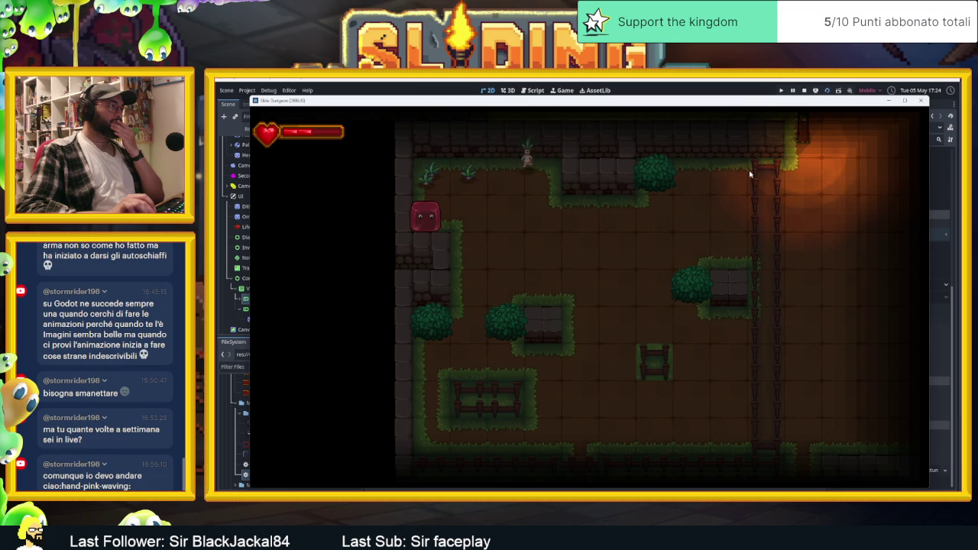
pyautogui.press('Right')
pyautogui.press('Down')
pyautogui.press('Left')
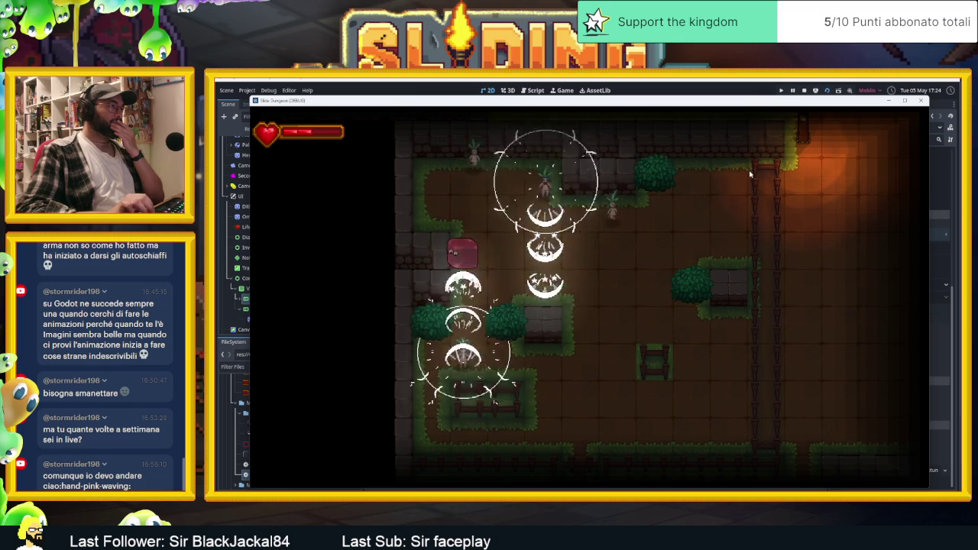
pyautogui.press('Right')
pyautogui.press('Left')
pyautogui.press('Down')
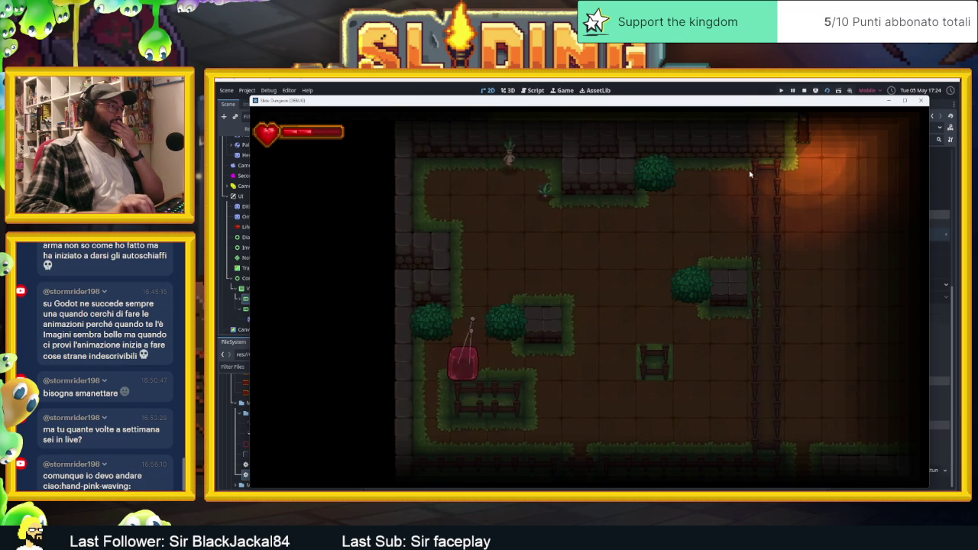
pyautogui.press('Up')
pyautogui.press('Right')
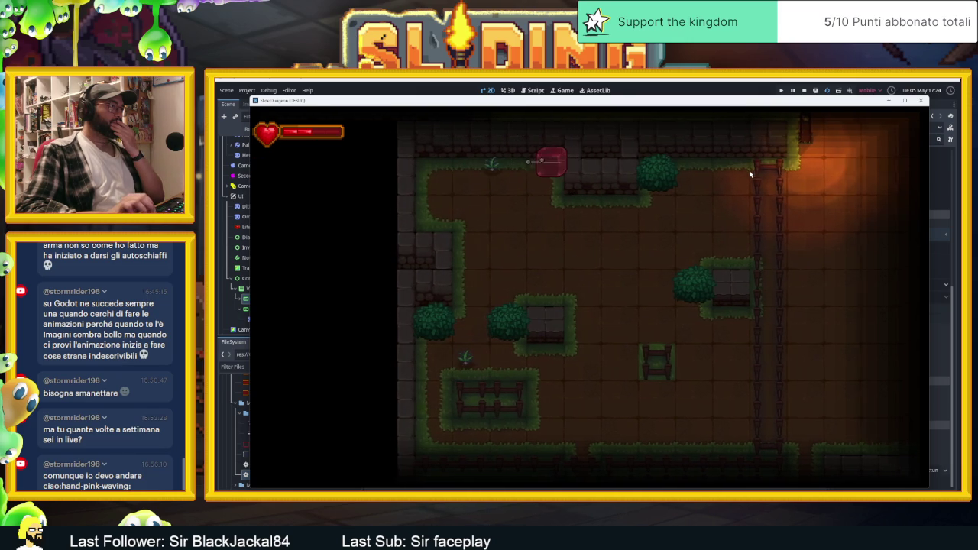
pyautogui.press('Down')
pyautogui.press('Left')
pyautogui.press('Down')
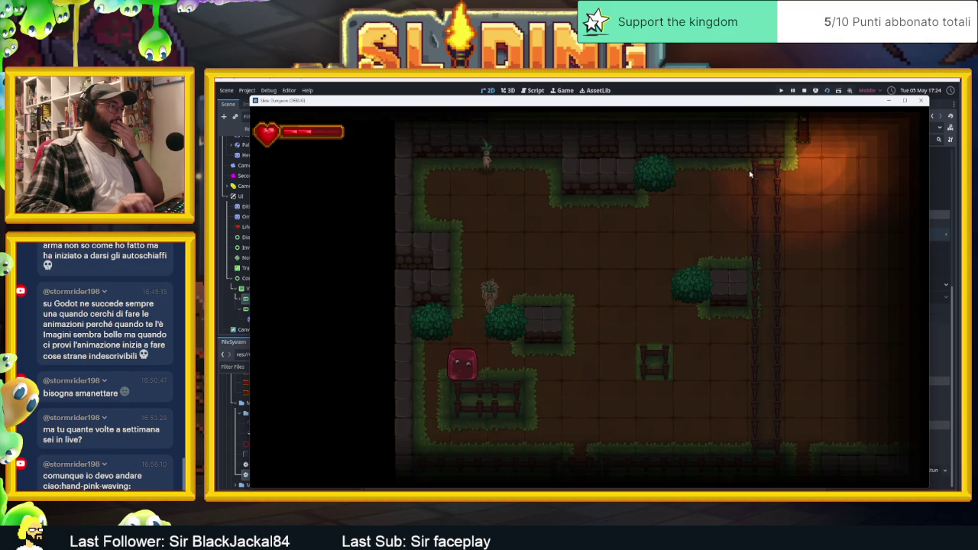
pyautogui.press('Left')
pyautogui.press('Up')
pyautogui.press('Down')
pyautogui.press('Up')
pyautogui.press('Right')
pyautogui.press('Up')
pyautogui.press('Down')
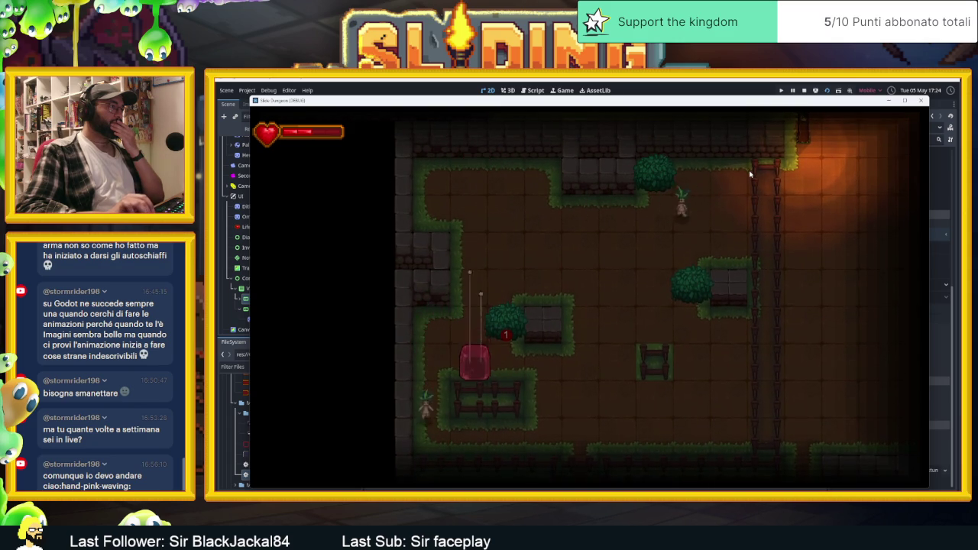
pyautogui.press('Left')
pyautogui.press('Up')
pyautogui.press('Right')
pyautogui.press('Left')
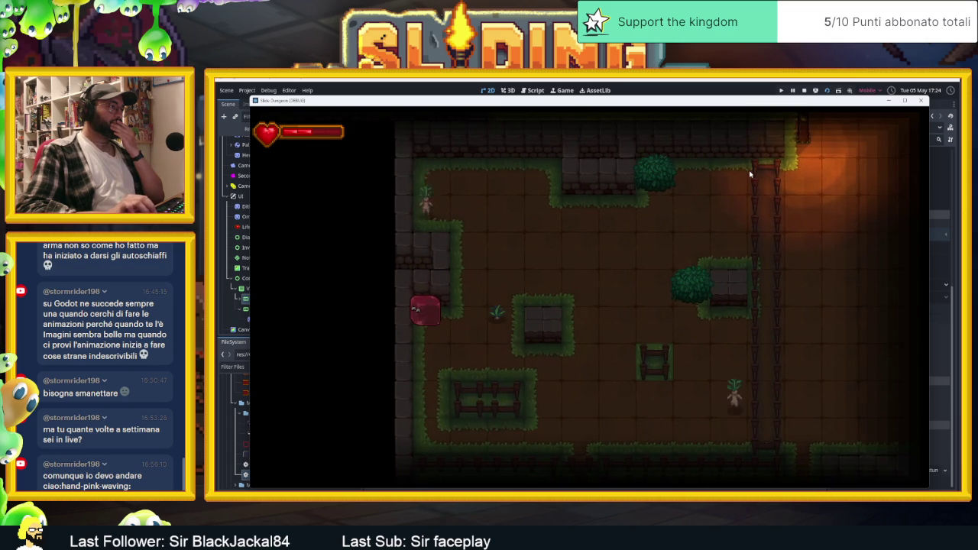
pyautogui.press('Right')
pyautogui.press('Left')
pyautogui.press('Right')
pyautogui.press('Right')
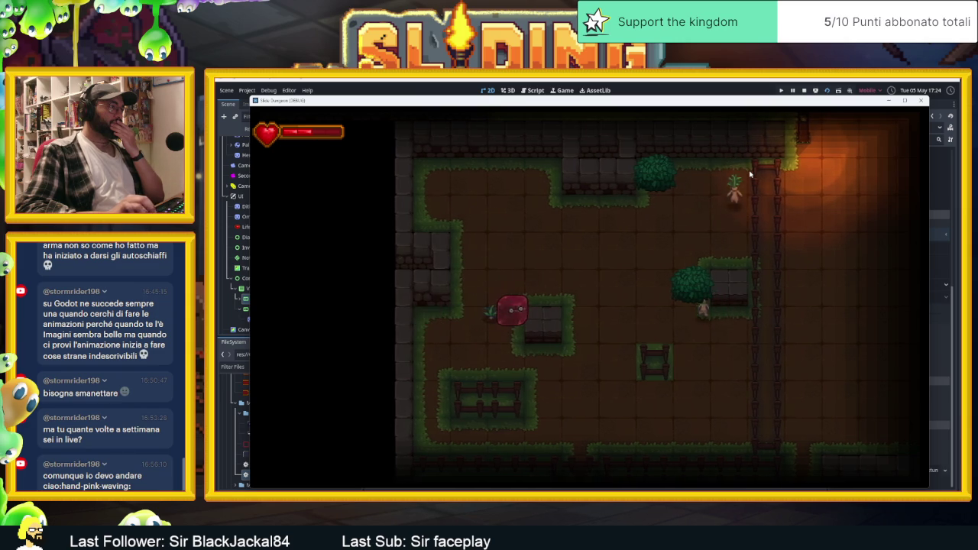
pyautogui.press('Left')
pyautogui.press('Down')
pyautogui.press('Right')
pyautogui.press('Up')
pyautogui.press('Left')
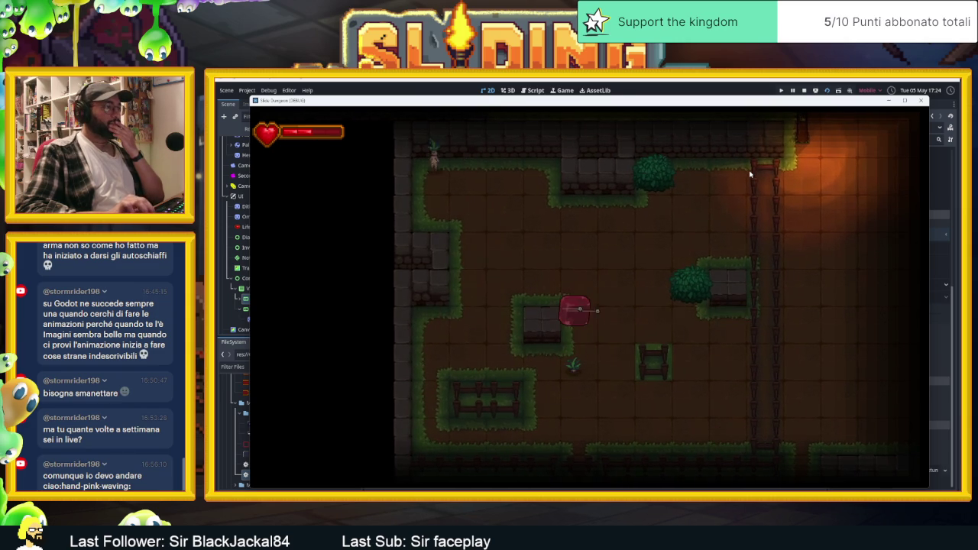
pyautogui.press('Down')
pyautogui.press('Up')
pyautogui.press('Down')
pyautogui.press('Right')
pyautogui.press('Up')
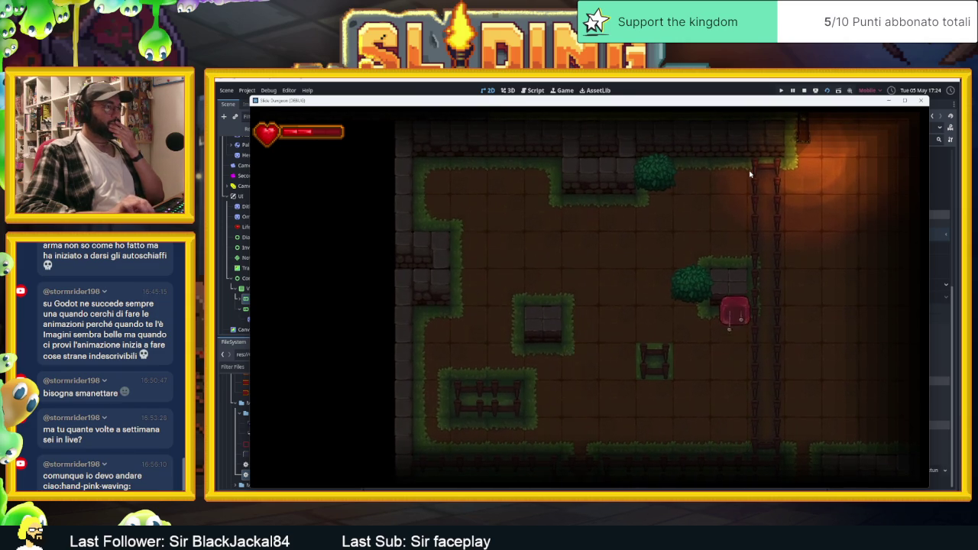
pyautogui.press('Left')
pyautogui.press('Up')
pyautogui.press('Right')
pyautogui.press('Up')
pyautogui.press('Left')
pyautogui.press('Right')
pyautogui.press('Left')
# - Keep attacking along the top wall, then slide the slime until it rests against a mid-room block
pyautogui.press('Down')
pyautogui.press('Up')
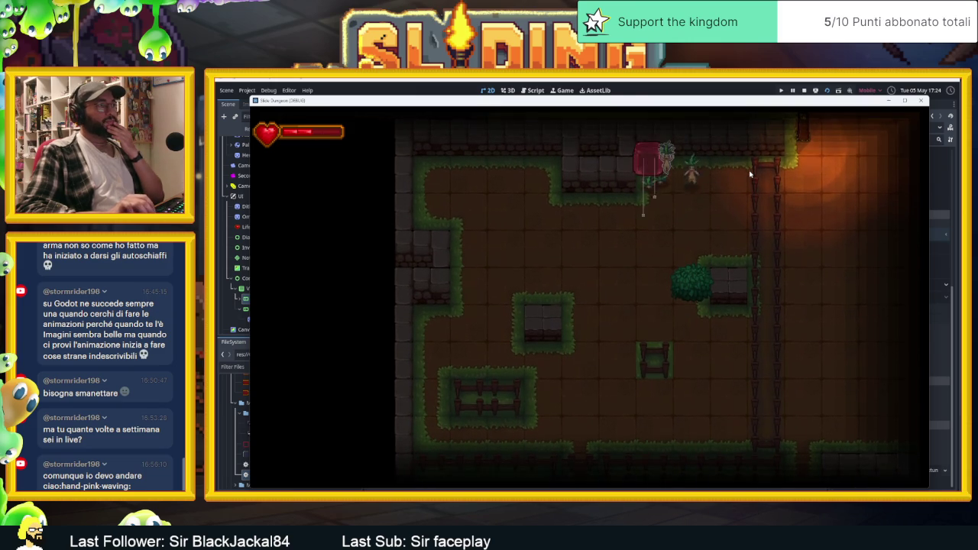
pyautogui.press('Down')
pyautogui.press('Up')
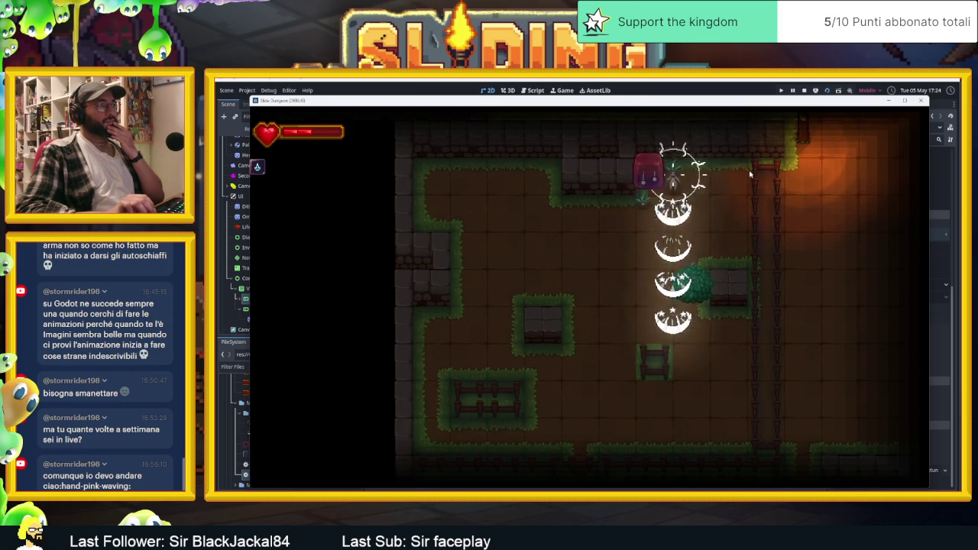
pyautogui.press('Down')
pyautogui.press('Up')
pyautogui.press('Down')
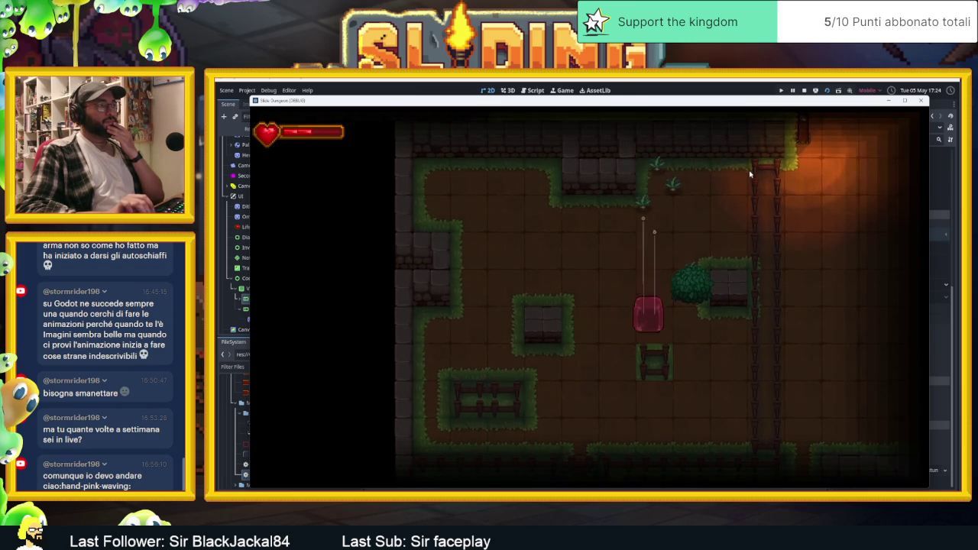
pyautogui.press('Up')
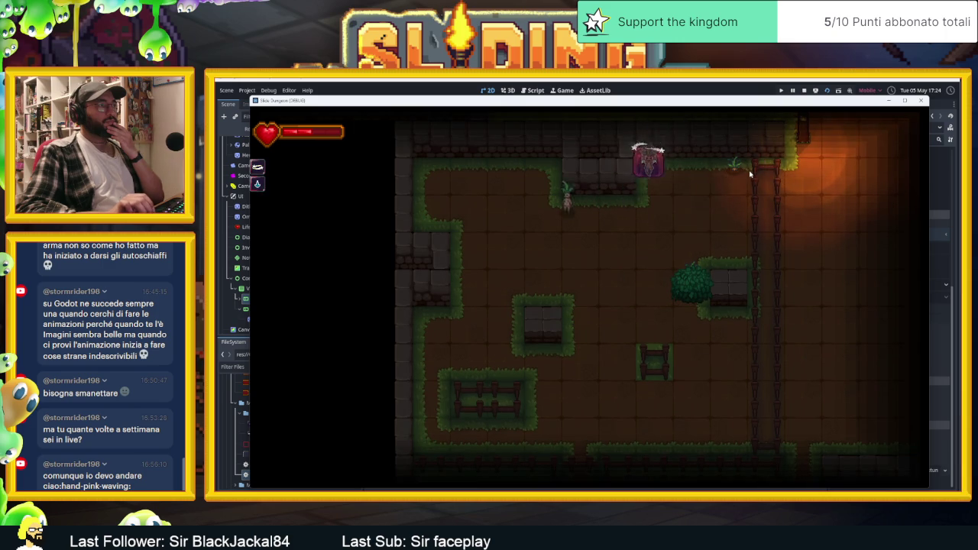
pyautogui.press('Down')
pyautogui.press('Up')
pyautogui.press('Right')
pyautogui.press('Down')
pyautogui.press('Left')
pyautogui.press('Right')
pyautogui.press('Left')
pyautogui.press('Up')
pyautogui.press('Right')
pyautogui.press('Down')
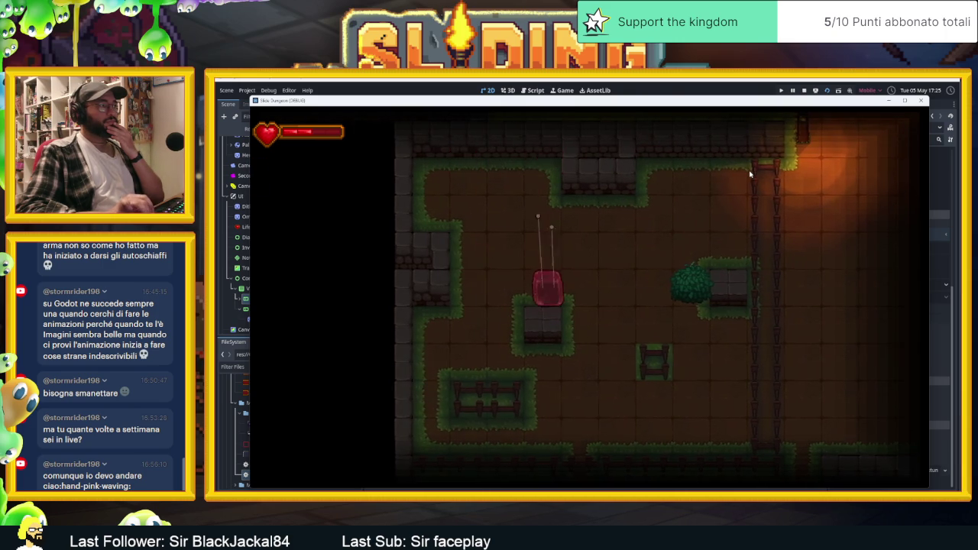
pyautogui.press('Right')
pyautogui.press('Left')
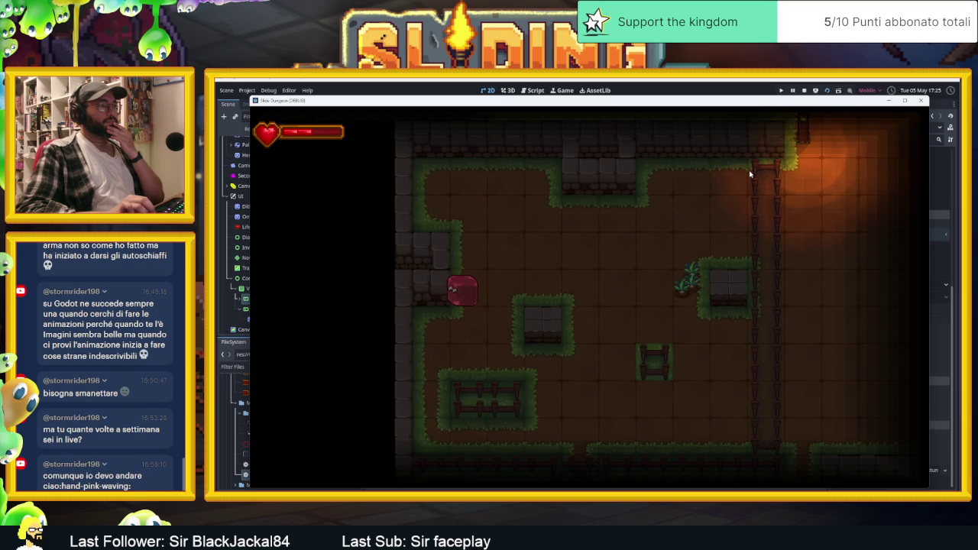
pyautogui.press('Right')
pyautogui.press('Down')
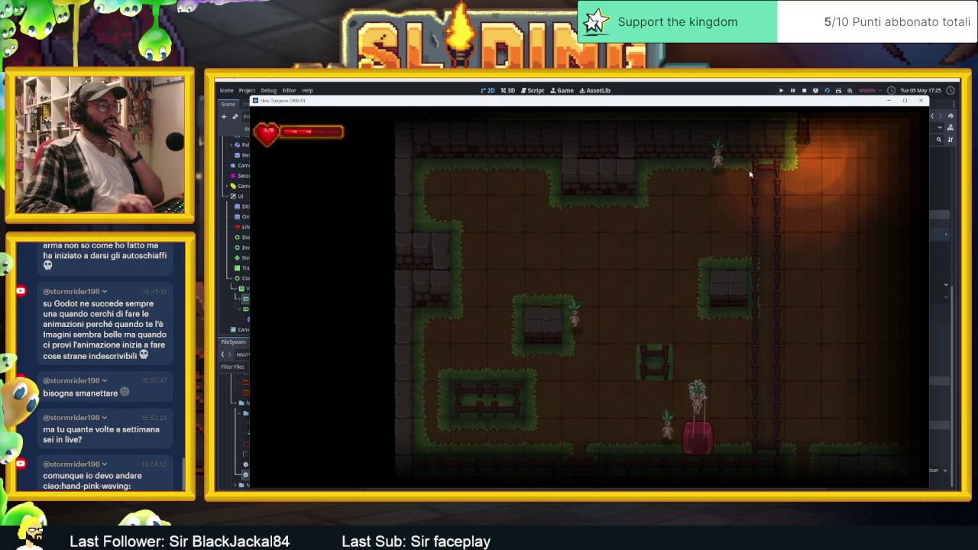
pyautogui.press('Left')
pyautogui.press('Left')
pyautogui.press('Right')
pyautogui.press('Up')
pyautogui.press('Left')
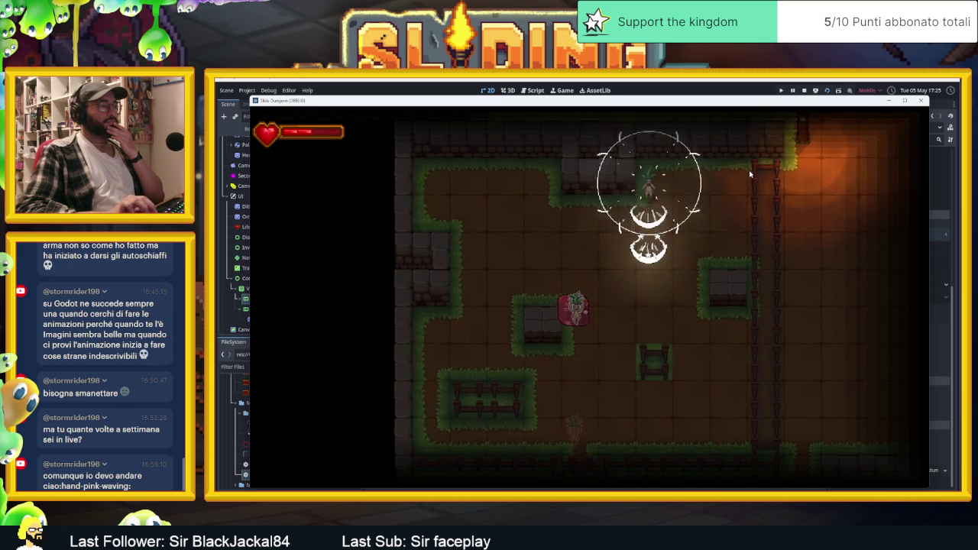
pyautogui.press('Right')
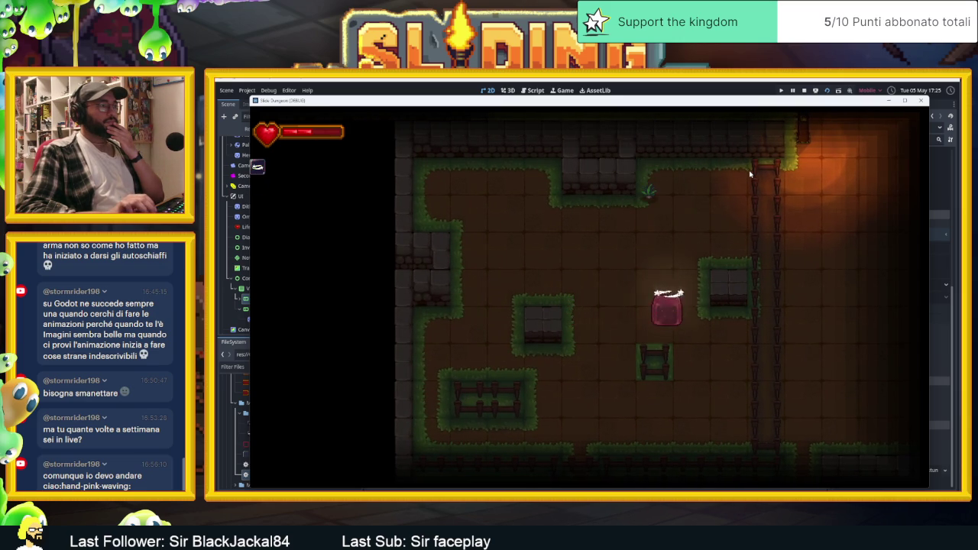
pyautogui.press('Up')
pyautogui.press('Right')
pyautogui.press('Down')
pyautogui.press('Left')
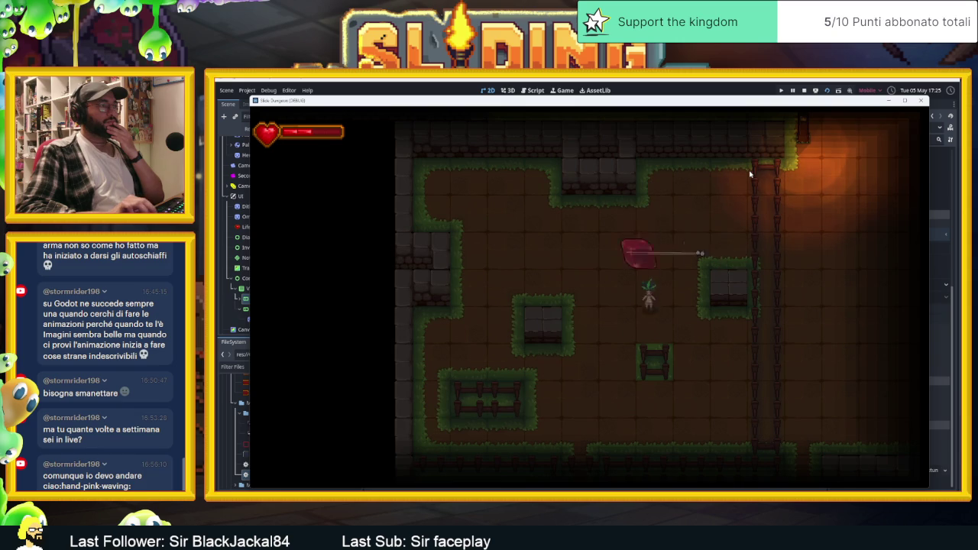
pyautogui.press('Up')
pyautogui.press('Right')
pyautogui.press('Down')
pyautogui.press('Right')
pyautogui.press('Down')
pyautogui.press('Right')
pyautogui.press('Up')
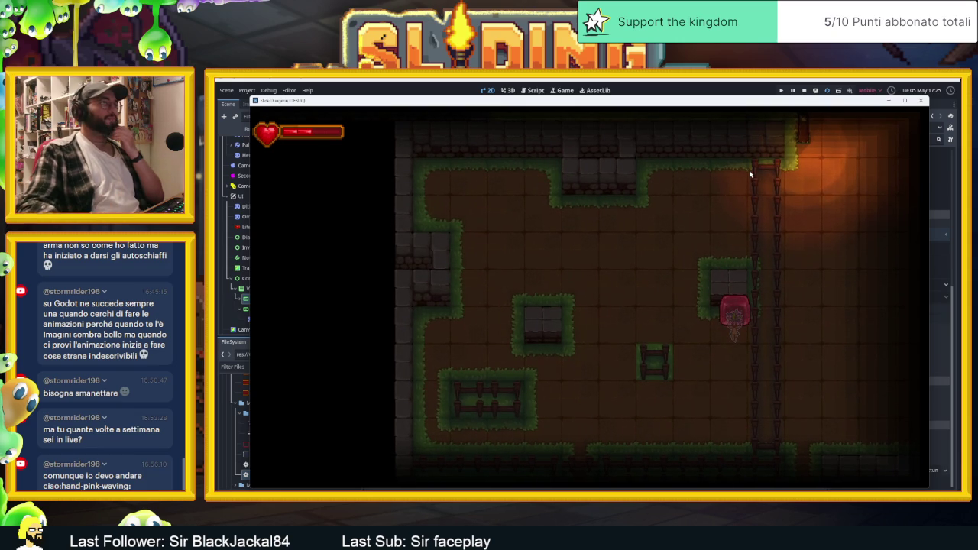
# - Stop the debug run and frame the heart life bar and malus icons in the 2D canvas
pyautogui.click(803, 91)
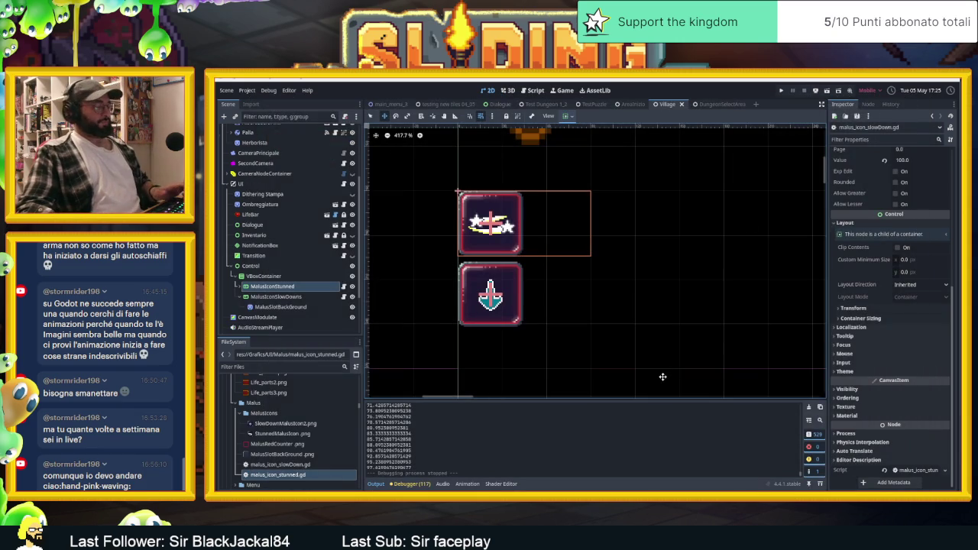
pyautogui.scroll(-10, 668, 334)
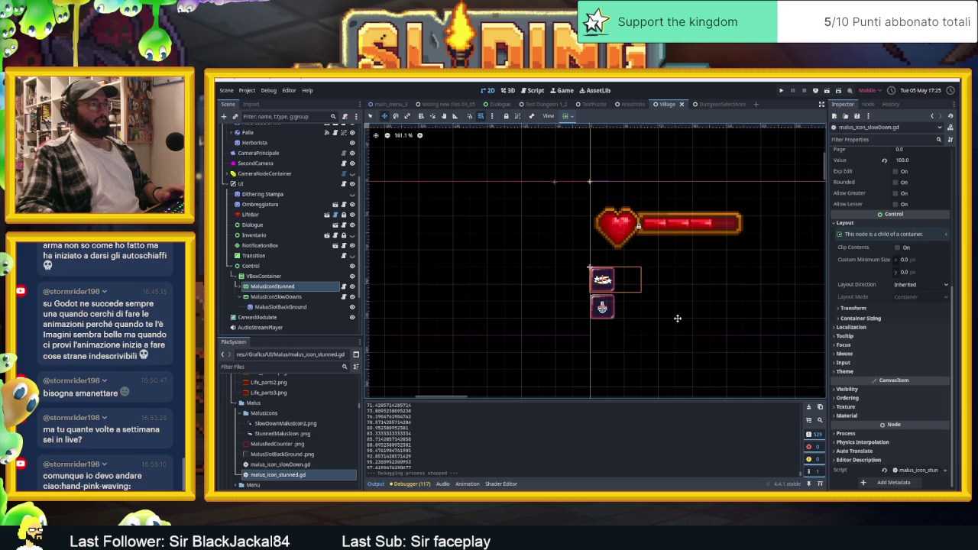
pyautogui.moveTo(663, 297); pyautogui.dragTo(622, 280)
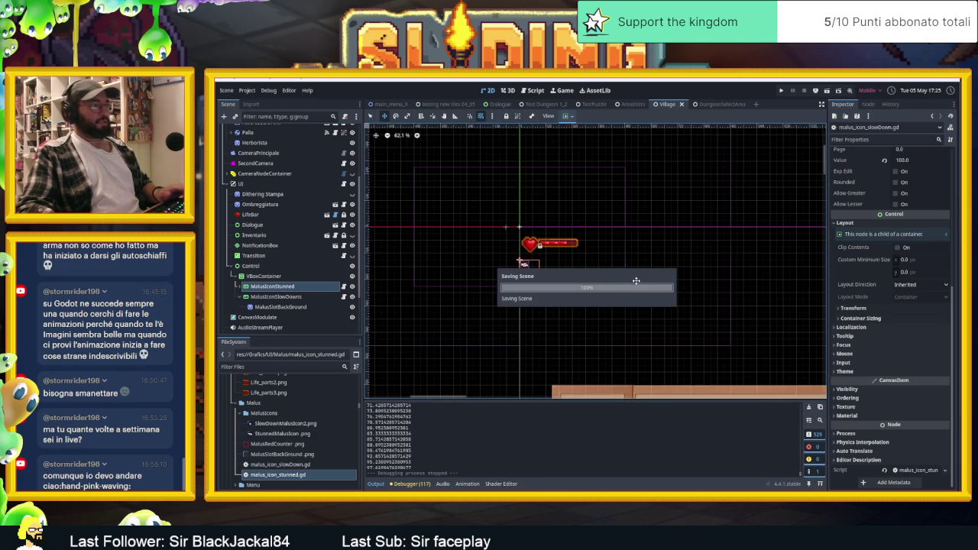
pyautogui.scroll(-5, 636, 282)
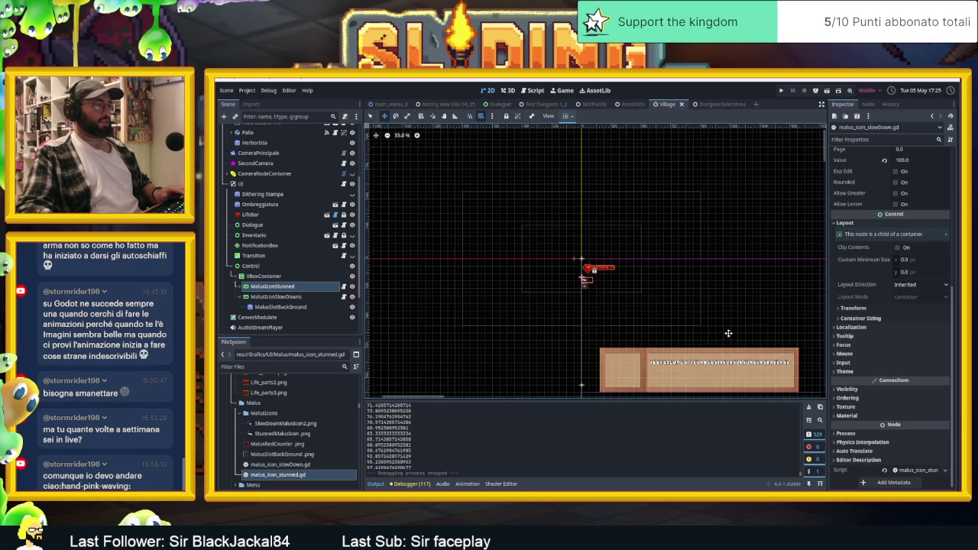
pyautogui.scroll(-2, 357, 219)
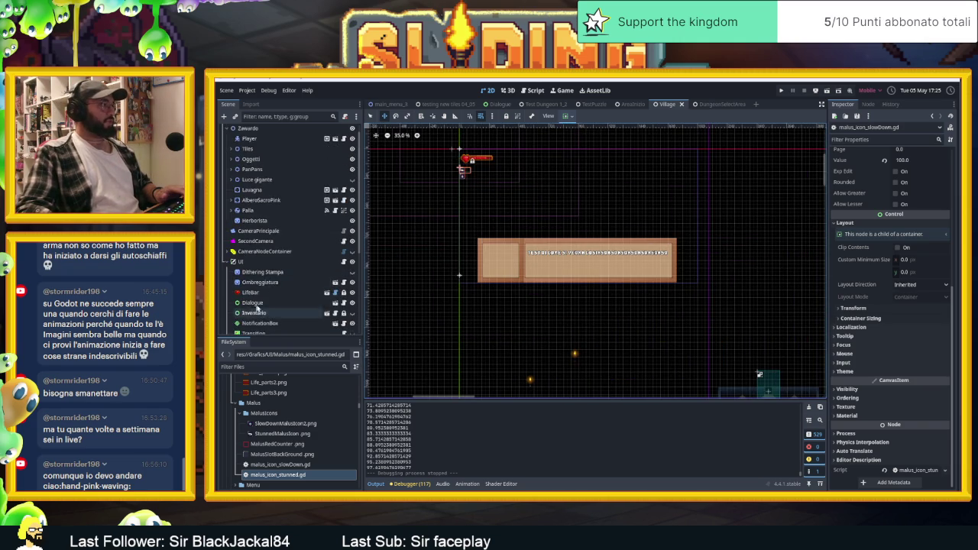
# - Select the parent Control of the malus icons and drag it about 30 px right
pyautogui.scroll(2, 476, 186)
pyautogui.scroll(9, 466, 162)
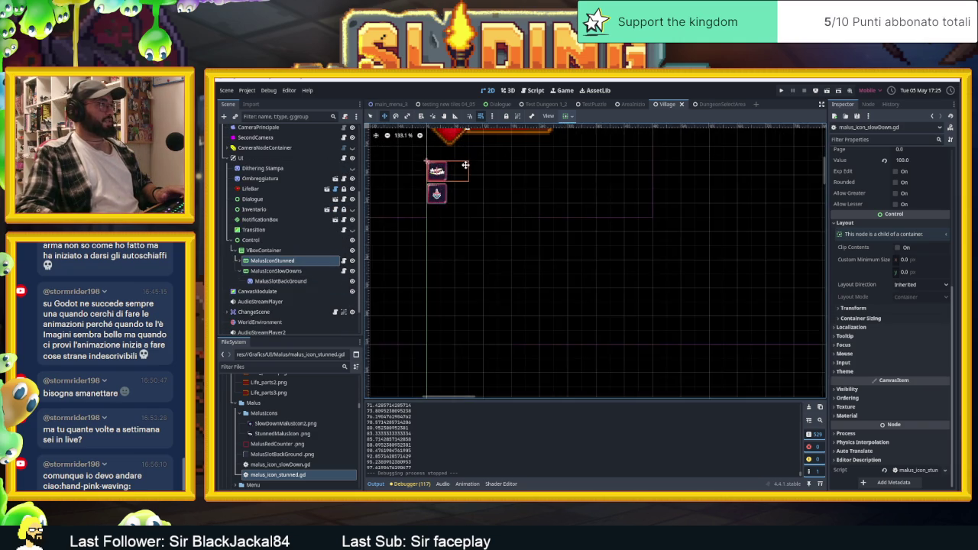
pyautogui.click(264, 250)
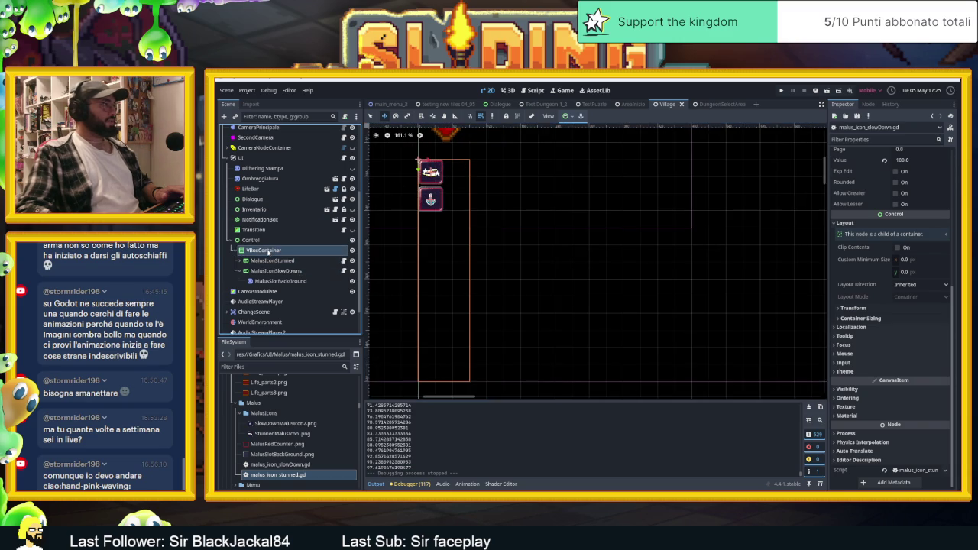
pyautogui.click(263, 241)
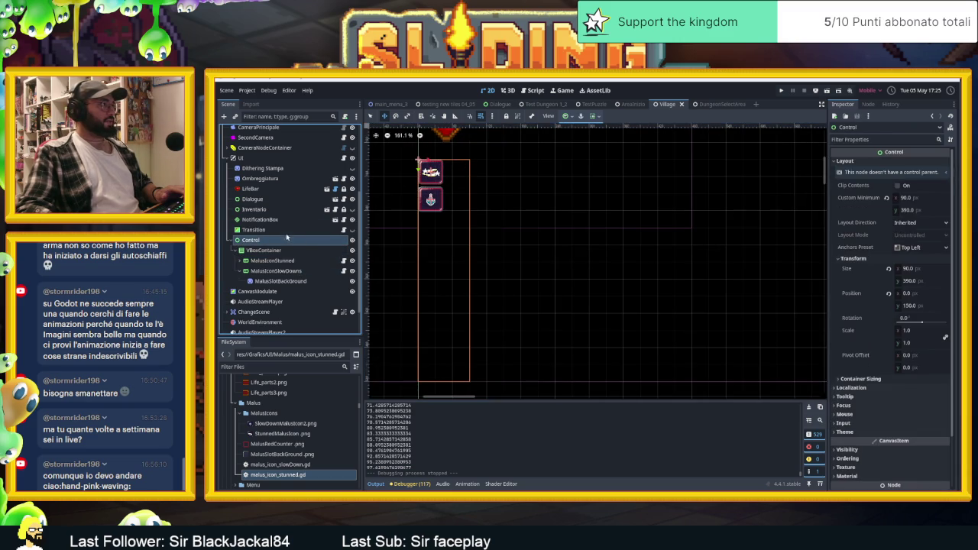
pyautogui.moveTo(434, 157); pyautogui.dragTo(442, 156)
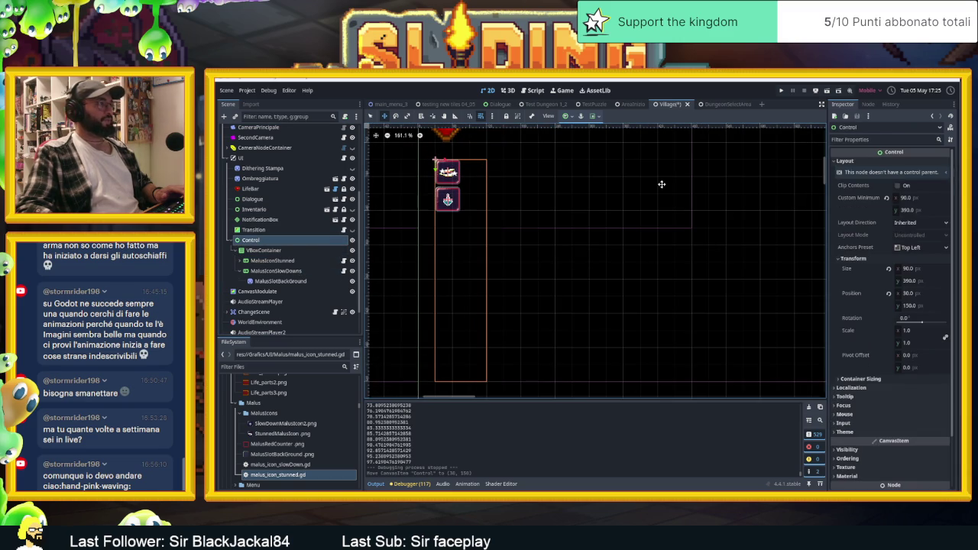
pyautogui.press('Left')
pyautogui.press('Left')
pyautogui.press('Left')
pyautogui.press('Left')
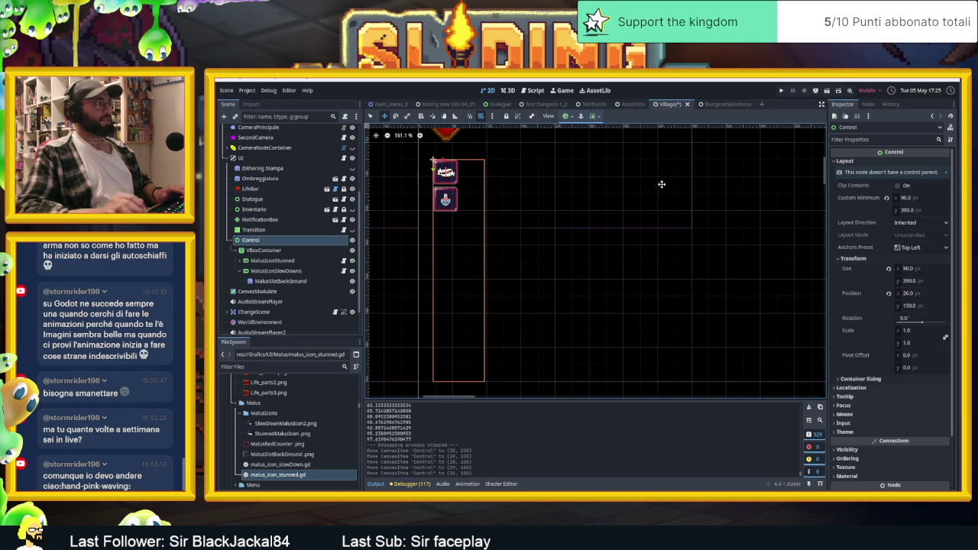
# - Nudge the Control to x 27, under the heart bar, and save the Village scene
pyautogui.scroll(-4, 634, 205)
pyautogui.scroll(9, 488, 252)
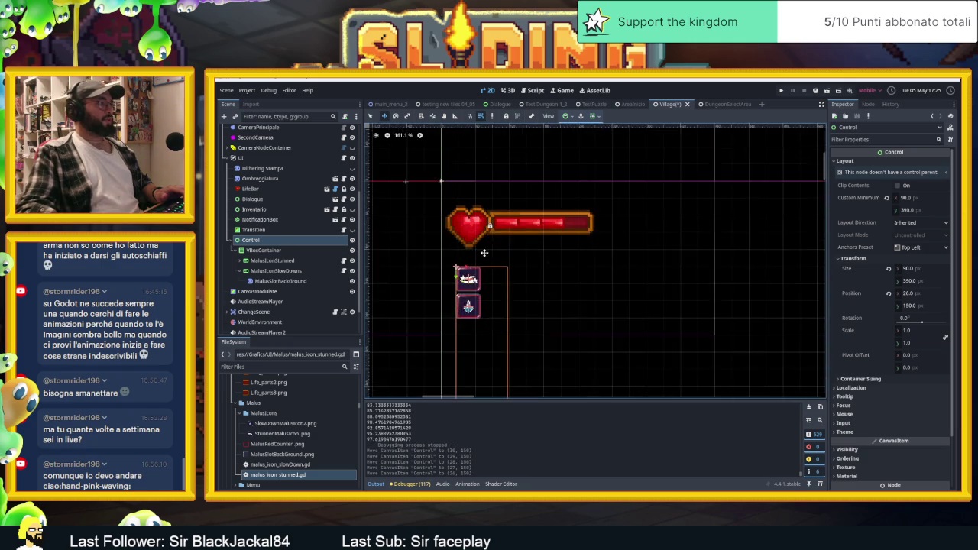
pyautogui.scroll(4, 452, 274)
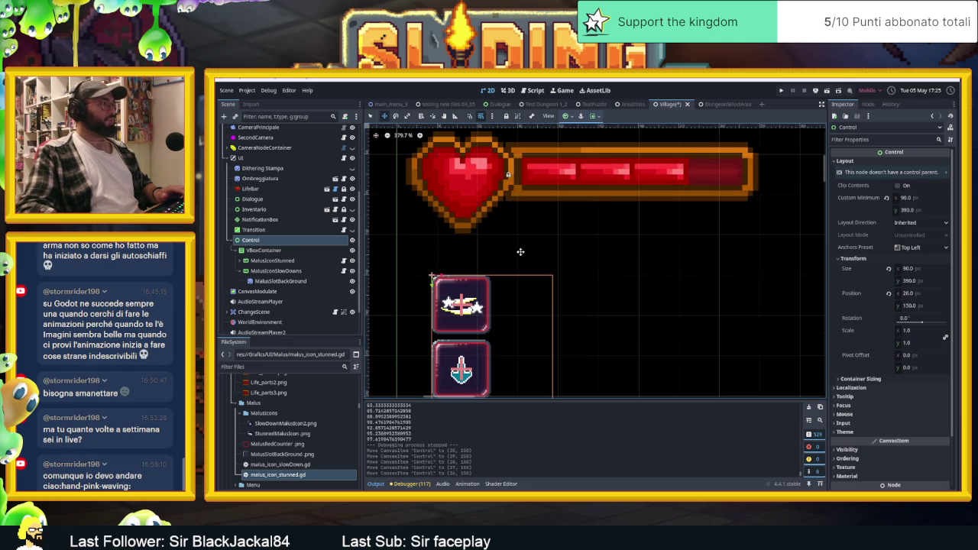
pyautogui.press('Right')
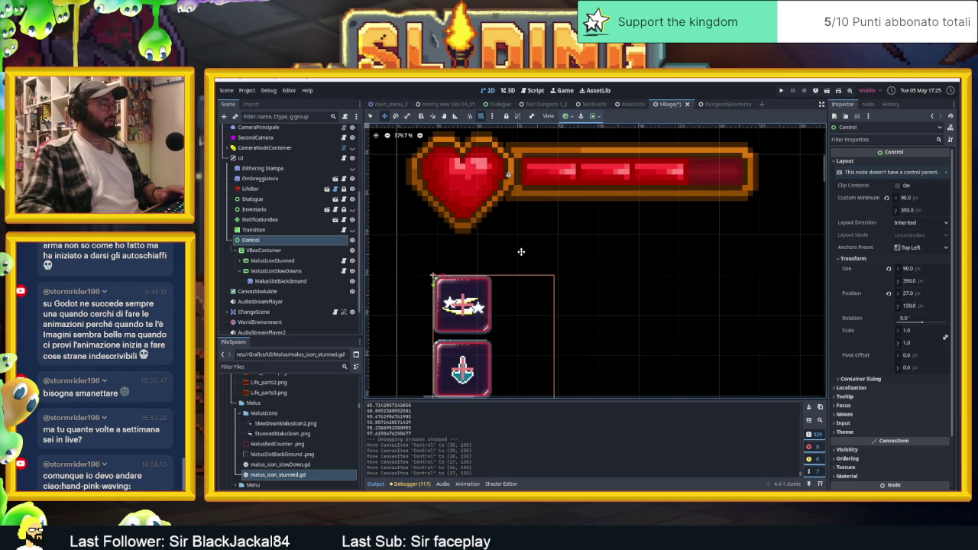
pyautogui.scroll(-10, 520, 251)
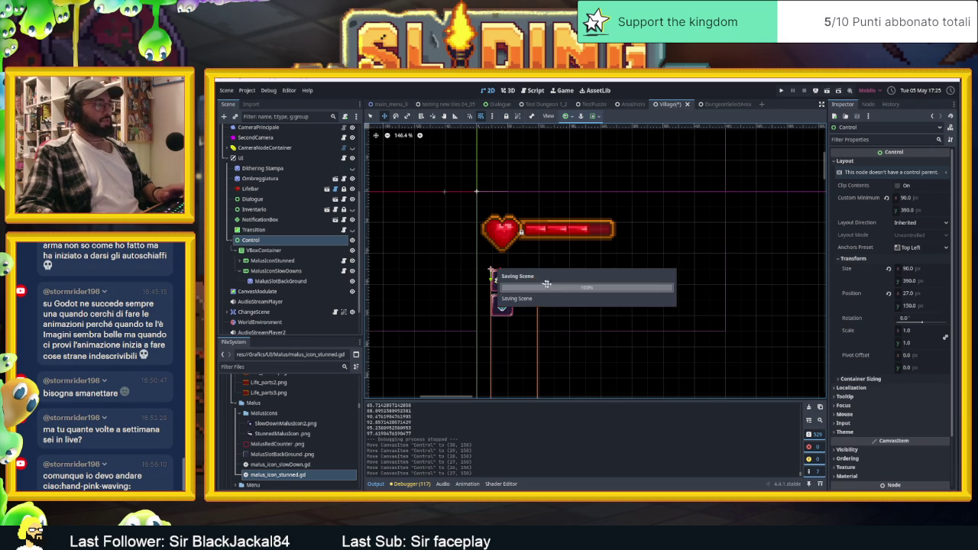
pyautogui.hotkey('ctrl', 's')
pyautogui.scroll(-12, 502, 263)
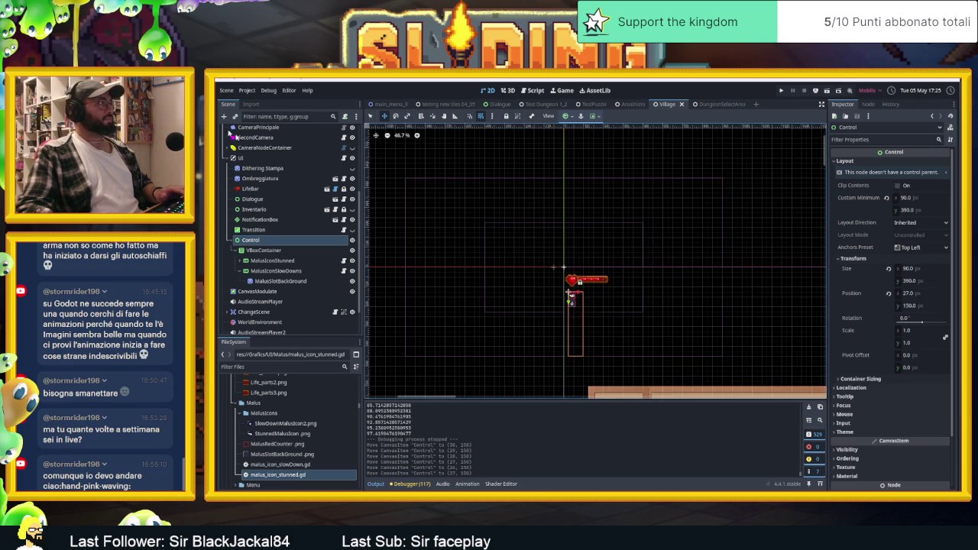
pyautogui.scroll(5, 221, 128)
pyautogui.click(221, 129)
pyautogui.hotkey('ctrl', 's')
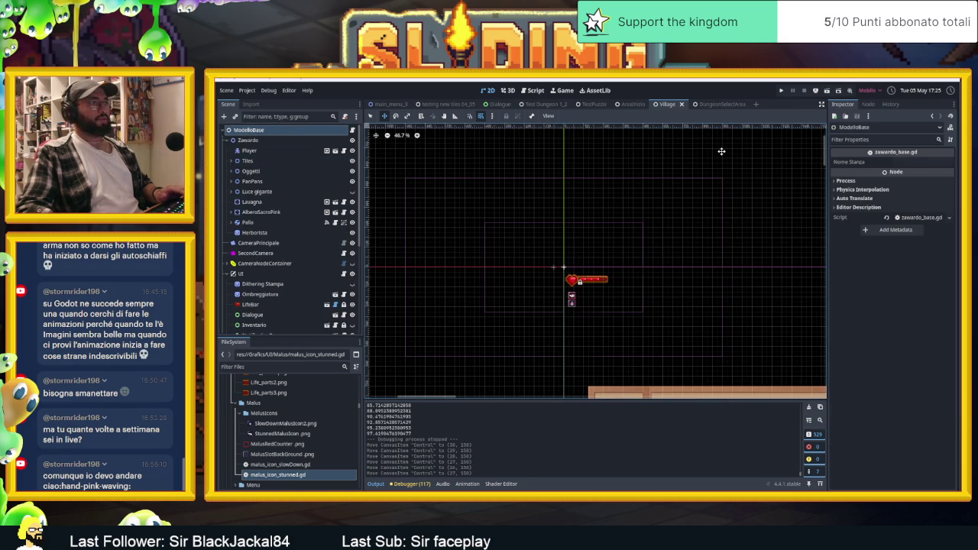
# - Clear the node selection, save again, and zoom the village map in and out
pyautogui.click(749, 184)
pyautogui.hotkey('ctrl', 's')
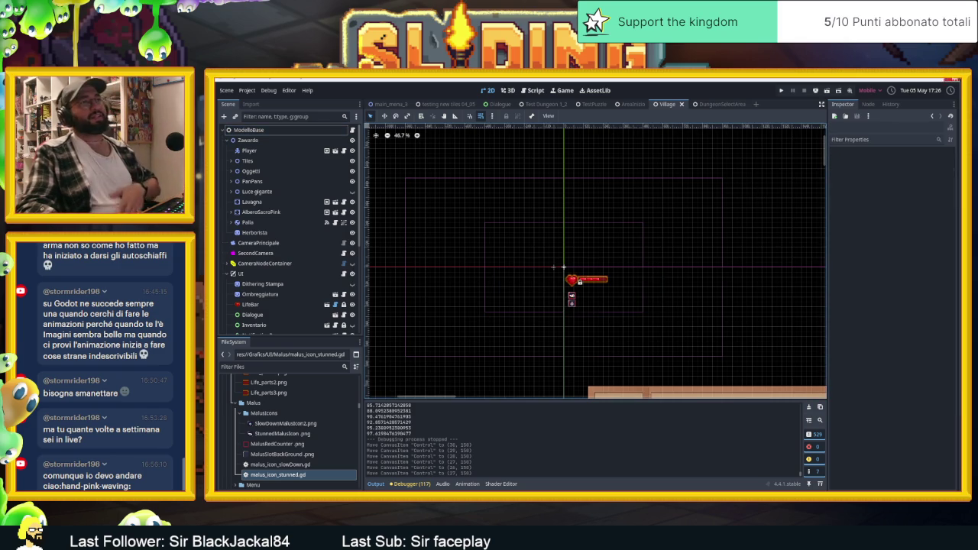
pyautogui.scroll(-2, 717, 255)
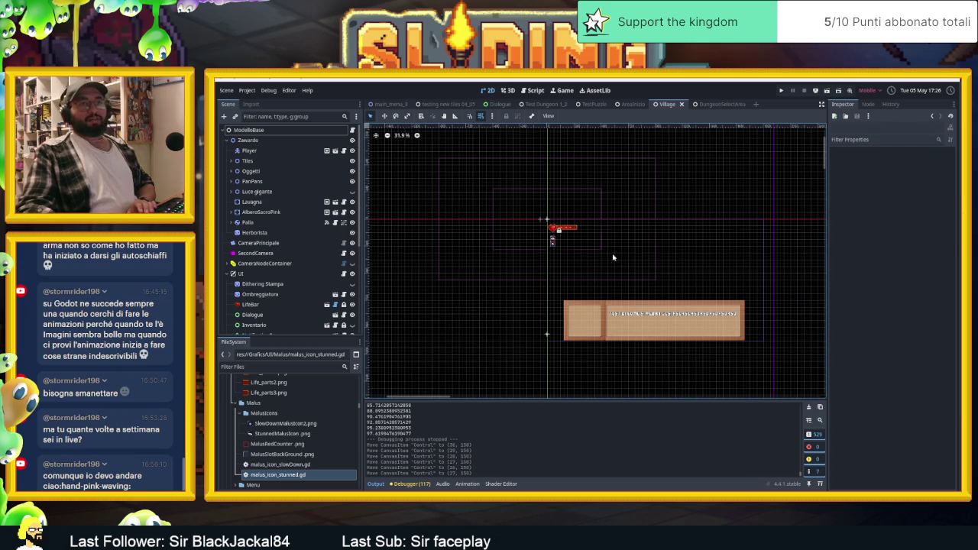
pyautogui.scroll(2, 614, 258)
pyautogui.scroll(-4, 565, 267)
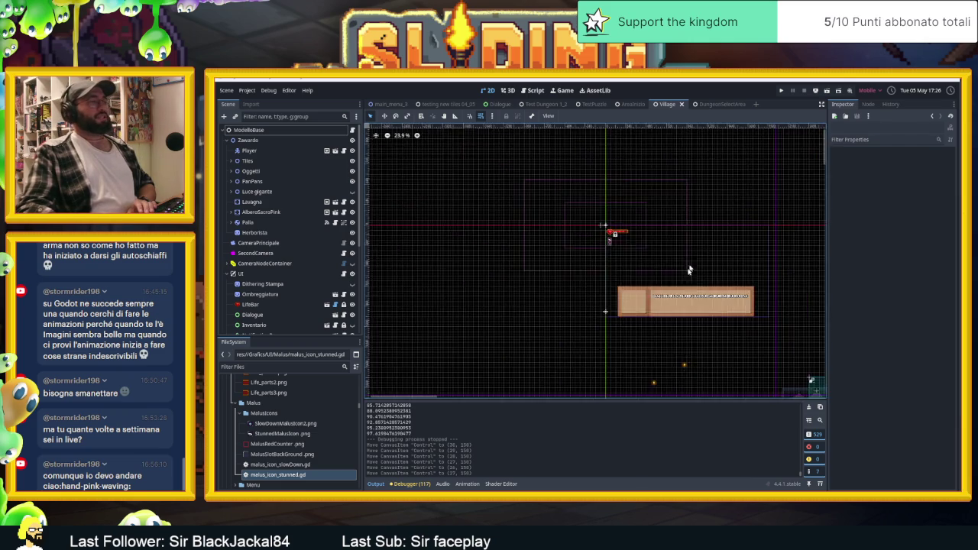
pyautogui.scroll(6, 565, 267)
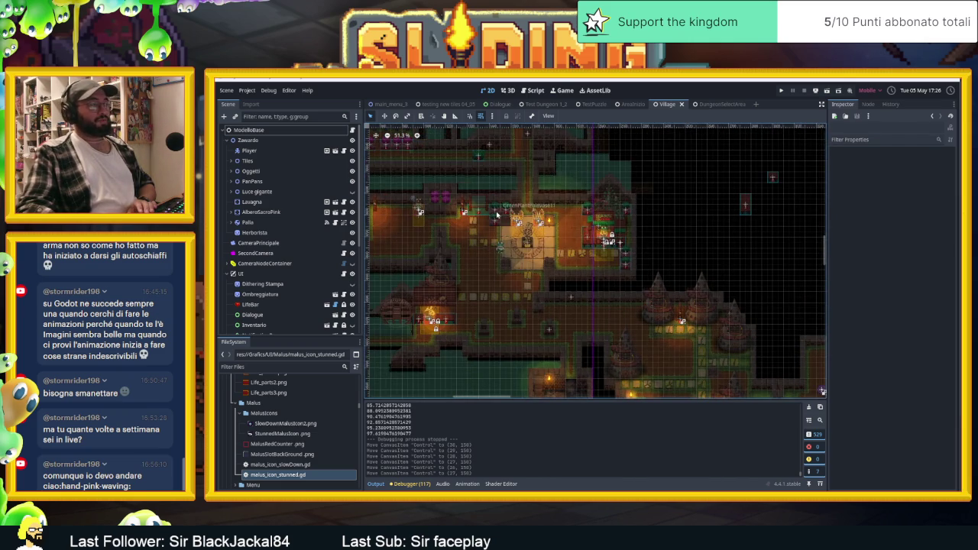
pyautogui.scroll(7, 497, 215)
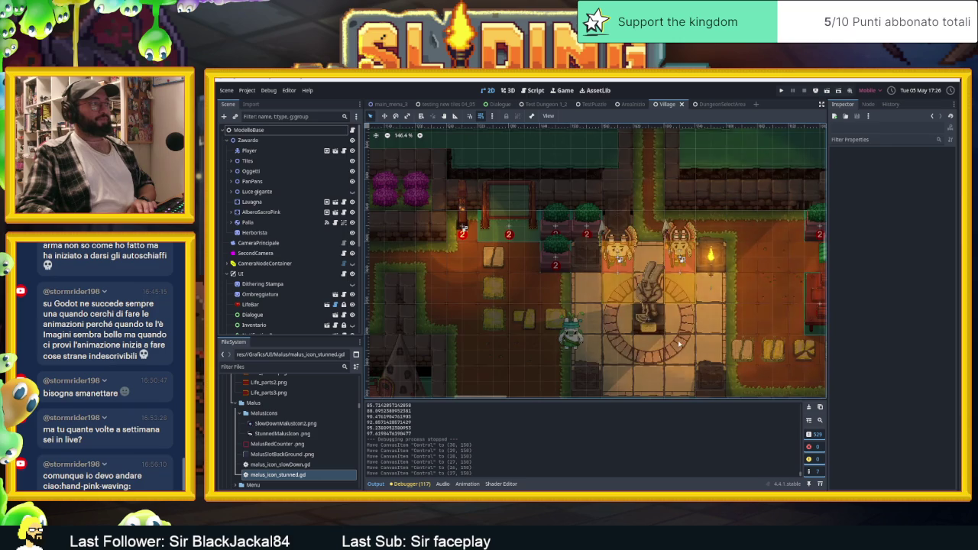
pyautogui.scroll(-6, 678, 344)
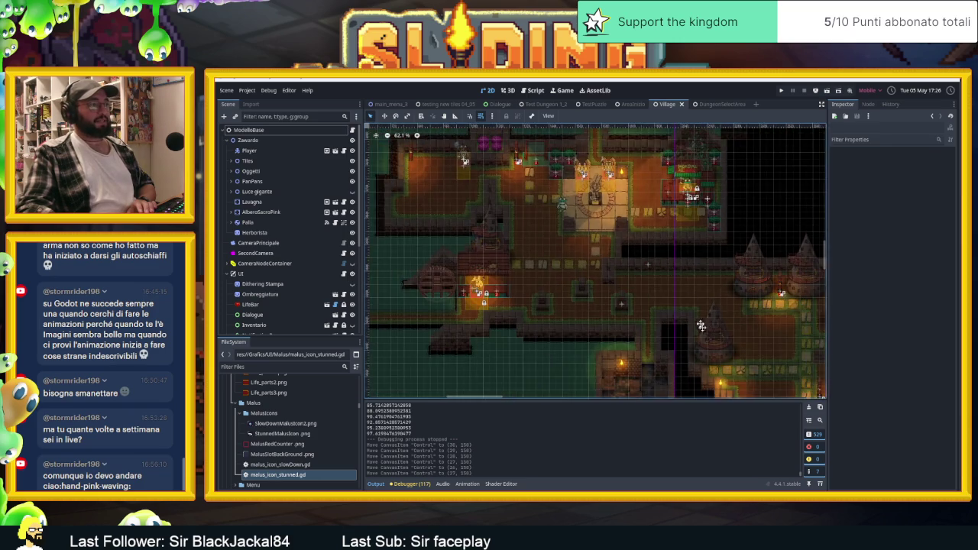
# - Pan to the mandrake garden in the lower right, then open ModelloBase's zawardo_base.gd script
pyautogui.moveTo(708, 339); pyautogui.dragTo(626, 242)
pyautogui.scroll(4, 655, 298)
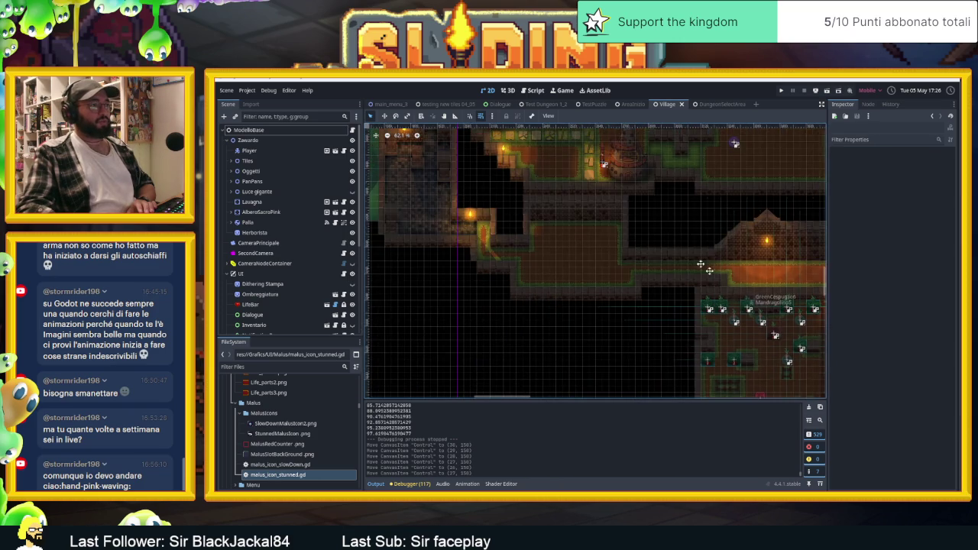
pyautogui.scroll(4, 654, 297)
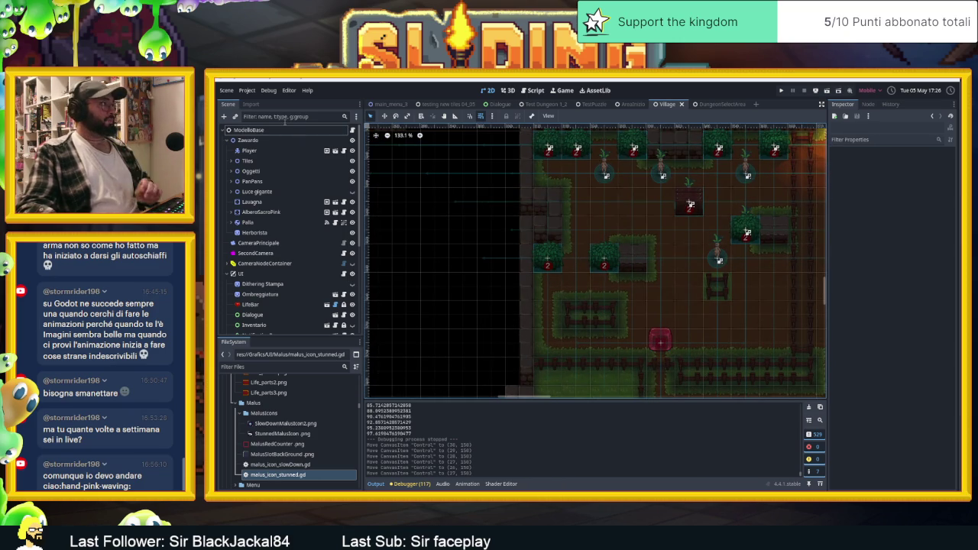
pyautogui.click(352, 130)
# - Open wooden_box_particles.tscn from the script's preload and show WoodenBoxParticles in the 2D view
pyautogui.scroll(2, 609, 232)
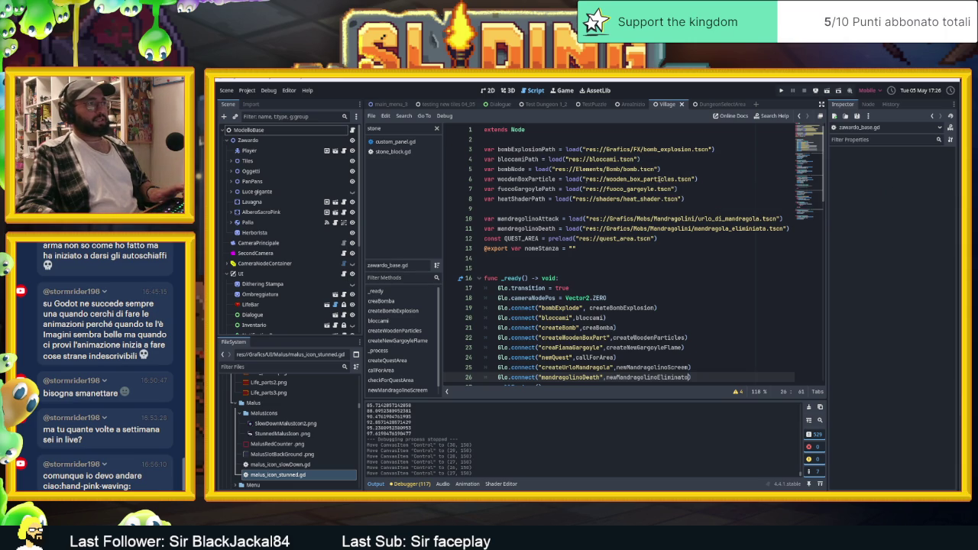
pyautogui.keyDown('ctrl'); pyautogui.click(658, 178); pyautogui.keyUp('ctrl')
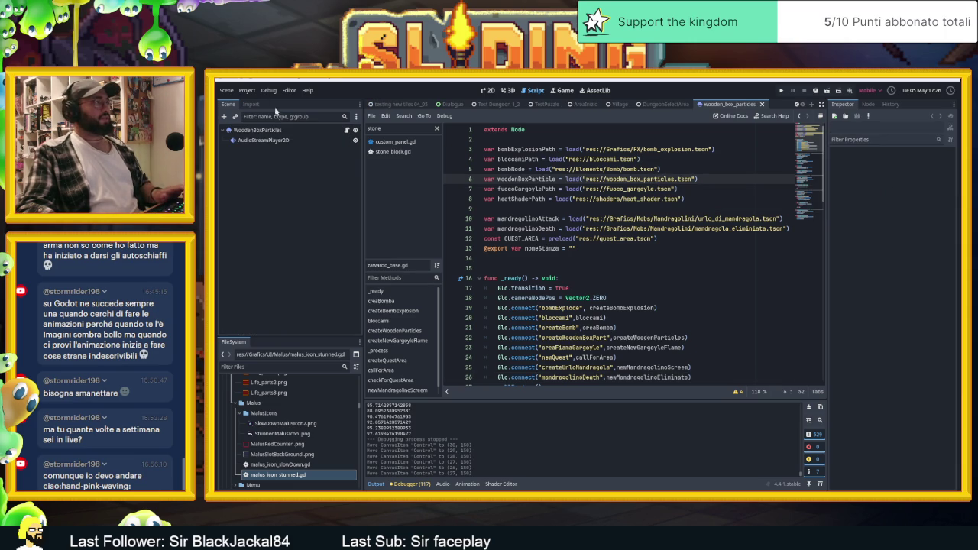
pyautogui.click(259, 129)
pyautogui.click(487, 91)
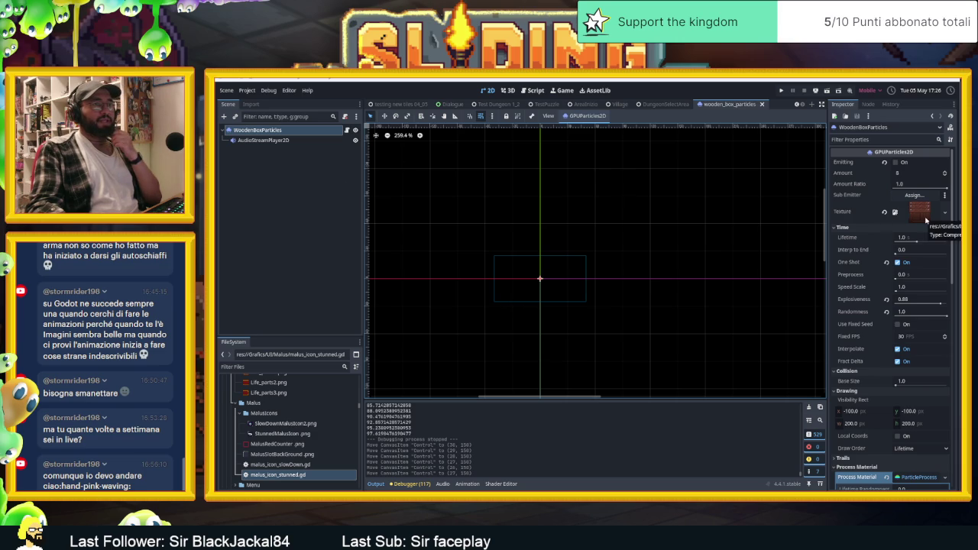
pyautogui.moveTo(851, 218)
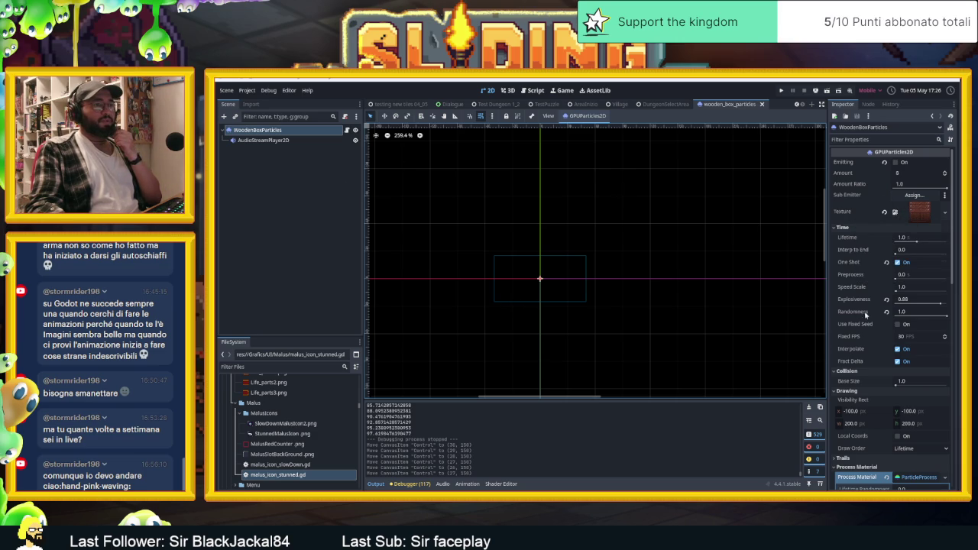
pyautogui.scroll(-5, 863, 313)
pyautogui.scroll(-4, 856, 397)
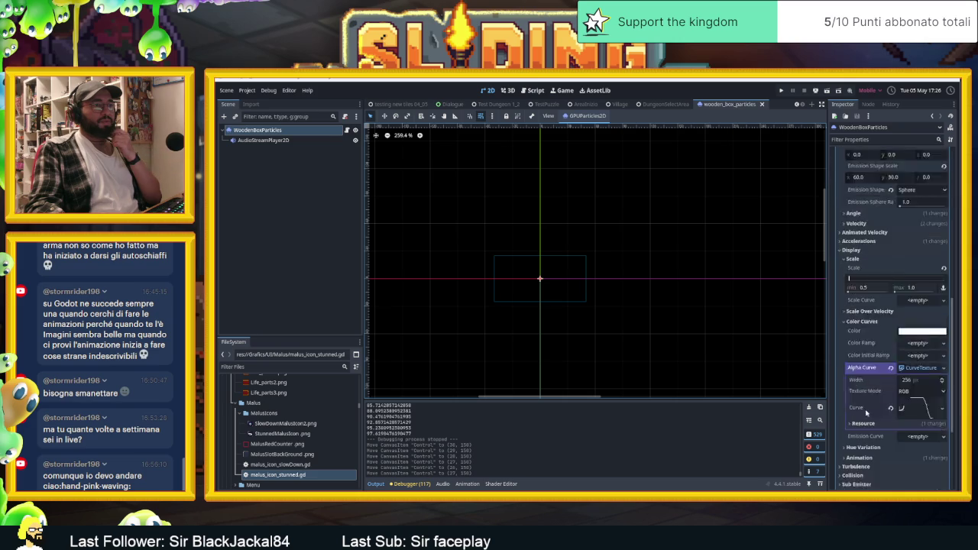
pyautogui.scroll(10, 865, 412)
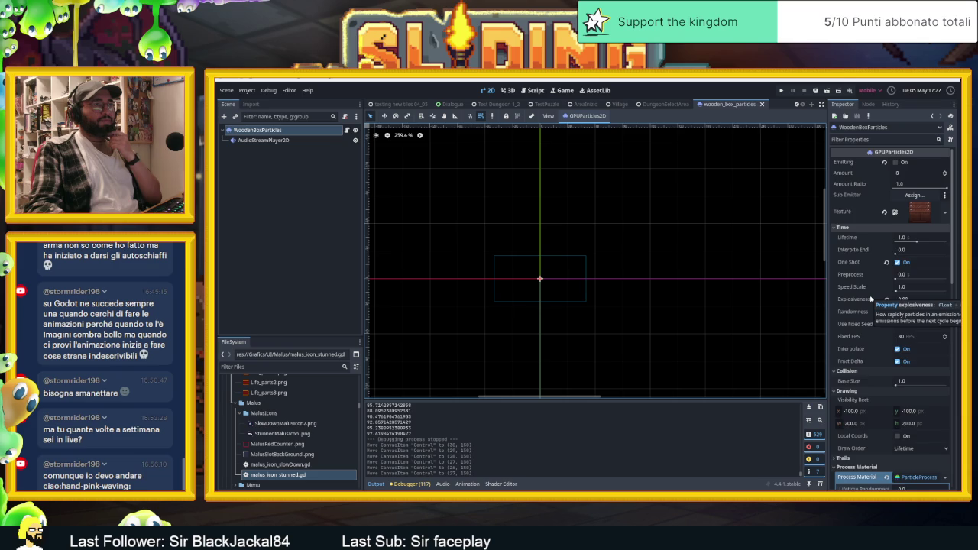
pyautogui.scroll(-5, 871, 298)
pyautogui.scroll(-1, 871, 298)
pyautogui.scroll(6, 867, 260)
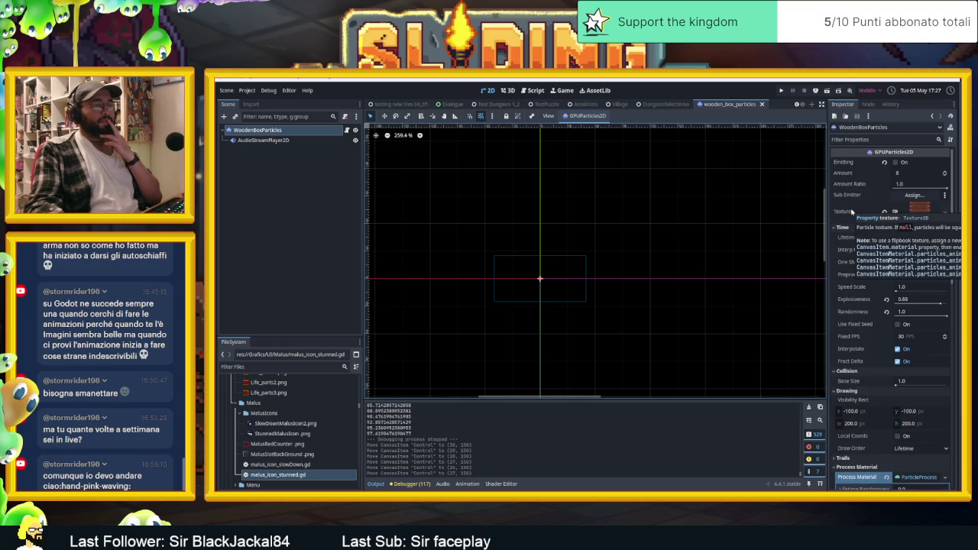
pyautogui.scroll(-10, 873, 383)
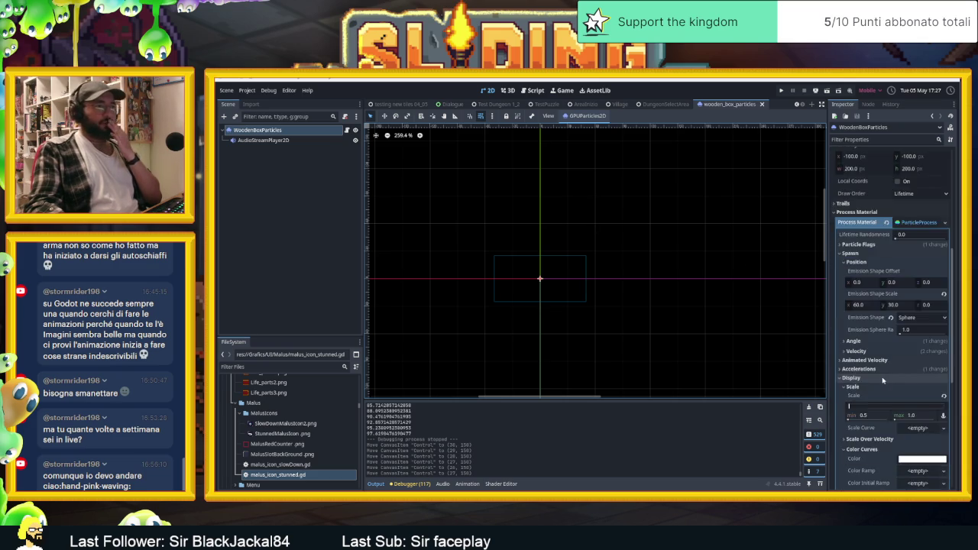
pyautogui.scroll(-2, 874, 383)
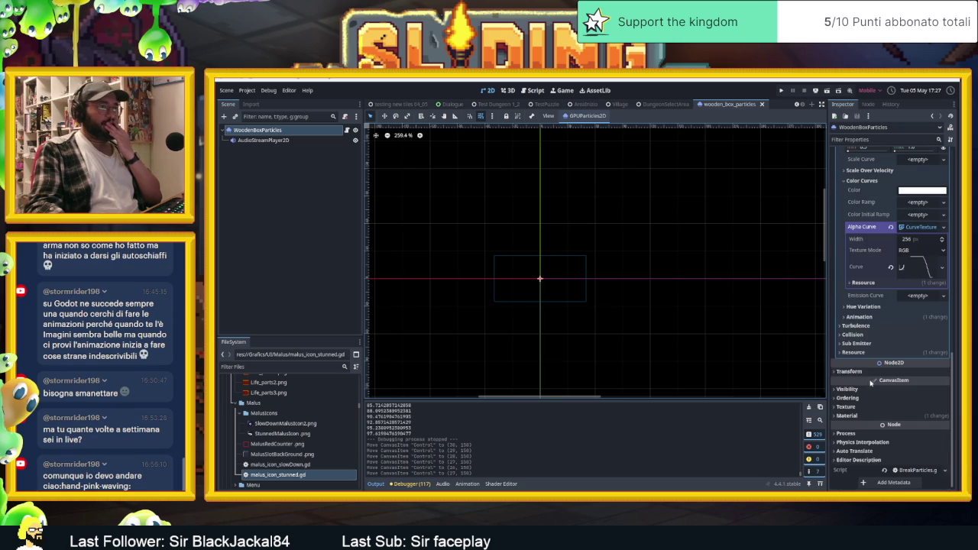
pyautogui.click(853, 334)
pyautogui.click(854, 334)
pyautogui.click(856, 326)
pyautogui.click(856, 325)
pyautogui.click(857, 320)
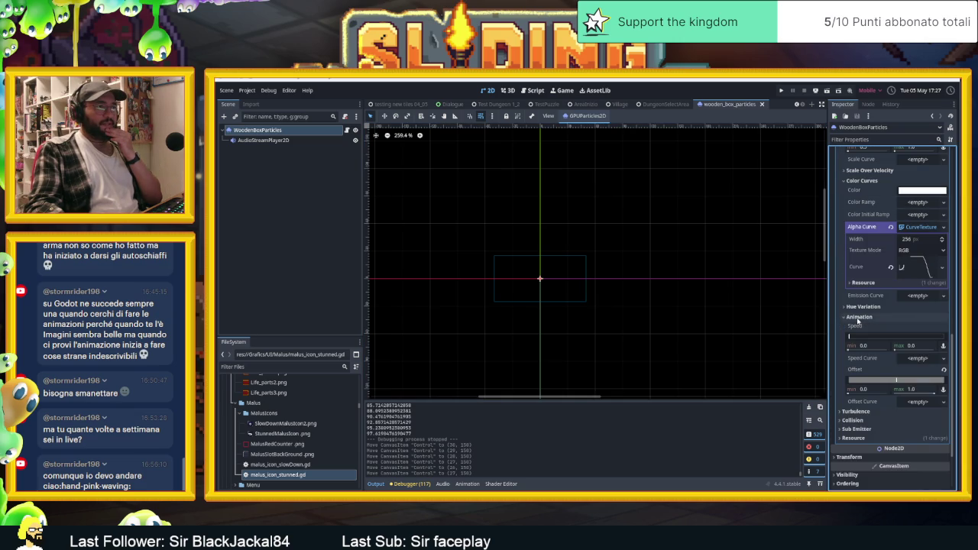
pyautogui.click(857, 316)
pyautogui.click(862, 307)
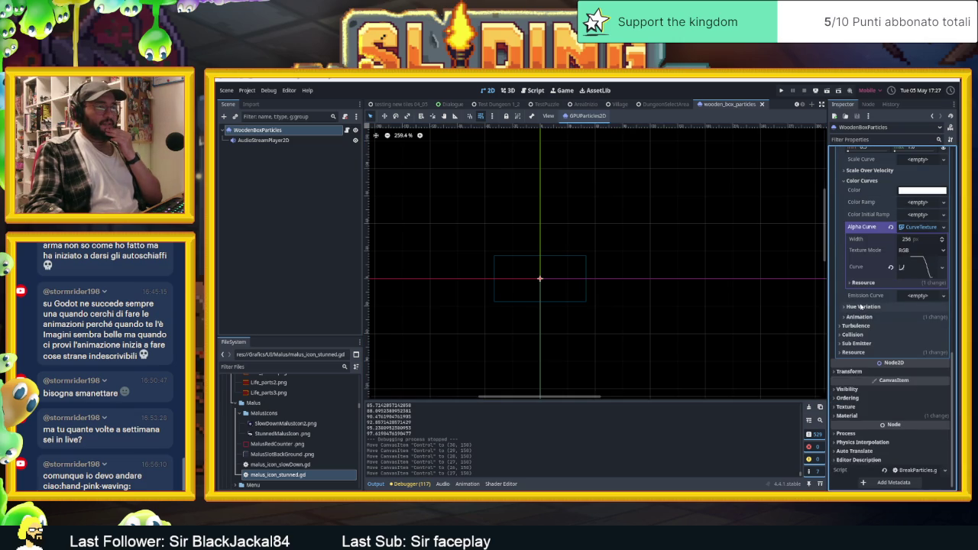
pyautogui.scroll(10, 862, 306)
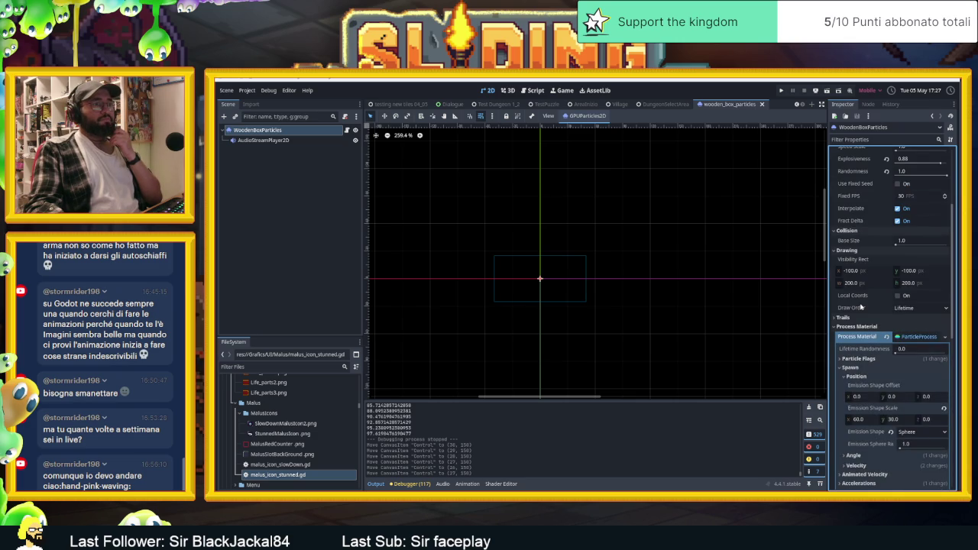
pyautogui.scroll(5, 861, 306)
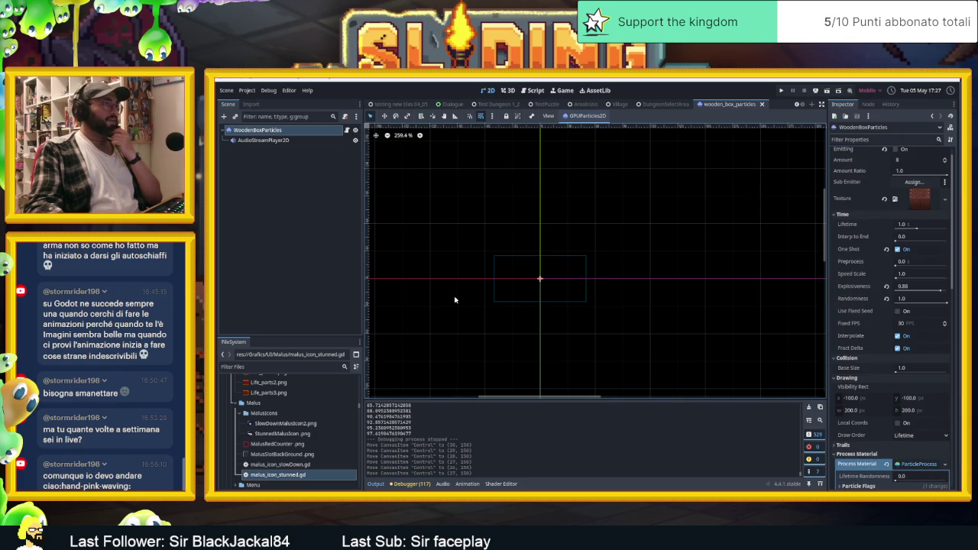
# - Filter FileSystem for 'wooden_box_', select wooden_box_particles.tscn, then clear the filter
pyautogui.click(268, 367)
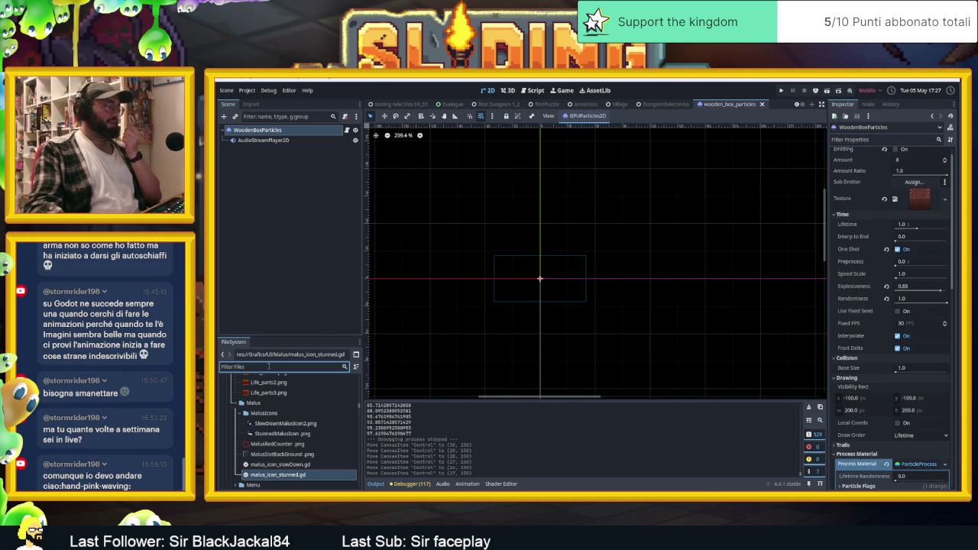
pyautogui.write('woode')
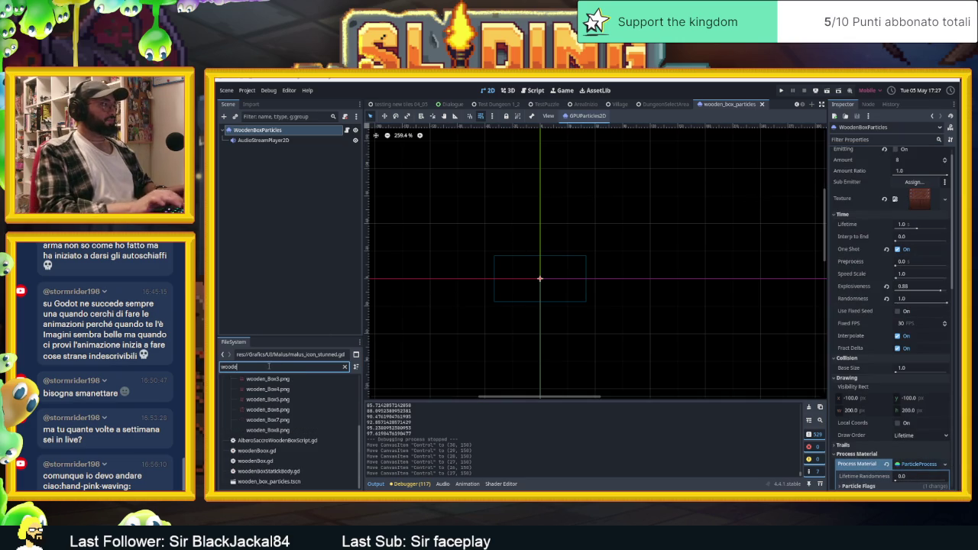
pyautogui.write('n_box')
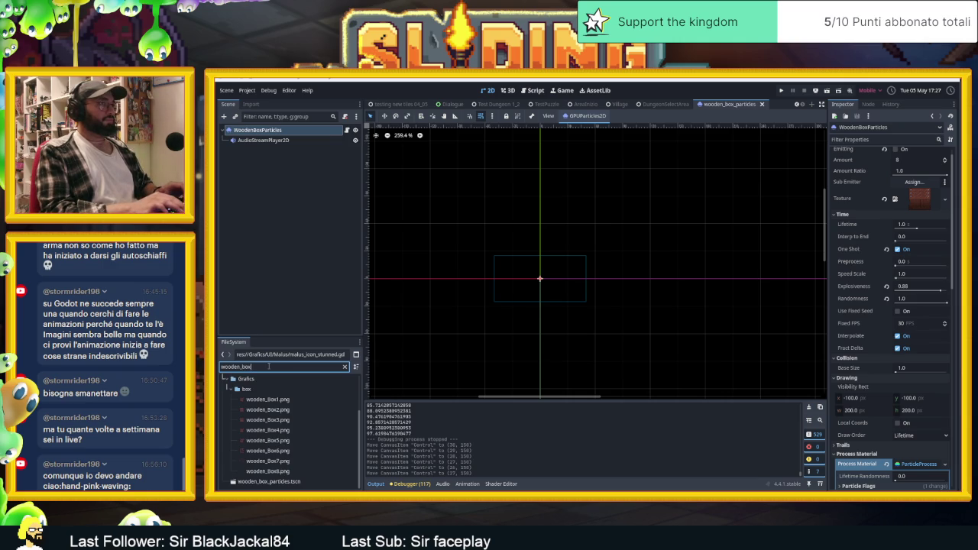
pyautogui.write('_p')
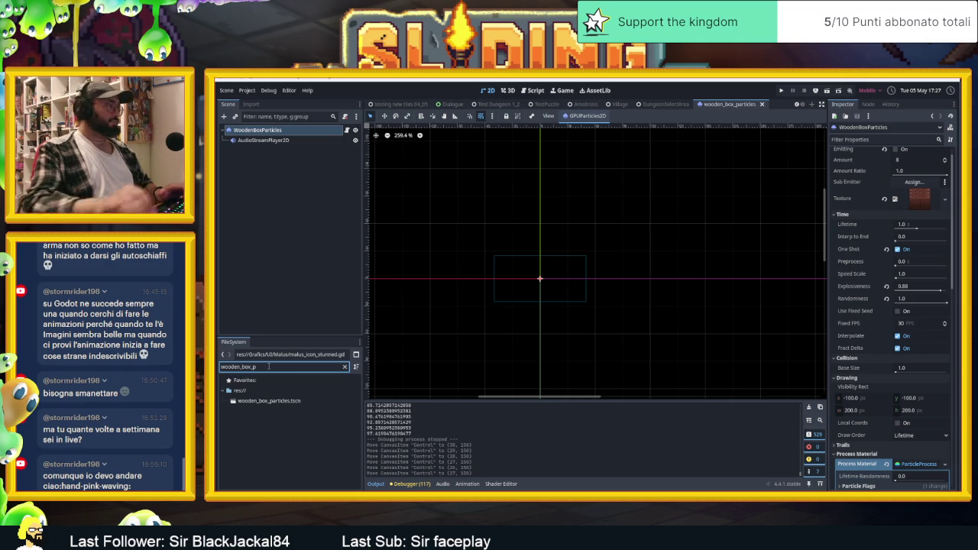
pyautogui.click(230, 403)
pyautogui.click(344, 367)
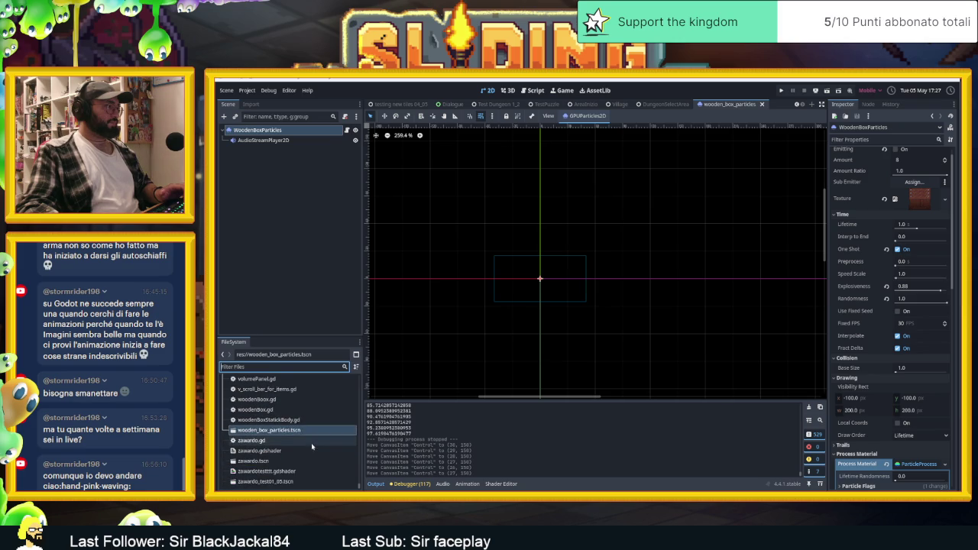
# - Close the wooden_box_particles scene tab and reveal its .tscn in Windows File Manager
pyautogui.click(760, 105)
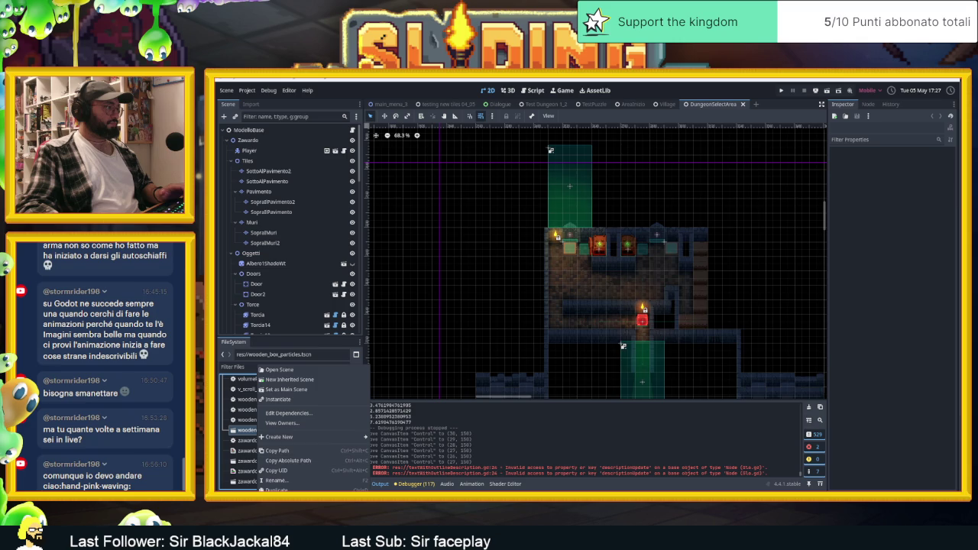
pyautogui.click(257, 434)
pyautogui.hotkey('ctrl', 'alt', 'r')
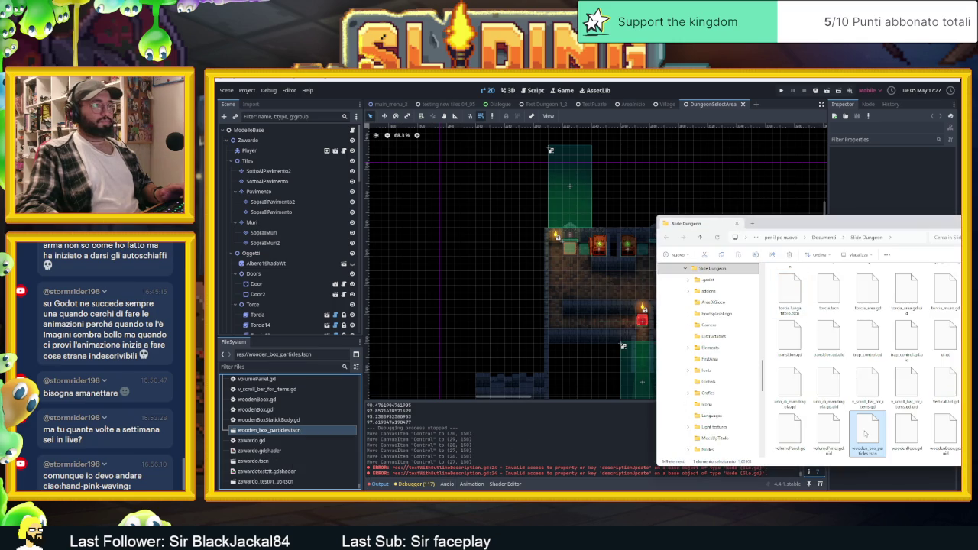
# - In Explorer, put the wooden_box_particles.tscn copy into Grafics/FX, keeping its name
pyautogui.scroll(5, 890, 412)
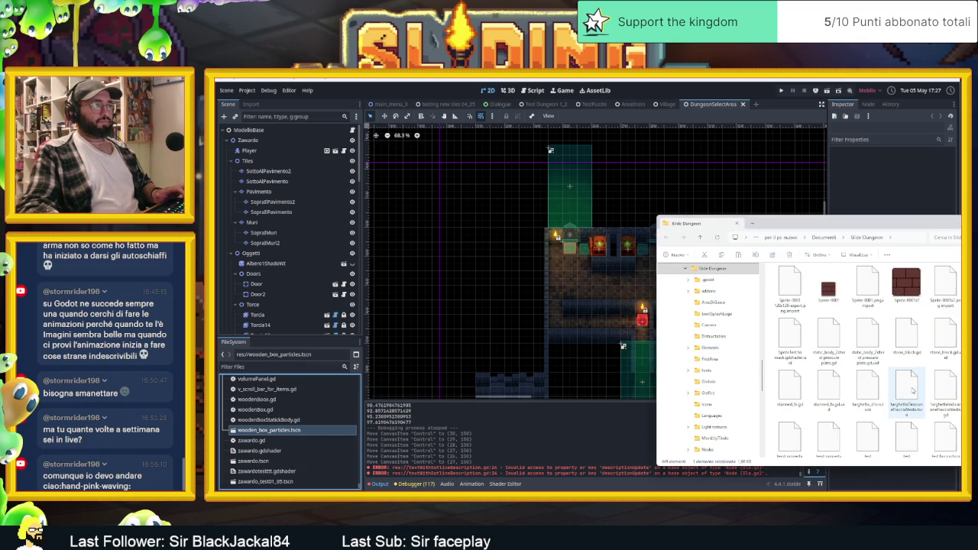
pyautogui.scroll(5, 909, 391)
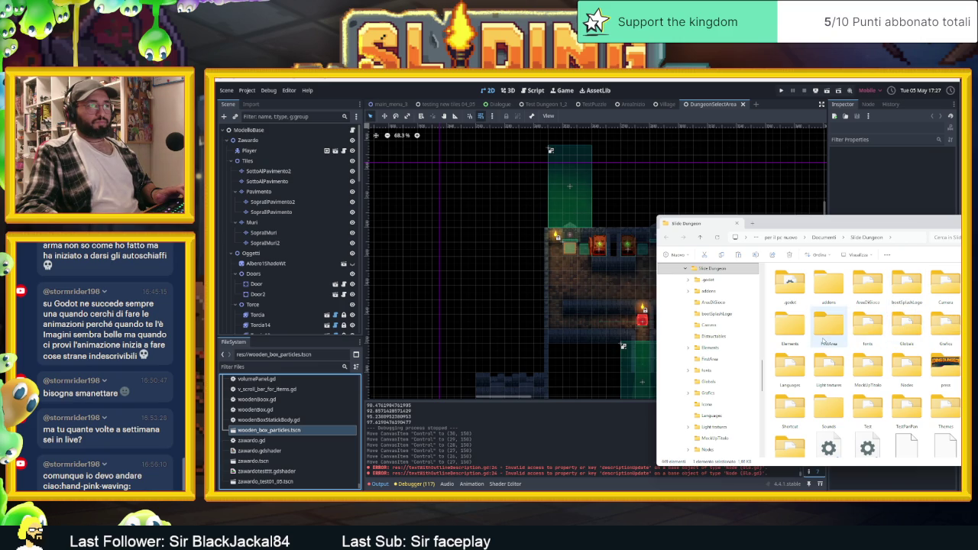
pyautogui.doubleClick(945, 327)
pyautogui.scroll(-2, 832, 370)
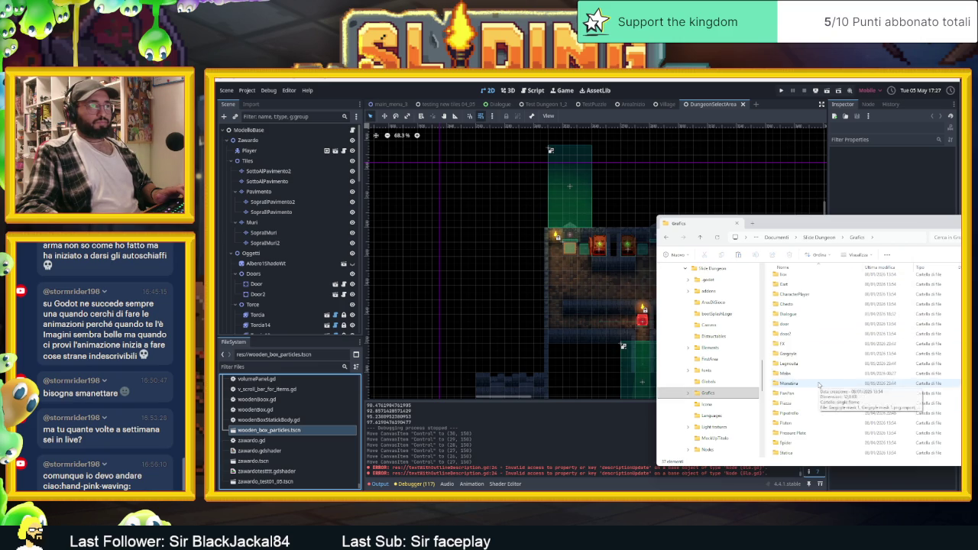
pyautogui.doubleClick(803, 346)
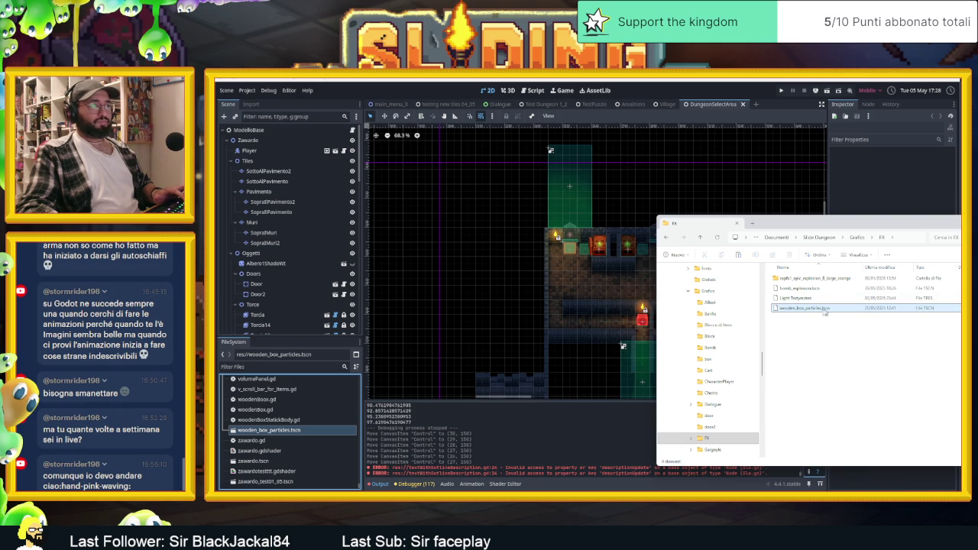
pyautogui.click(814, 310)
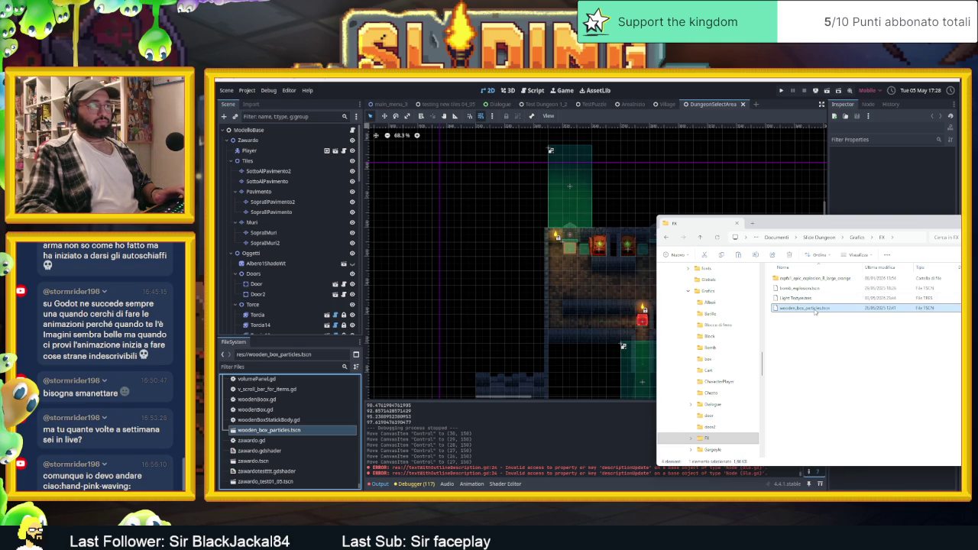
pyautogui.press('Return')
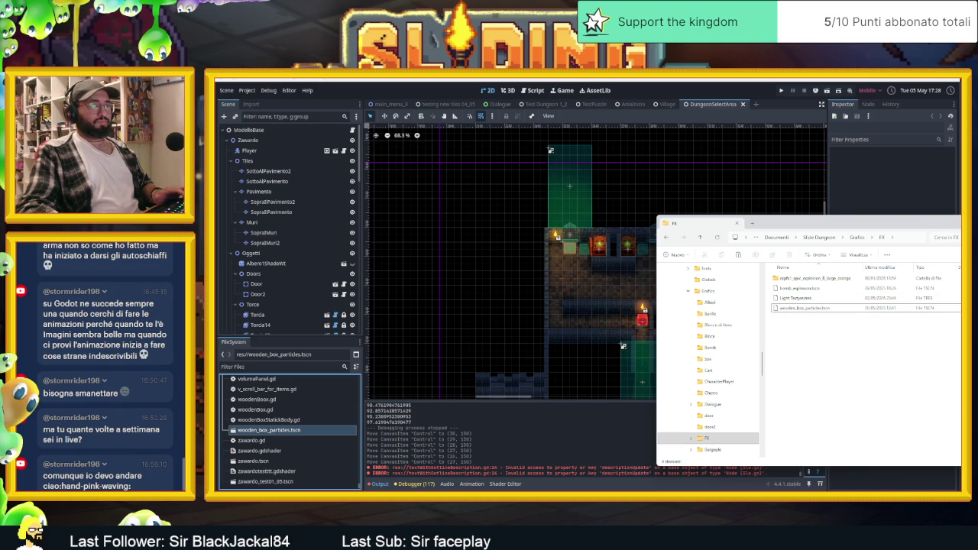
# - Expand res://Grafics/FX in Godot's FileSystem dock to reveal wooden_box_particles.tscn
pyautogui.click(296, 430)
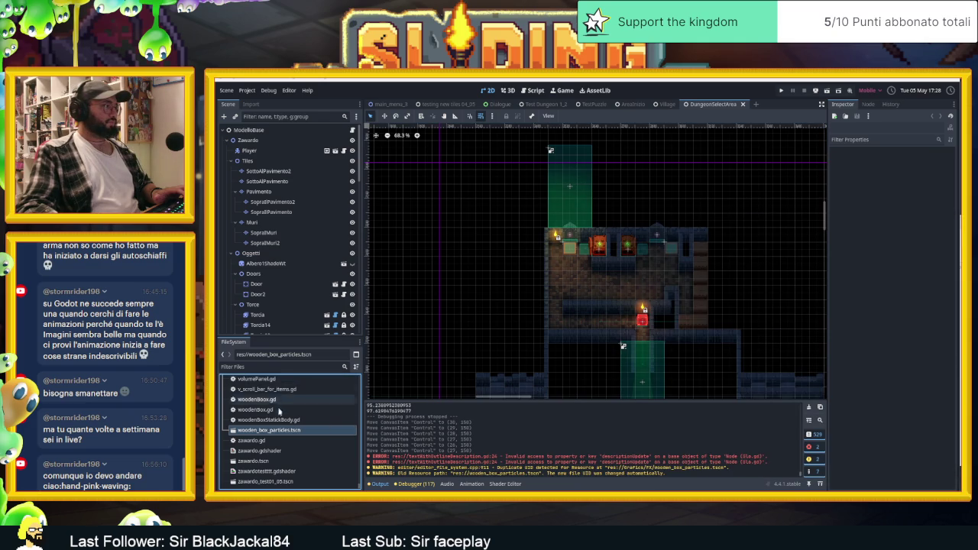
pyautogui.scroll(3, 278, 412)
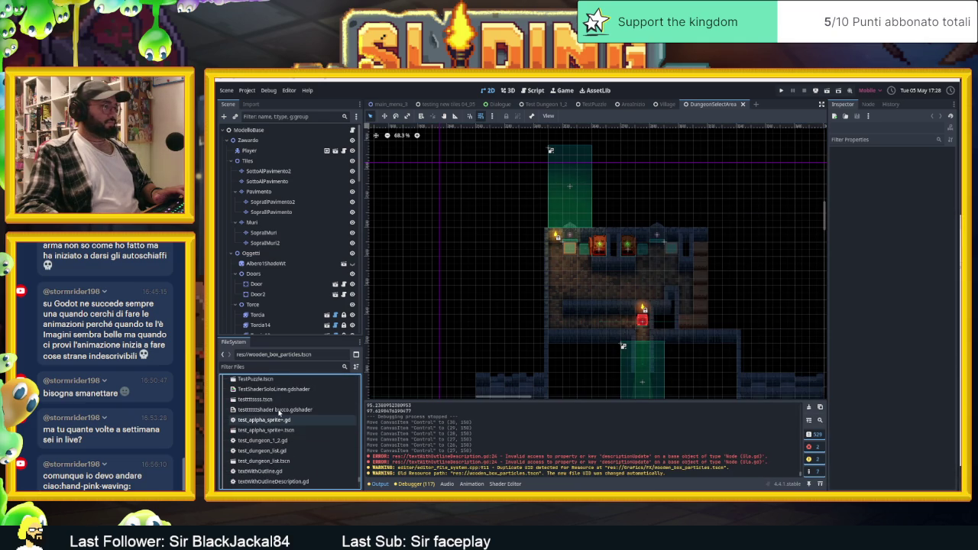
pyautogui.scroll(5, 279, 413)
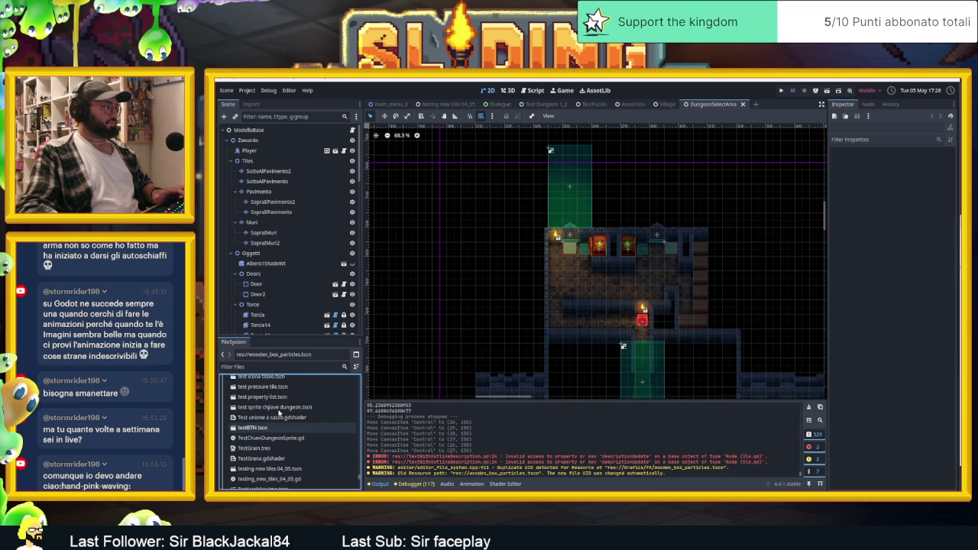
pyautogui.scroll(6, 279, 413)
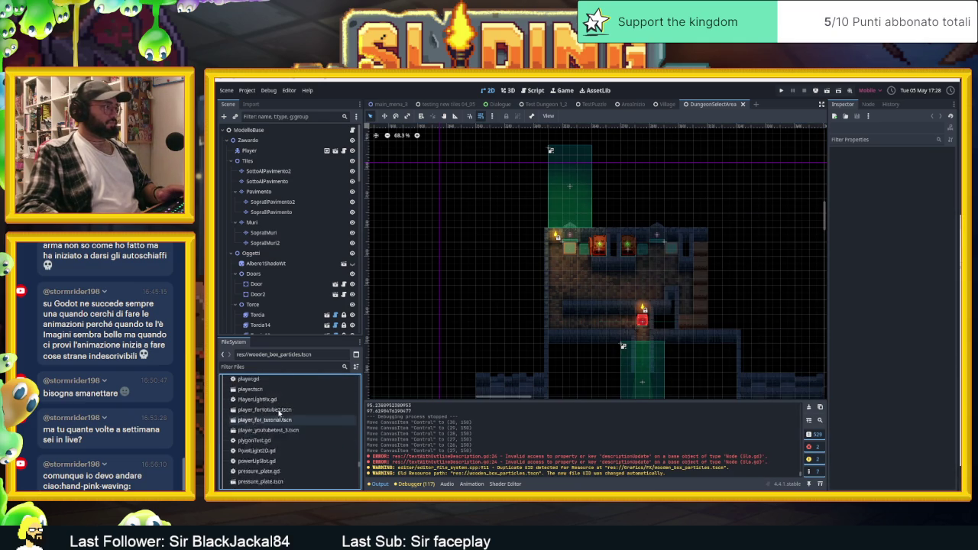
pyautogui.moveTo(362, 474); pyautogui.dragTo(362, 378)
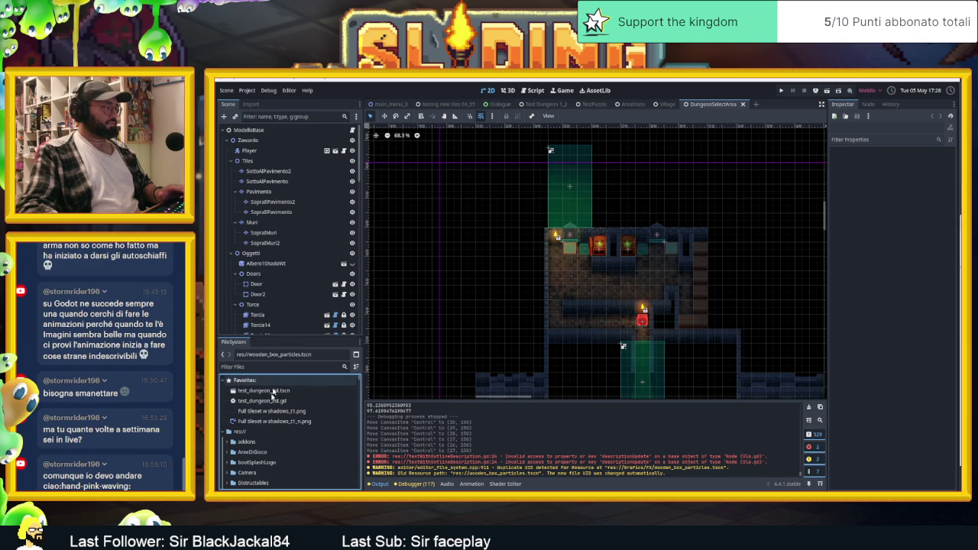
pyautogui.click(265, 443)
pyautogui.scroll(-3, 267, 450)
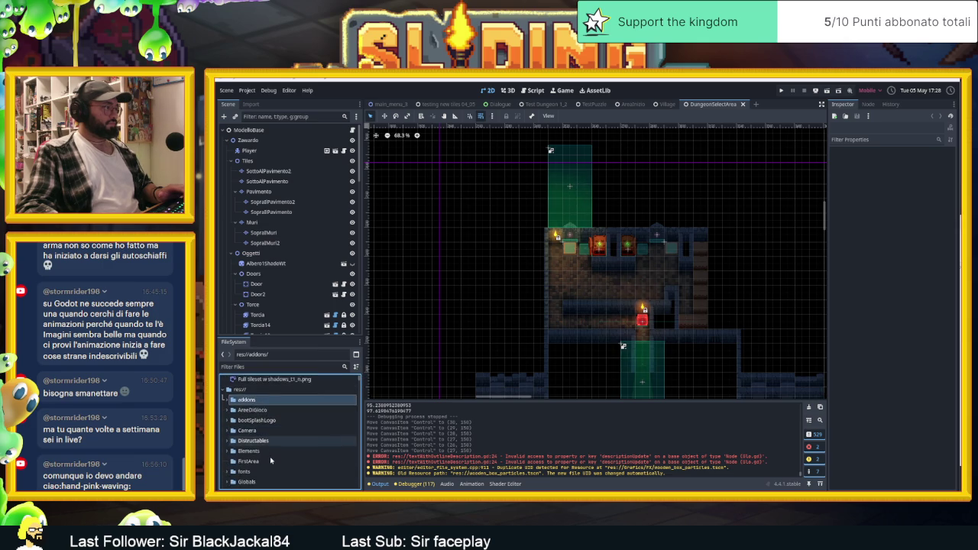
pyautogui.click(256, 463)
pyautogui.click(230, 463)
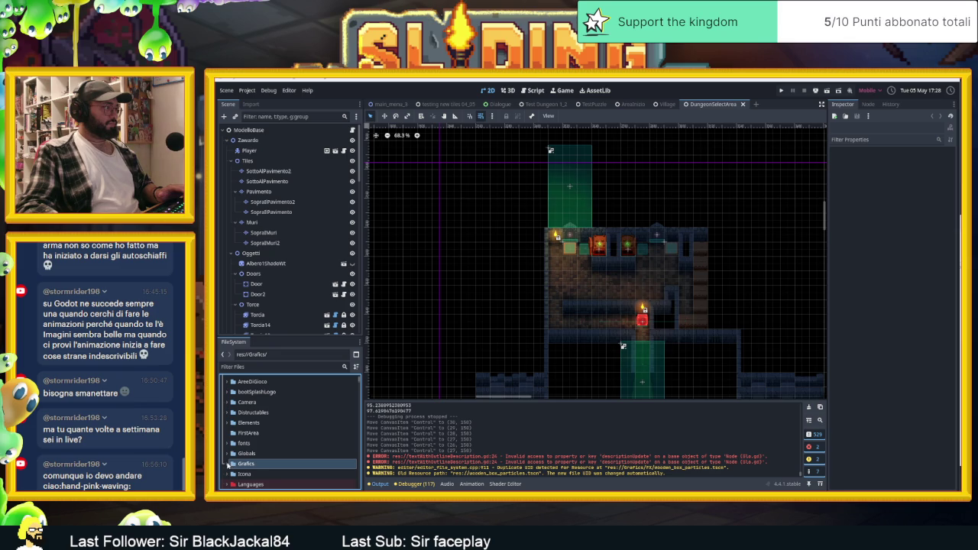
pyautogui.click(230, 463)
pyautogui.scroll(-5, 280, 439)
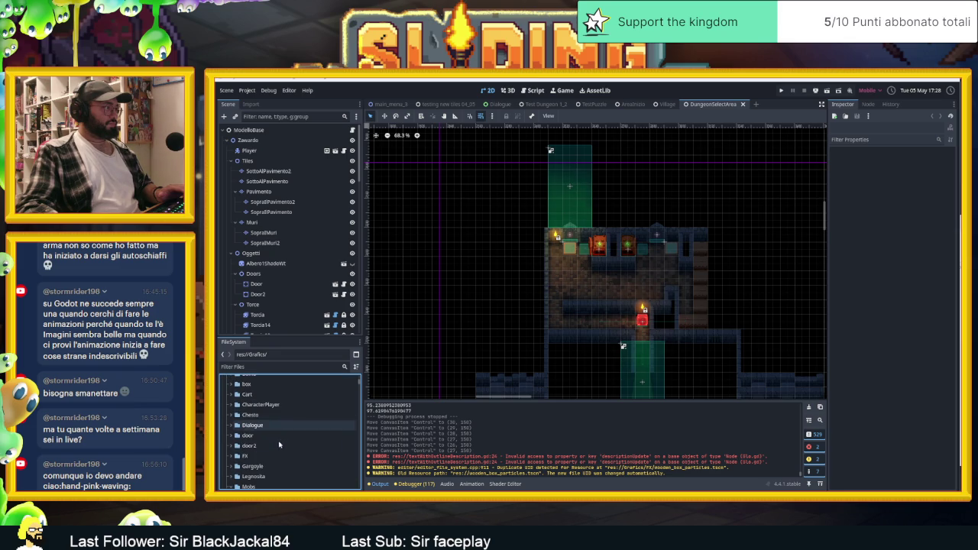
pyautogui.click(310, 456)
pyautogui.click(230, 456)
pyautogui.scroll(-3, 311, 440)
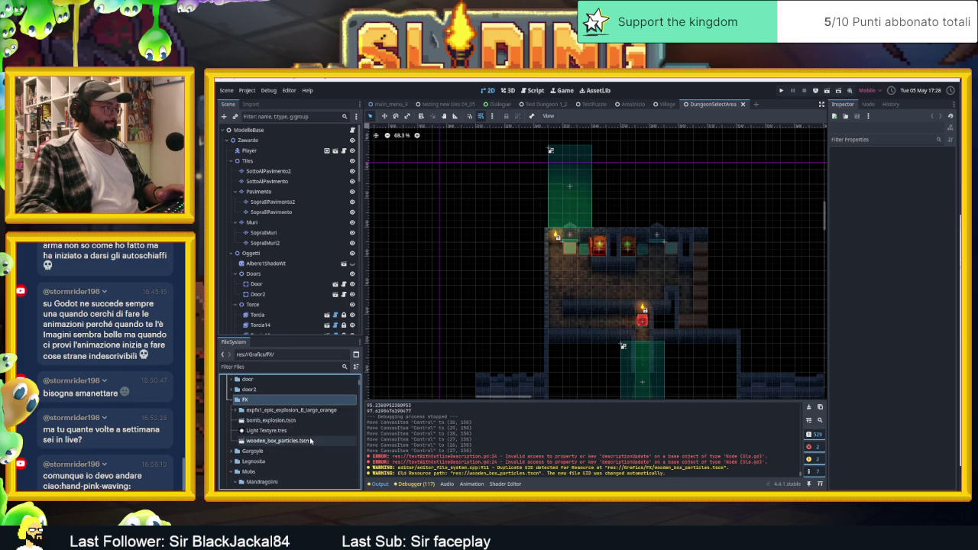
# - Open Grafics/FX/wooden_box_particles.tscn, reopen its tab, and select the WoodenBoxParticles node
pyautogui.doubleClick(310, 441)
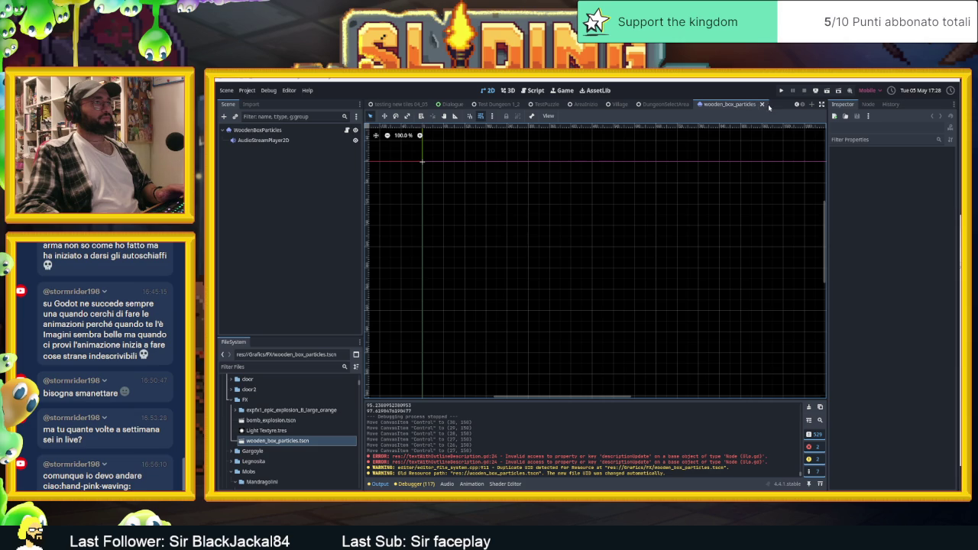
pyautogui.click(798, 106)
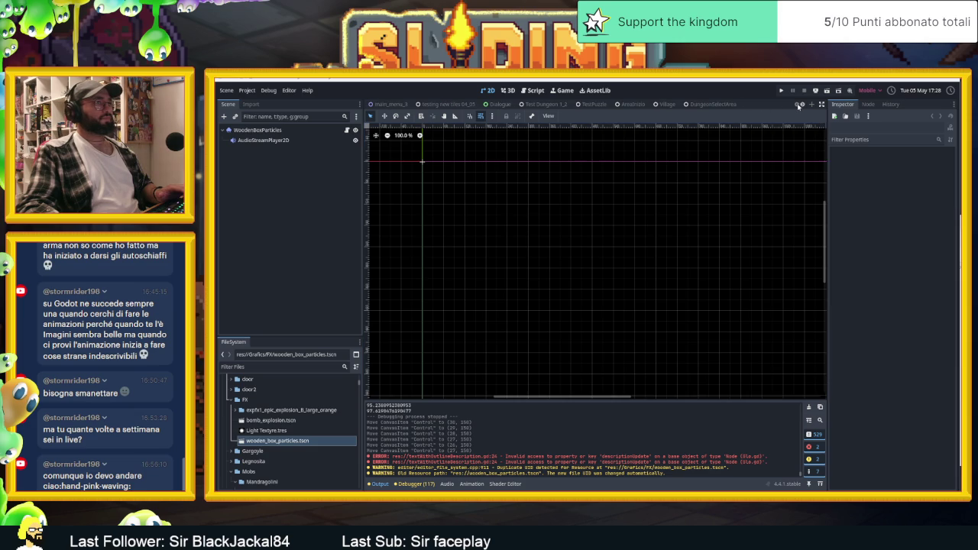
pyautogui.click(803, 105)
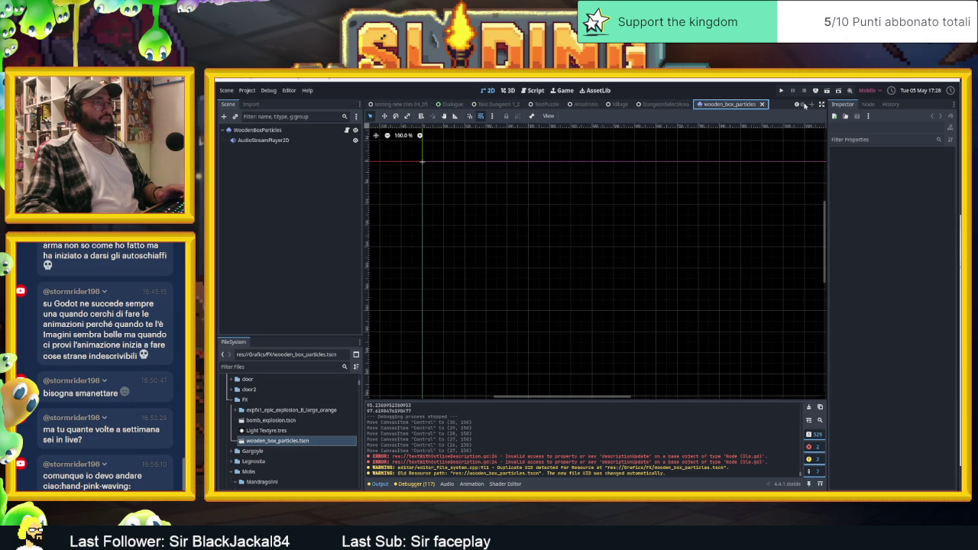
pyautogui.click(763, 104)
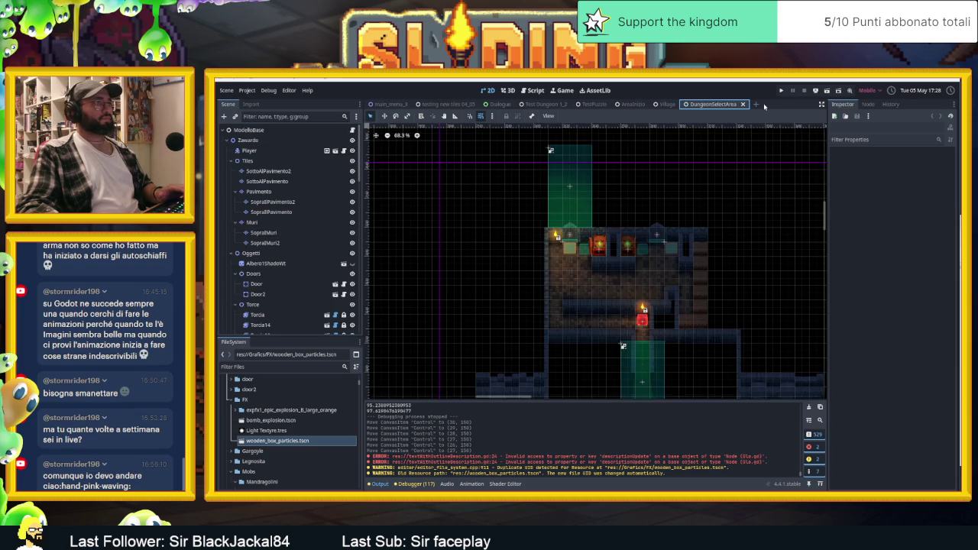
pyautogui.doubleClick(310, 440)
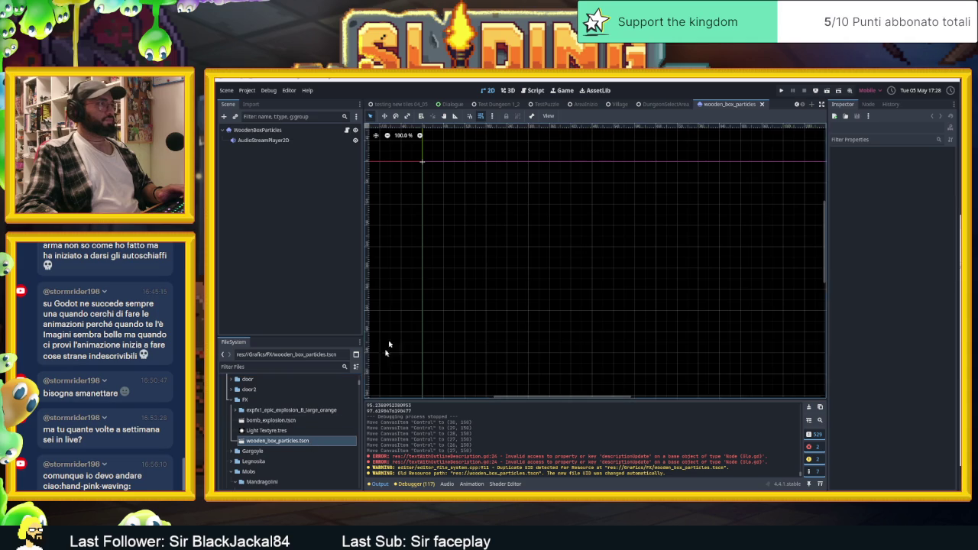
pyautogui.scroll(5, 471, 192)
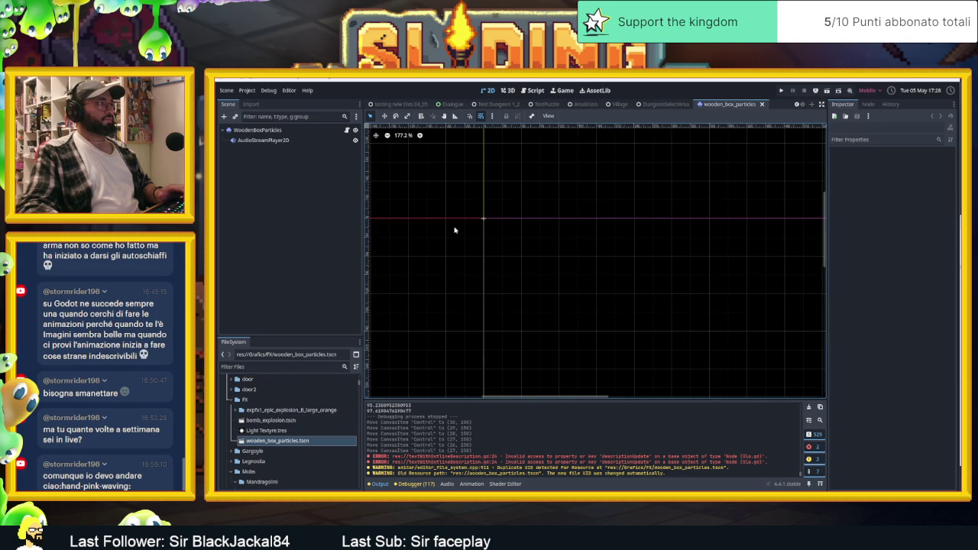
pyautogui.click(268, 130)
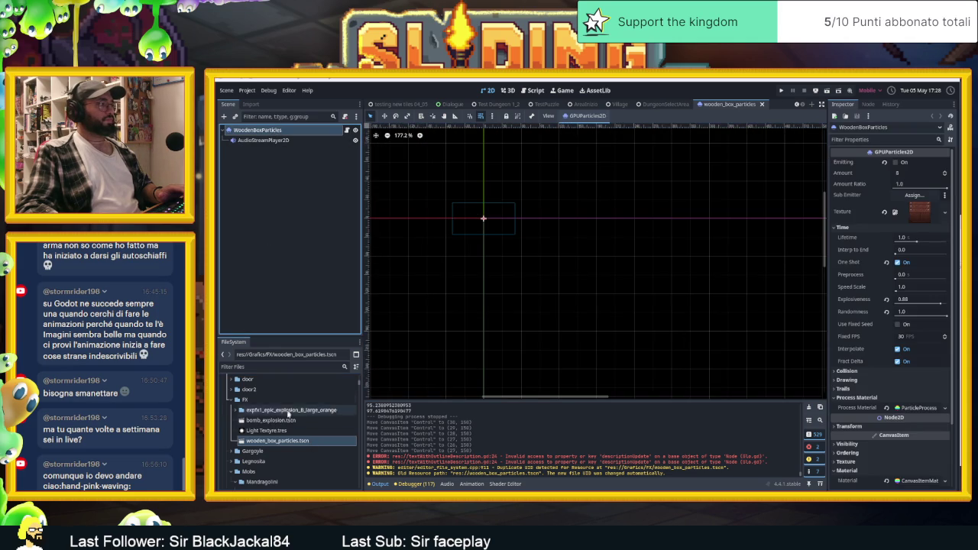
# - Filter the FileSystem dock to files matching 'wooden'
pyautogui.click(291, 442)
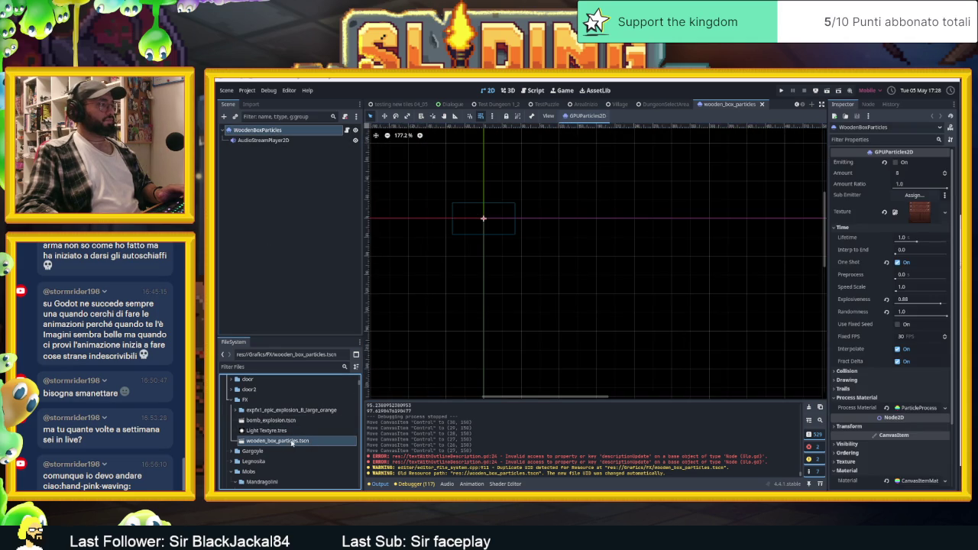
pyautogui.click(257, 367)
pyautogui.write('w')
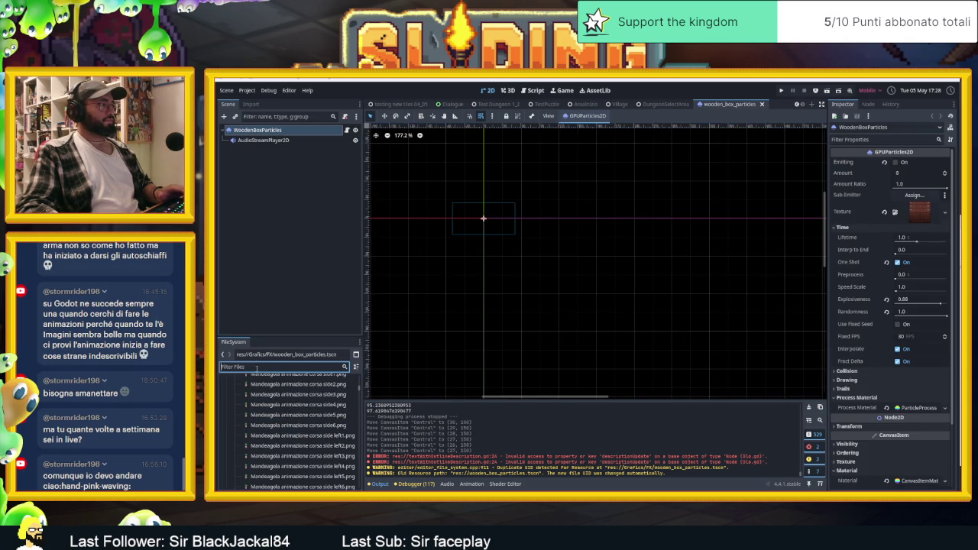
pyautogui.write('ooden')
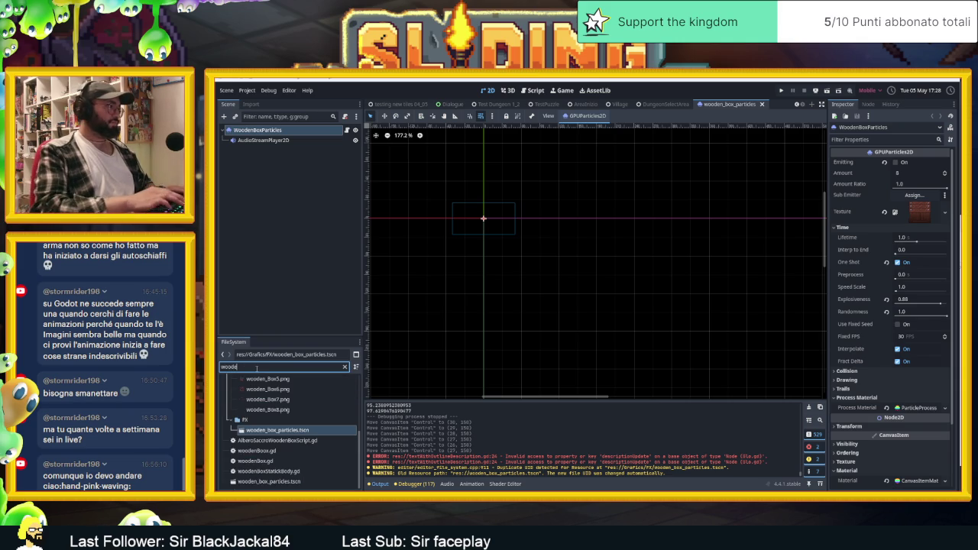
# - Rename the scene file wooden_box_particles.tscn to greenFoglieParticles.tscn
pyautogui.rightClick(279, 432)
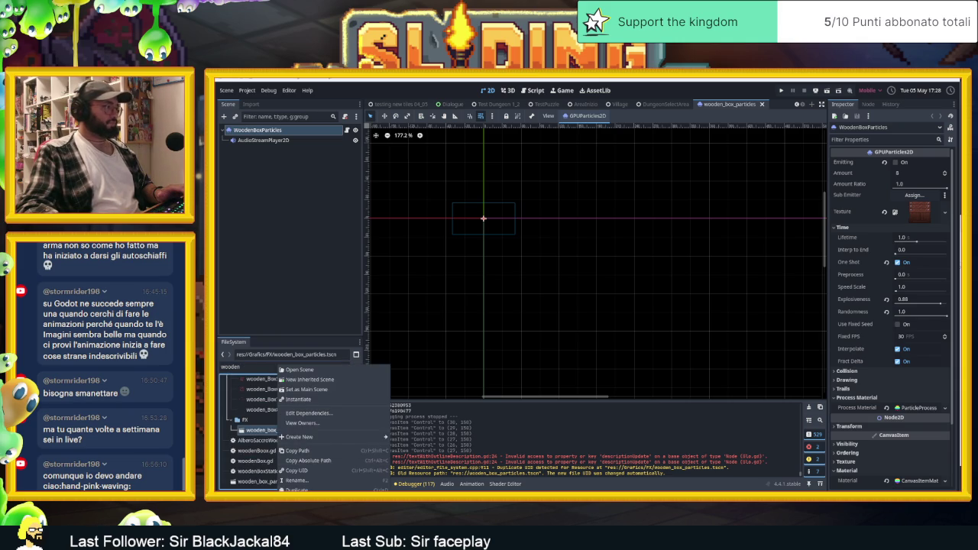
pyautogui.press('F2')
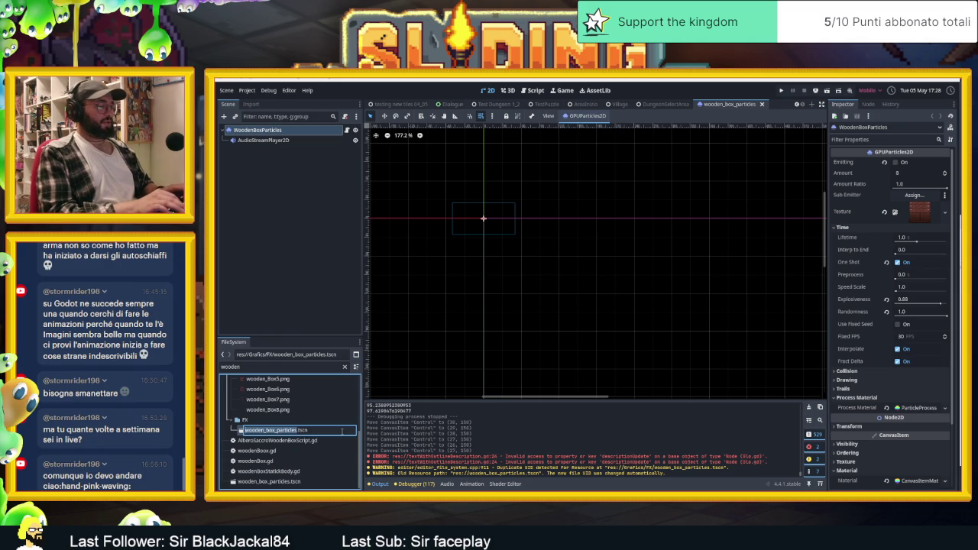
pyautogui.write('greenFogliePart')
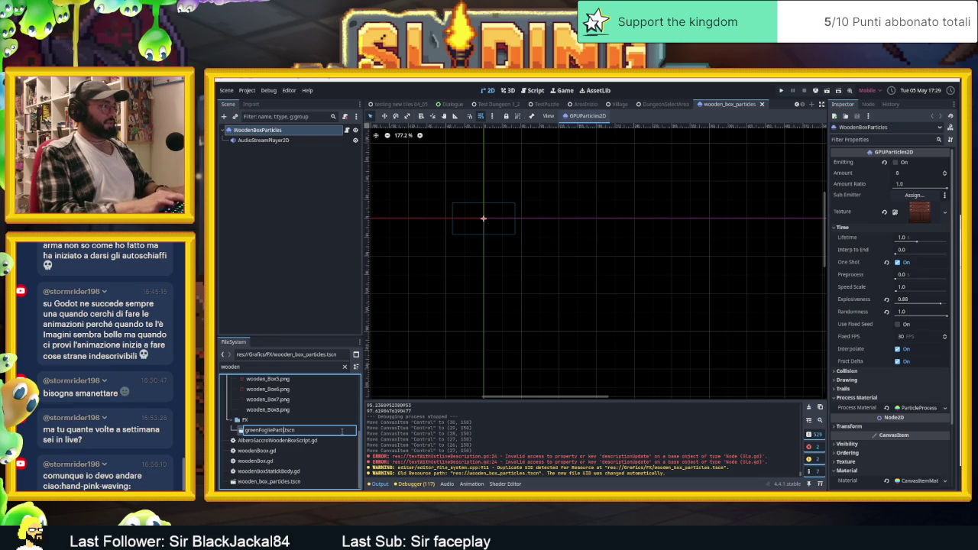
pyautogui.write('es')
pyautogui.press('Return')
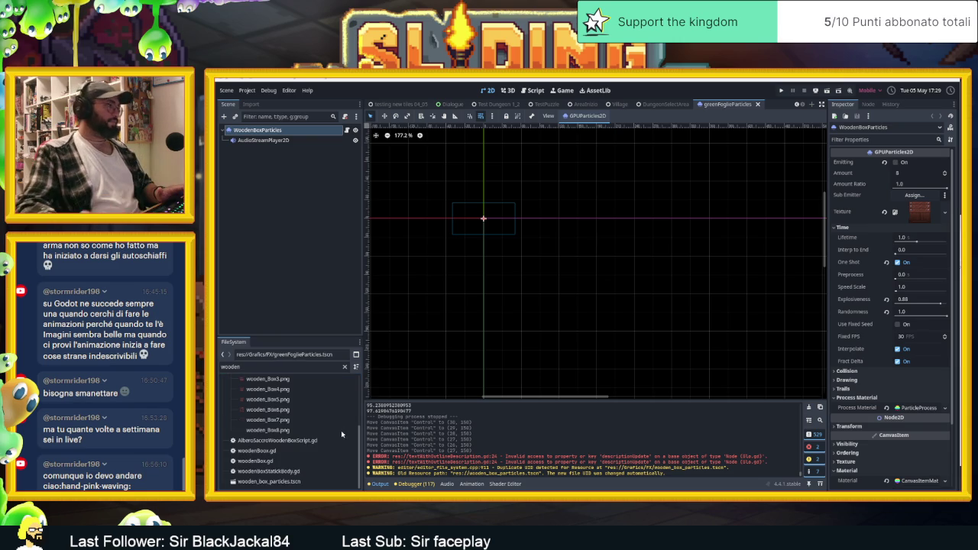
# - Rename the root WoodenBoxParticles node to GreenFoglieParticles
pyautogui.click(357, 277)
pyautogui.doubleClick(258, 130)
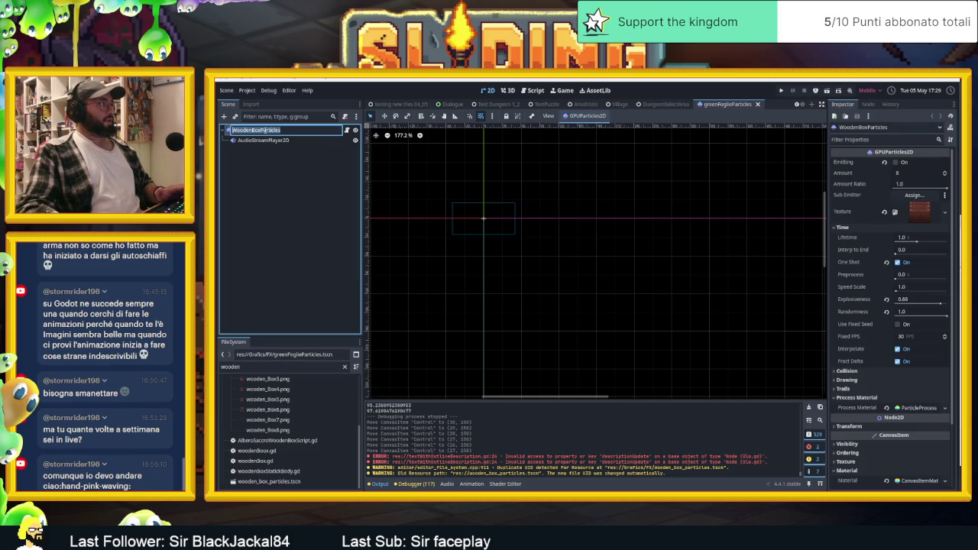
pyautogui.write('GreenFoglie')
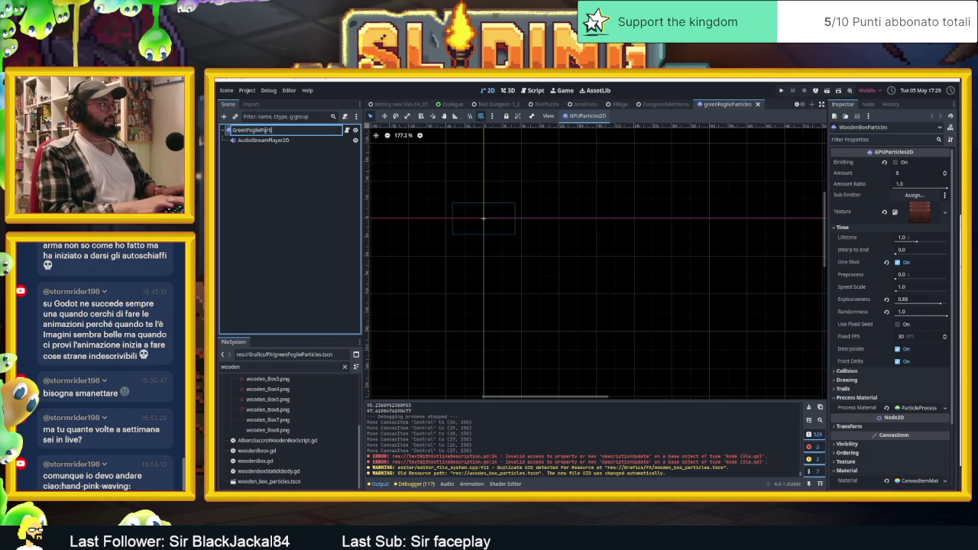
pyautogui.press('Return')
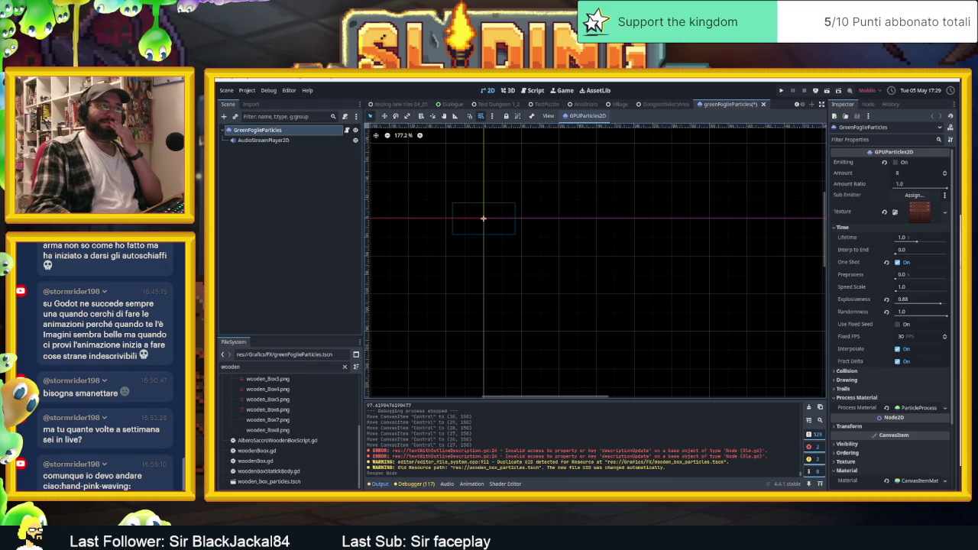
# - Expand the process material and inspect its spawn position and angle settings
pyautogui.scroll(-3, 892, 308)
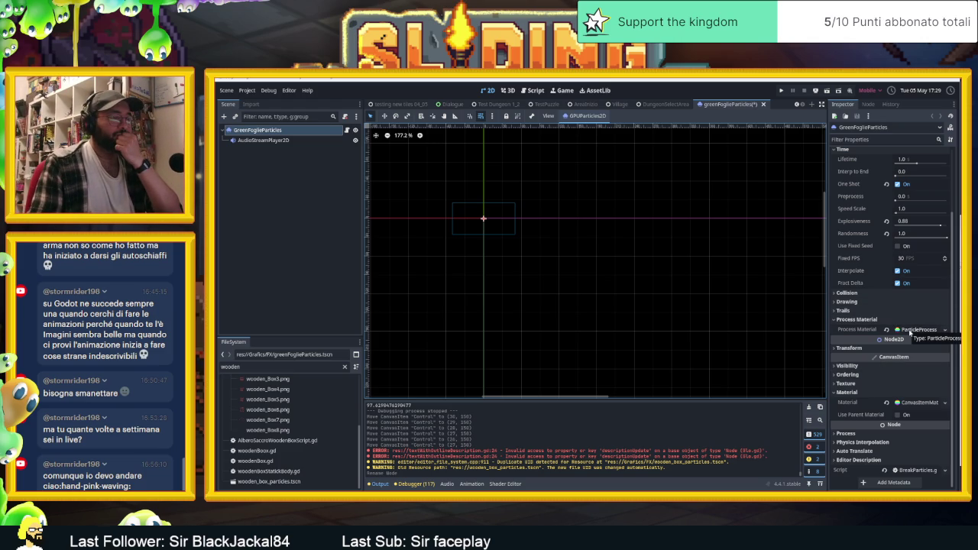
pyautogui.click(917, 330)
pyautogui.scroll(-3, 860, 380)
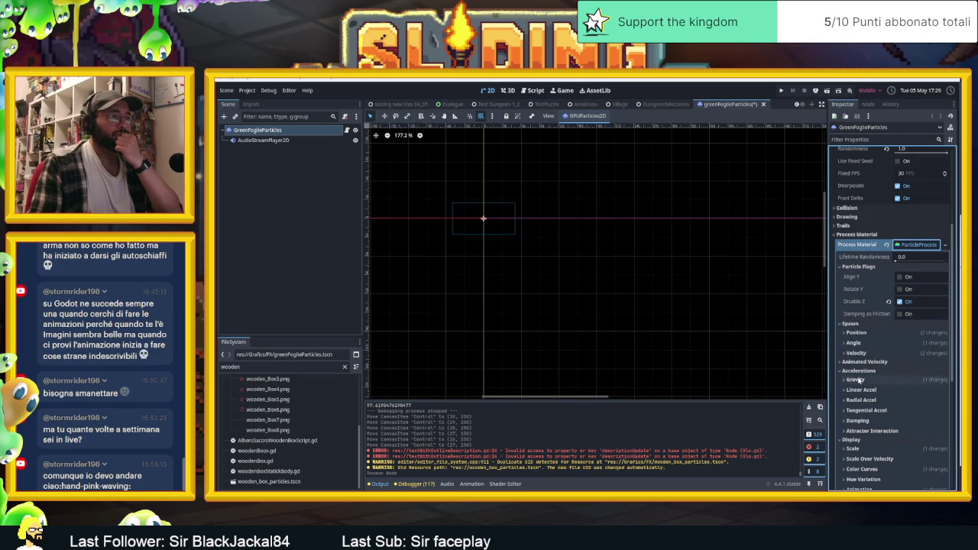
pyautogui.click(856, 332)
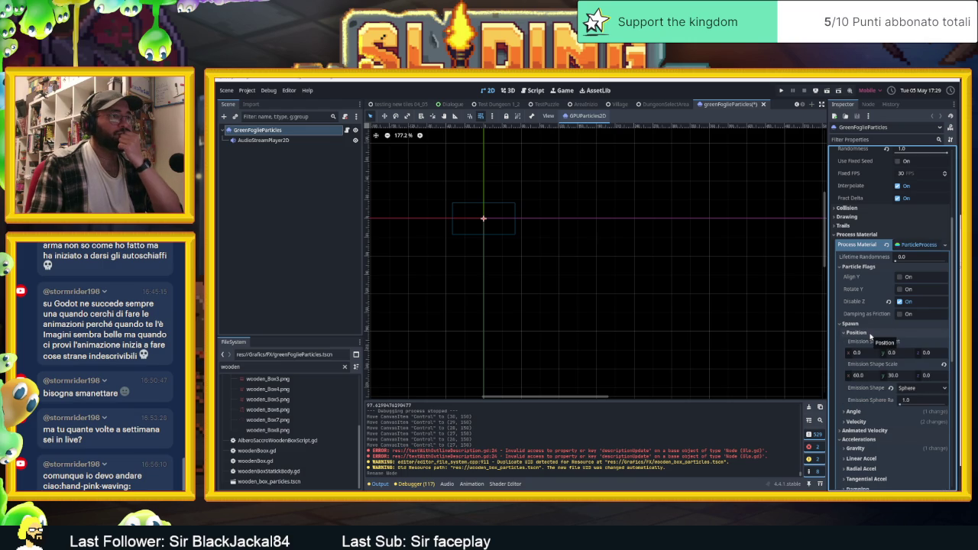
pyautogui.click(870, 334)
pyautogui.click(870, 348)
pyautogui.click(871, 347)
pyautogui.scroll(5, 840, 255)
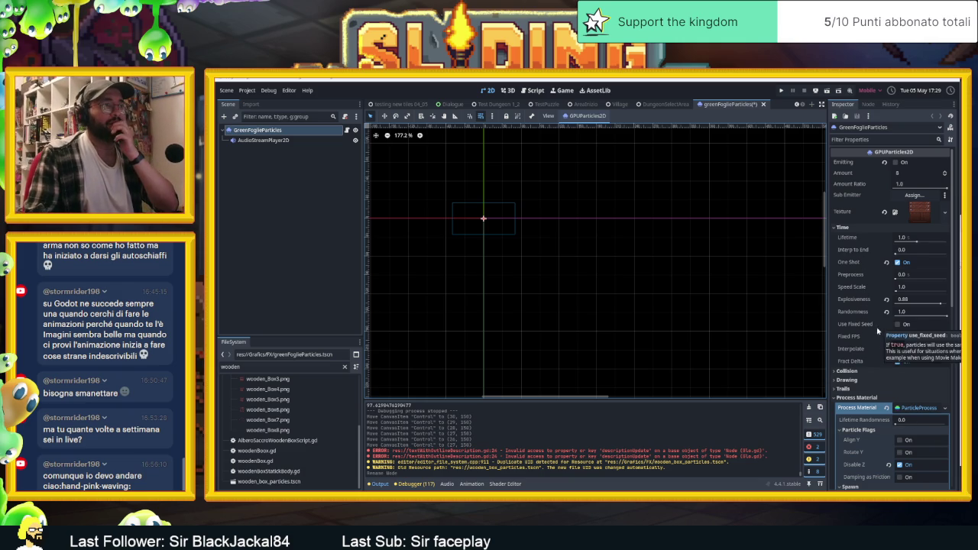
pyautogui.scroll(-3, 879, 332)
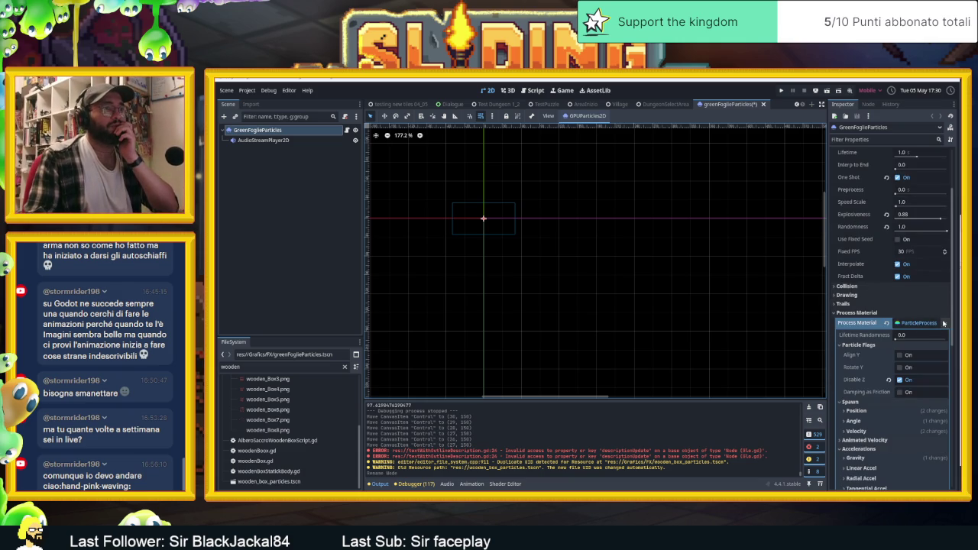
# - Make the Process Material unique with Make Unique (Recursive), keeping all resources checked
pyautogui.click(945, 323)
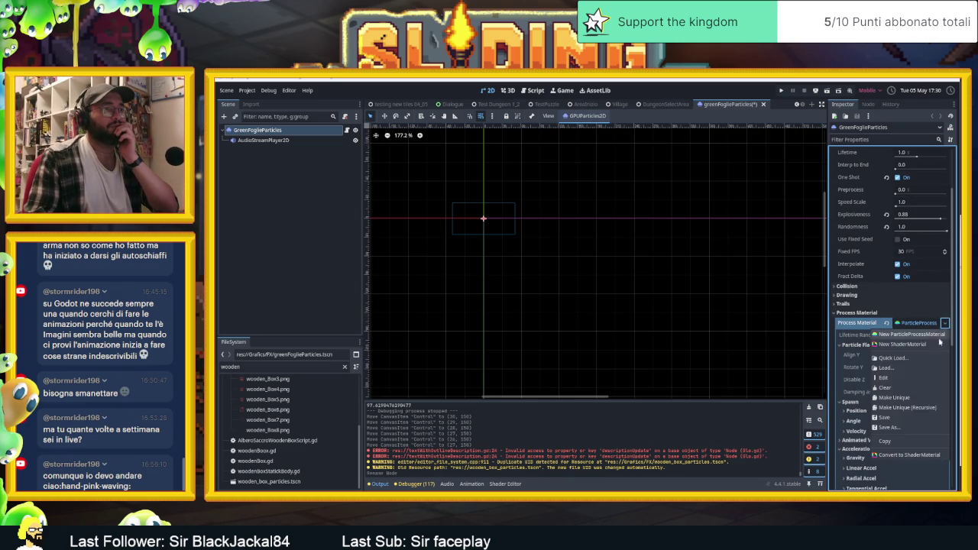
pyautogui.click(914, 407)
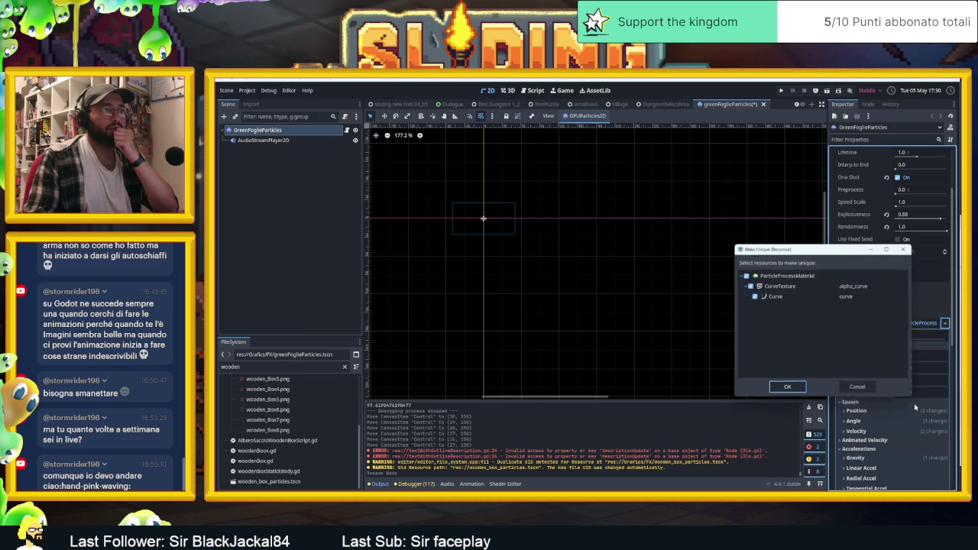
pyautogui.click(787, 388)
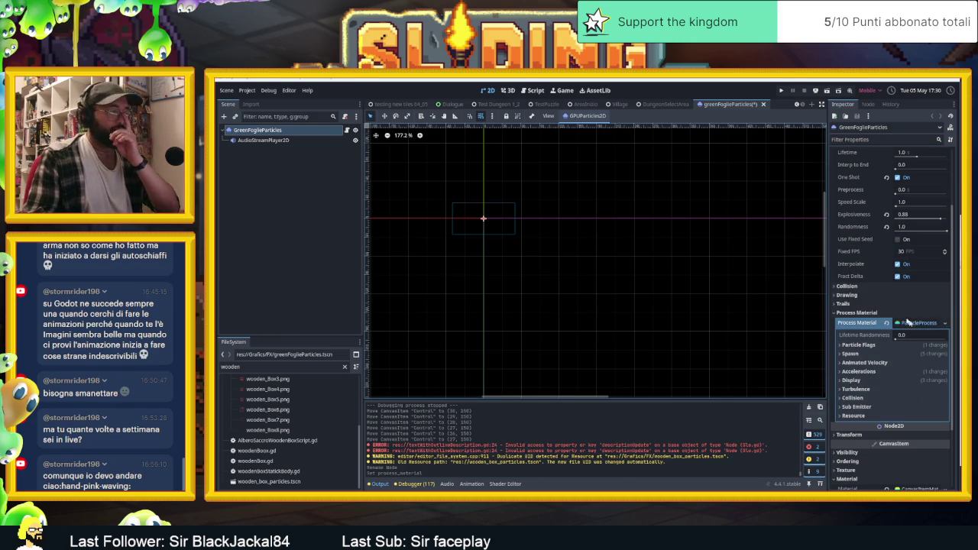
# - Save the scene and check the particle flags and spawn settings
pyautogui.hotkey('ctrl', 's')
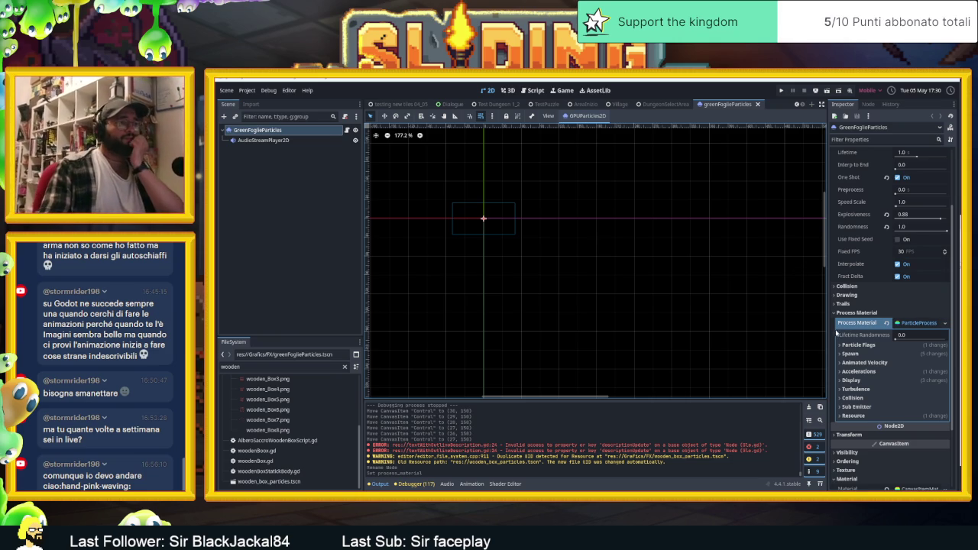
pyautogui.click(872, 346)
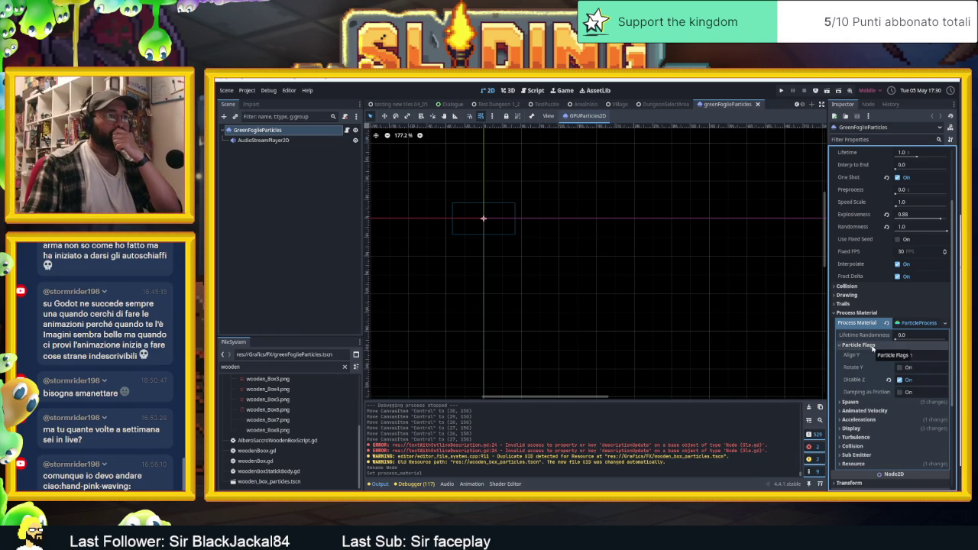
pyautogui.click(872, 345)
pyautogui.click(866, 355)
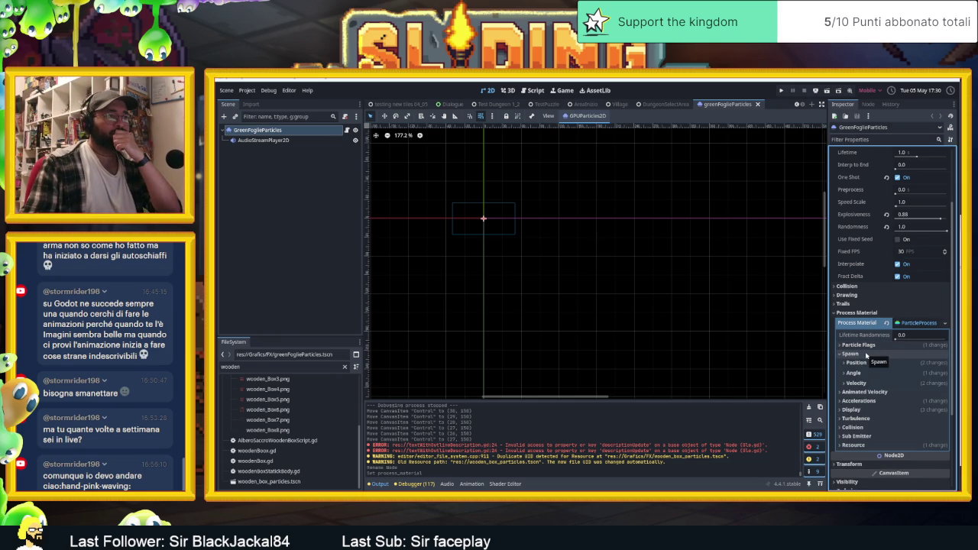
pyautogui.click(867, 355)
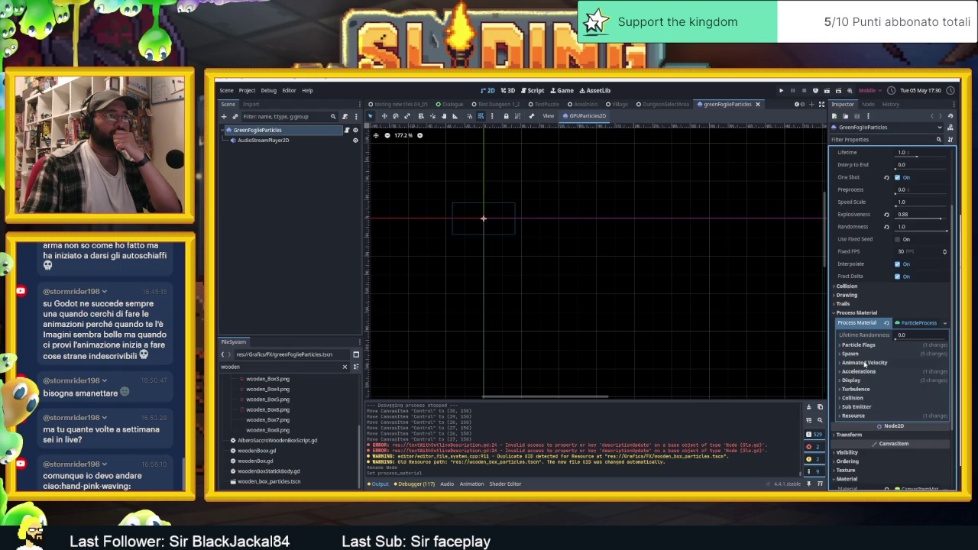
# - Preview the emitter's current 60×60 wooden box texture
pyautogui.scroll(3, 851, 274)
pyautogui.click(919, 210)
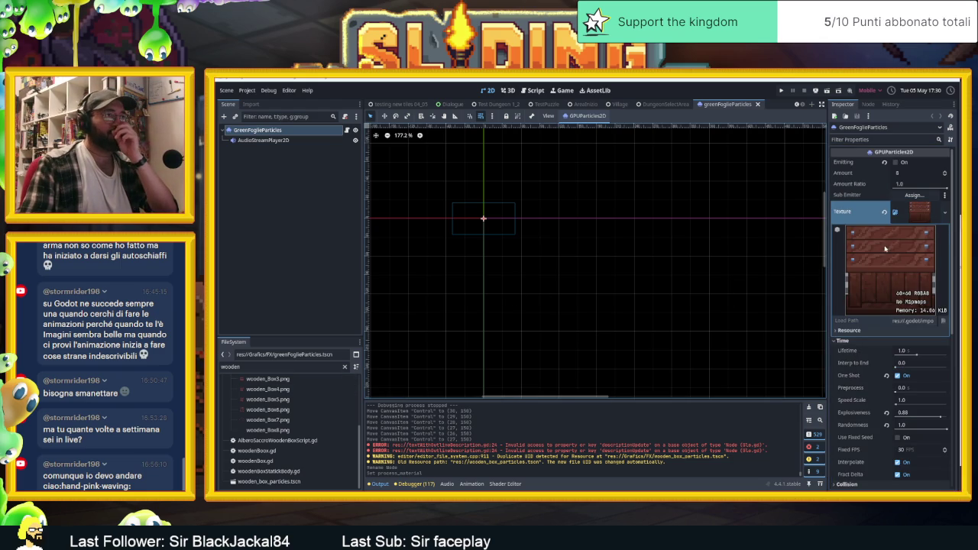
pyautogui.scroll(-4, 864, 314)
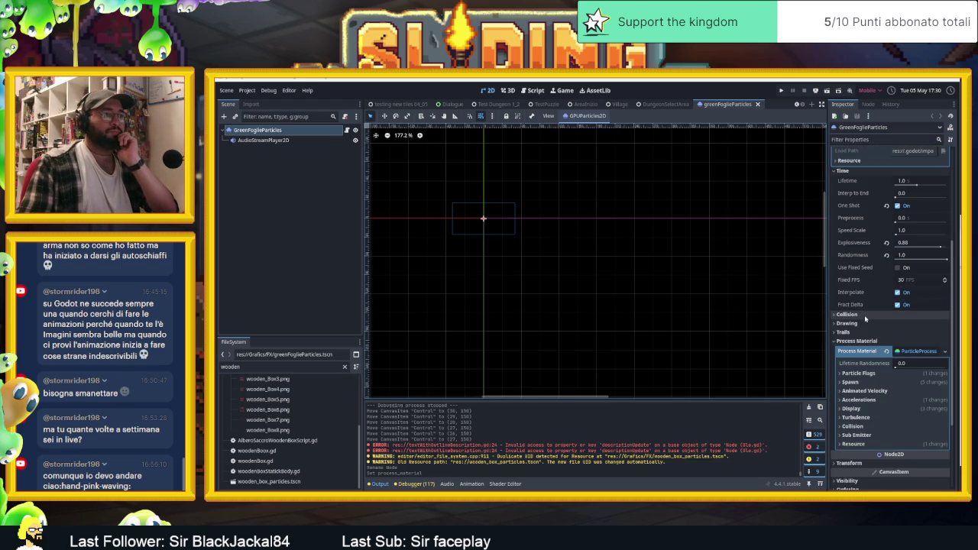
# - Browse the collision, drawing, trails and process material sections in the Inspector
pyautogui.click(864, 315)
pyautogui.click(859, 323)
pyautogui.click(859, 324)
pyautogui.click(859, 331)
pyautogui.click(859, 331)
pyautogui.click(859, 341)
pyautogui.click(859, 341)
pyautogui.scroll(-2, 860, 342)
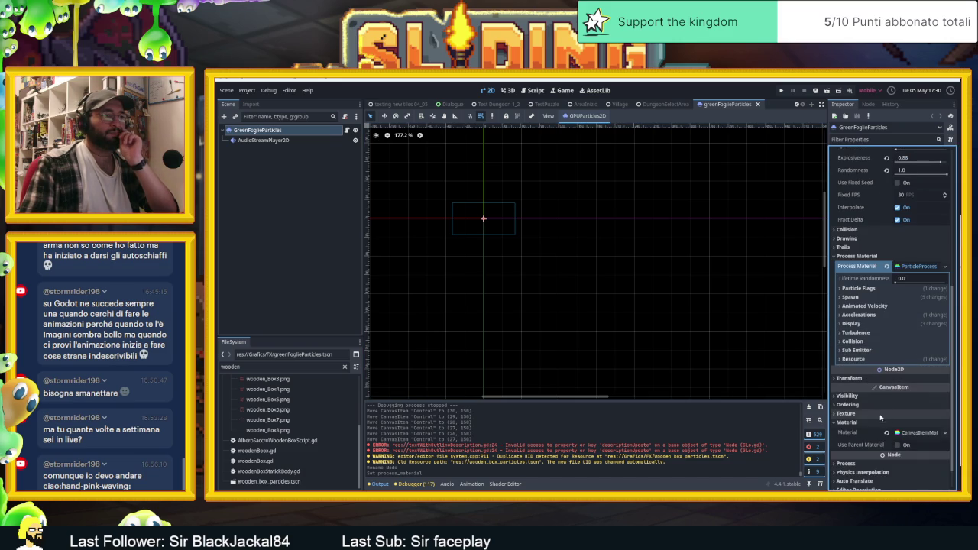
pyautogui.scroll(-1, 877, 416)
pyautogui.scroll(6, 862, 382)
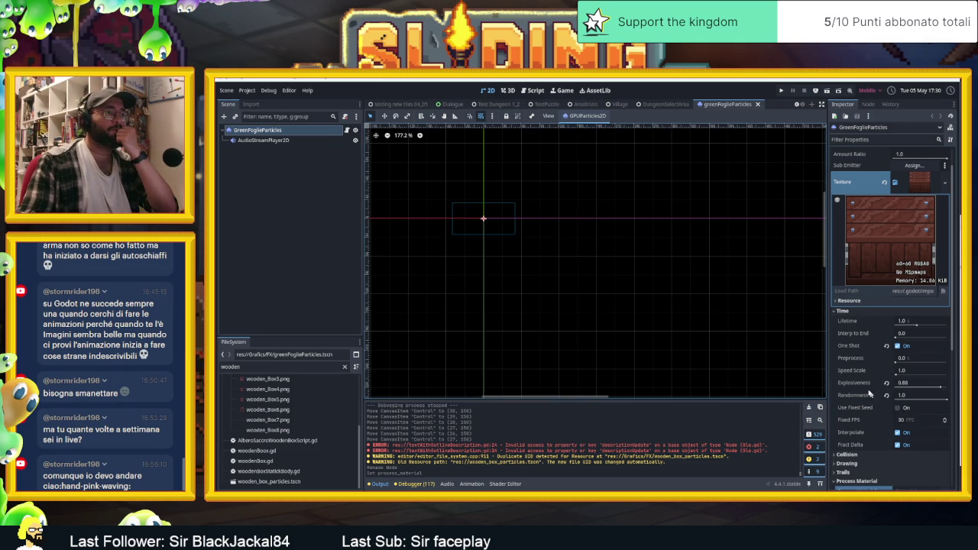
# - Toggle Emitting repeatedly to replay the one-shot particle burst
pyautogui.scroll(1, 871, 390)
pyautogui.click(896, 162)
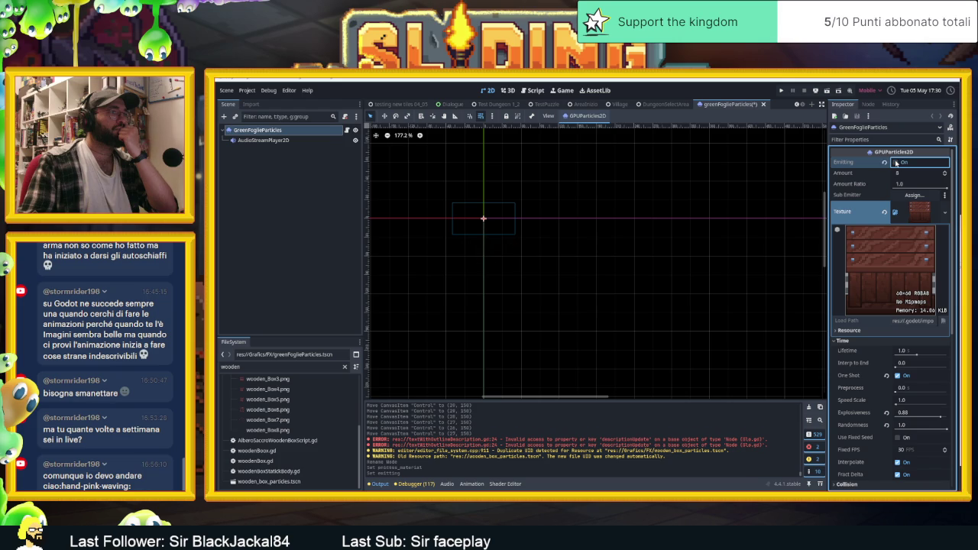
pyautogui.click(896, 163)
pyautogui.click(896, 162)
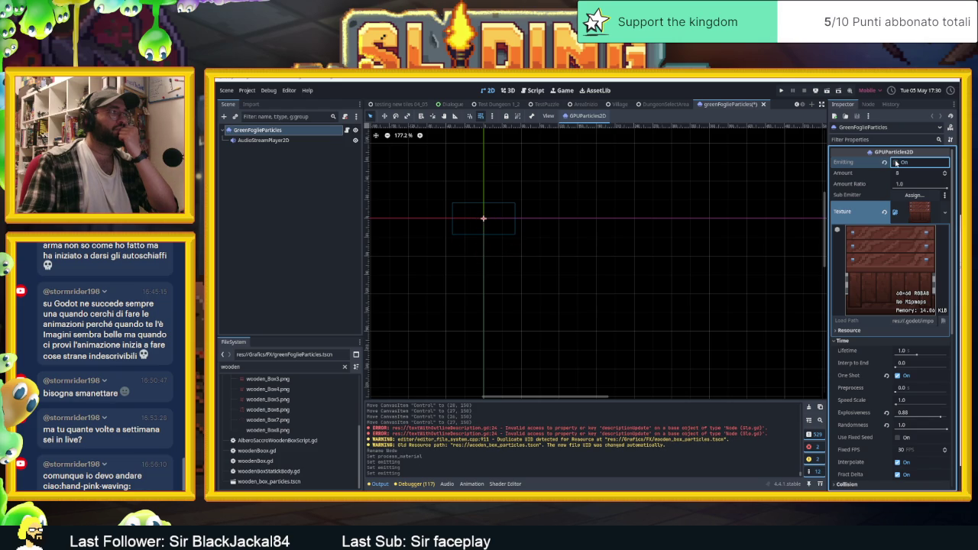
pyautogui.click(895, 163)
pyautogui.click(896, 163)
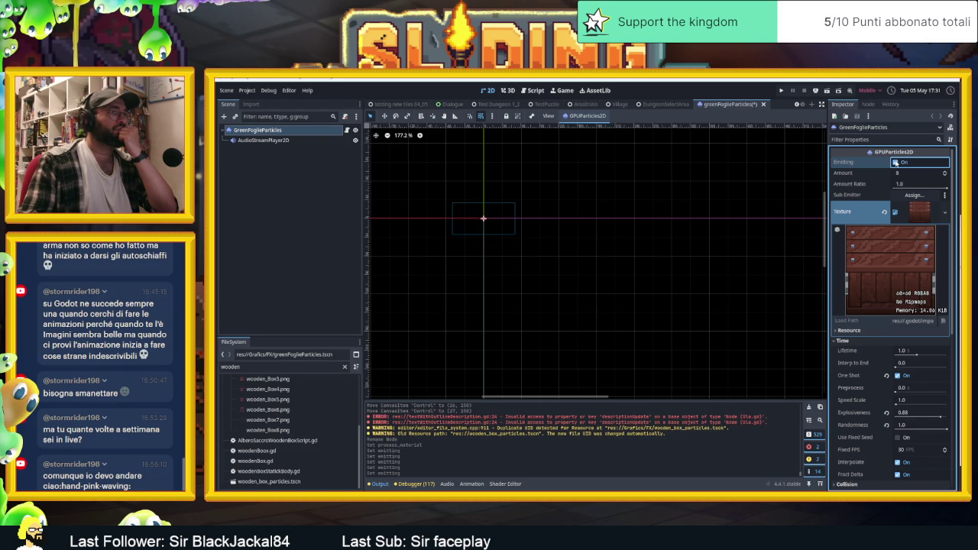
pyautogui.click(895, 163)
pyautogui.click(896, 163)
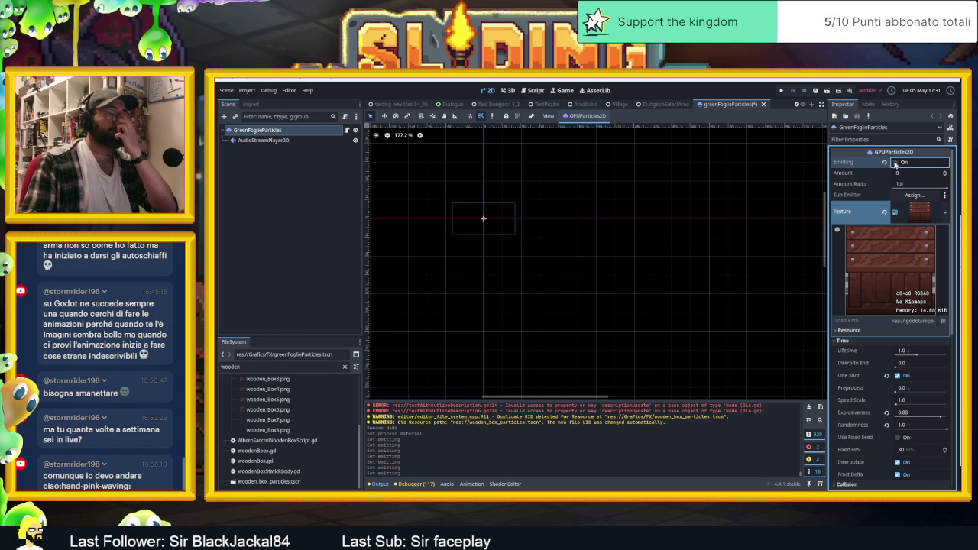
# - Expand and collapse the Drawing section of the emitter
pyautogui.scroll(-5, 859, 353)
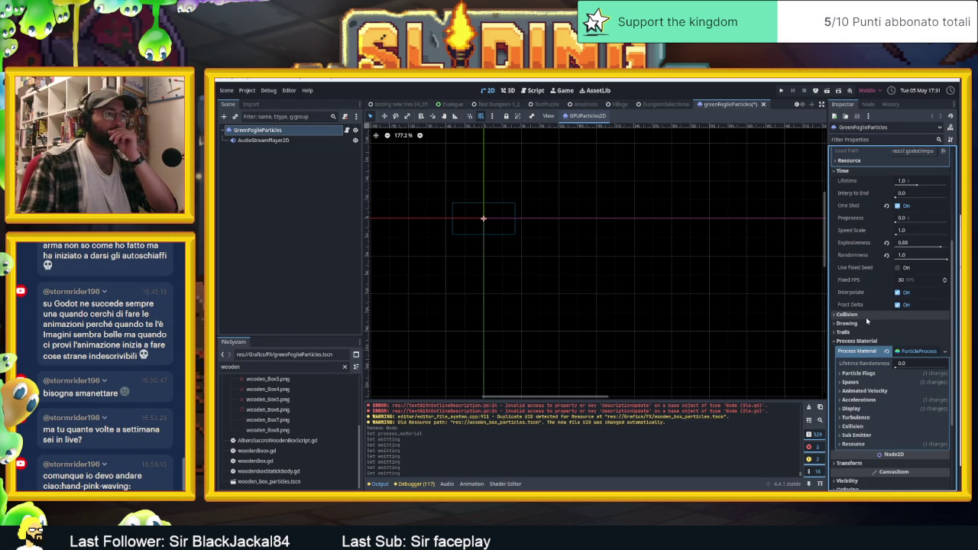
pyautogui.click(866, 323)
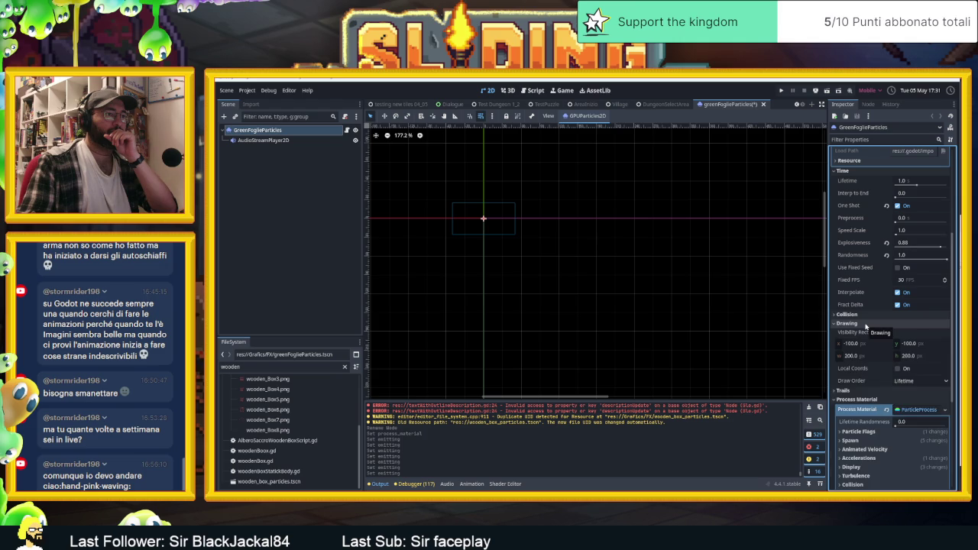
pyautogui.click(867, 323)
pyautogui.scroll(-3, 880, 334)
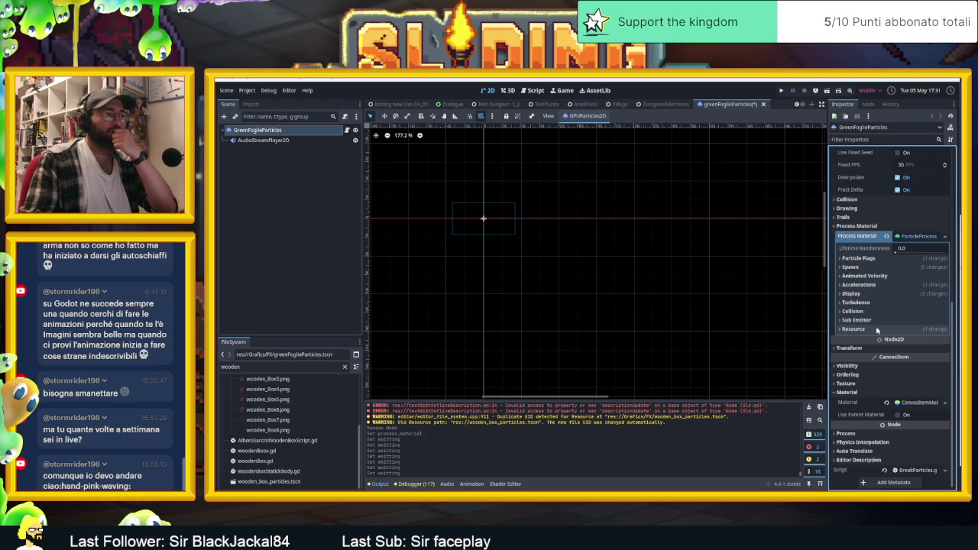
pyautogui.click(878, 321)
pyautogui.click(874, 322)
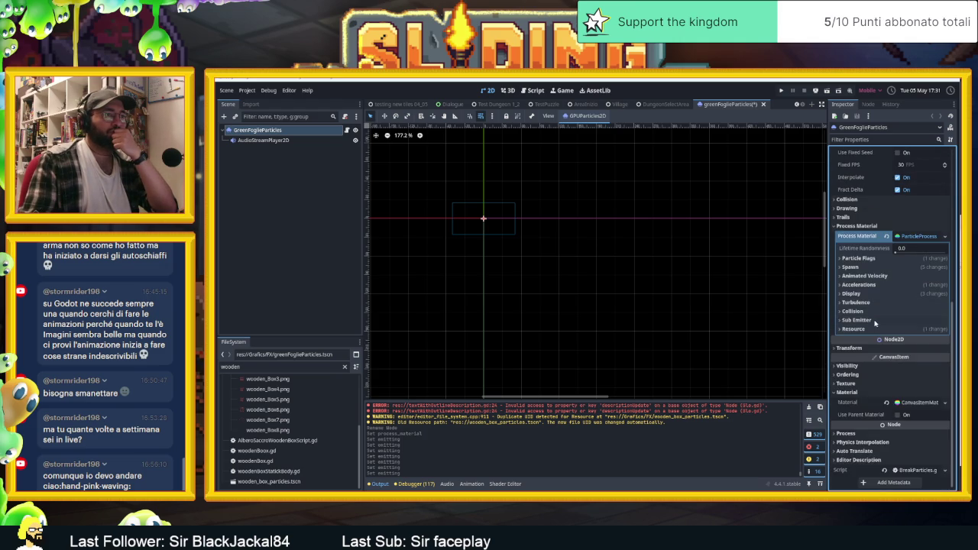
pyautogui.click(866, 304)
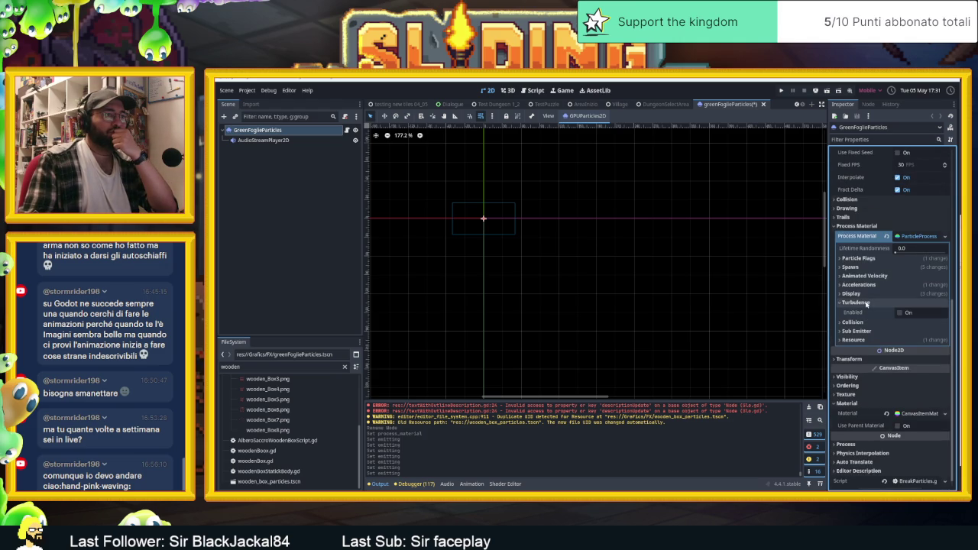
pyautogui.click(866, 302)
pyautogui.click(862, 295)
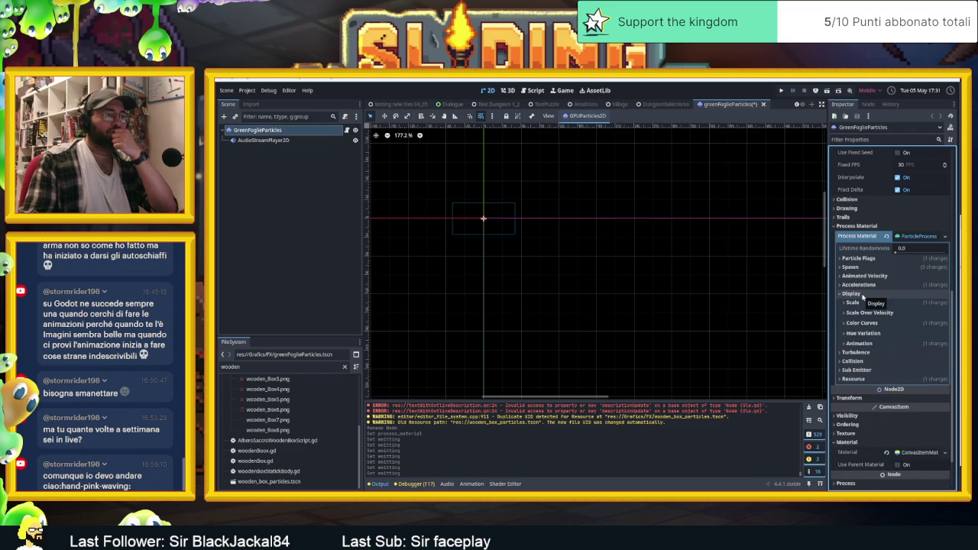
pyautogui.click(871, 344)
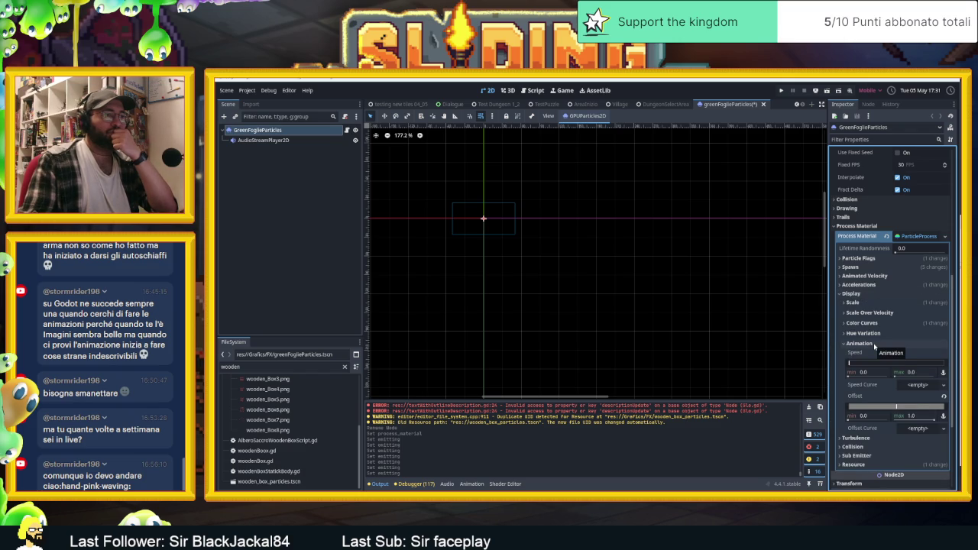
pyautogui.click(873, 343)
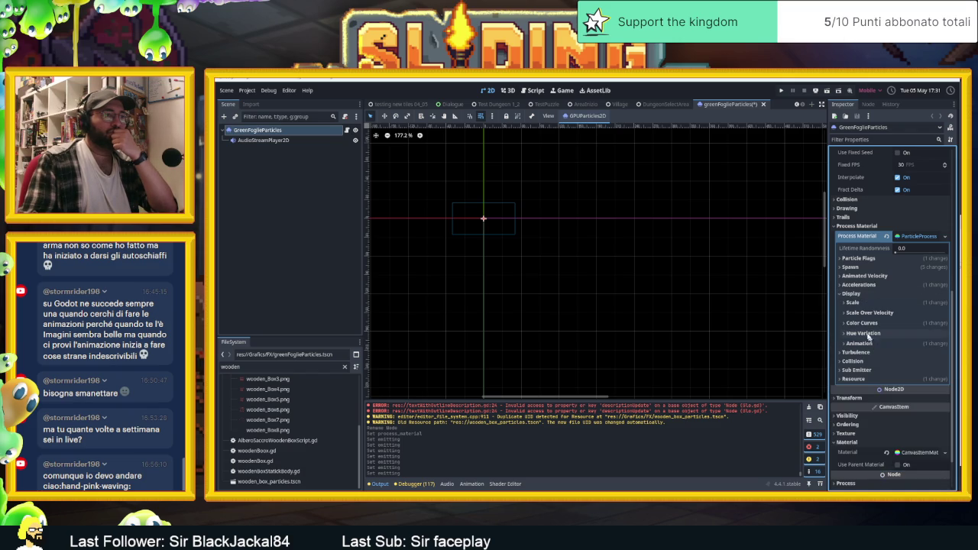
pyautogui.click(864, 323)
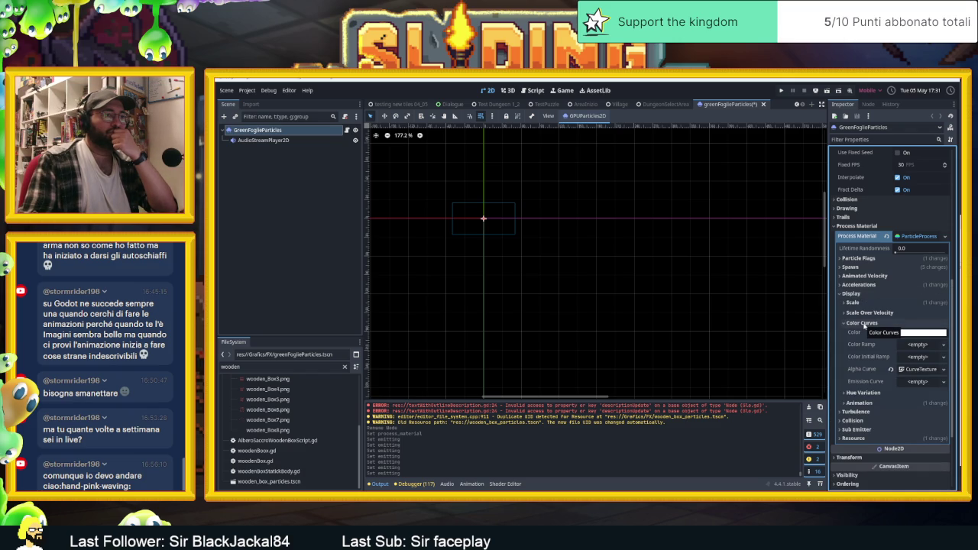
pyautogui.click(864, 323)
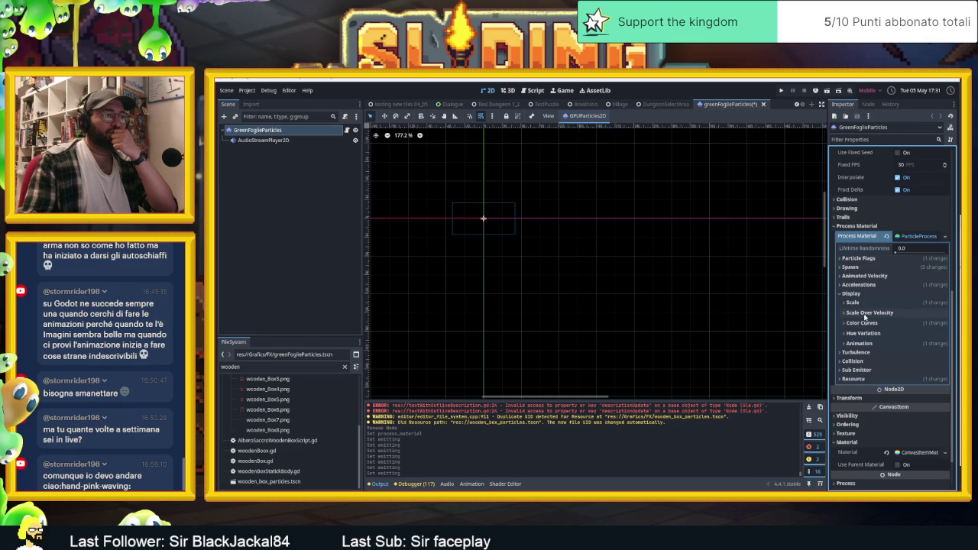
pyautogui.click(867, 313)
pyautogui.click(868, 313)
pyautogui.click(866, 303)
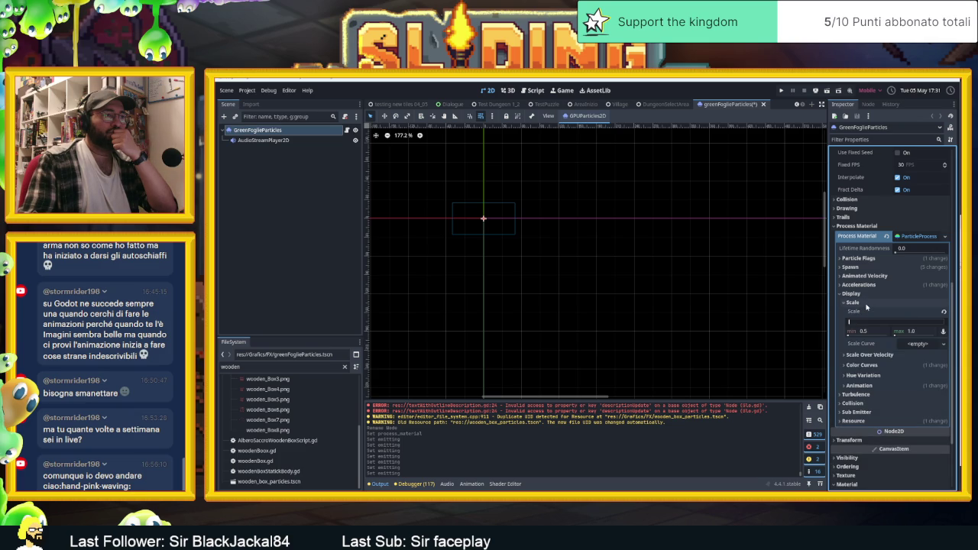
pyautogui.click(866, 304)
pyautogui.click(858, 294)
pyautogui.click(860, 285)
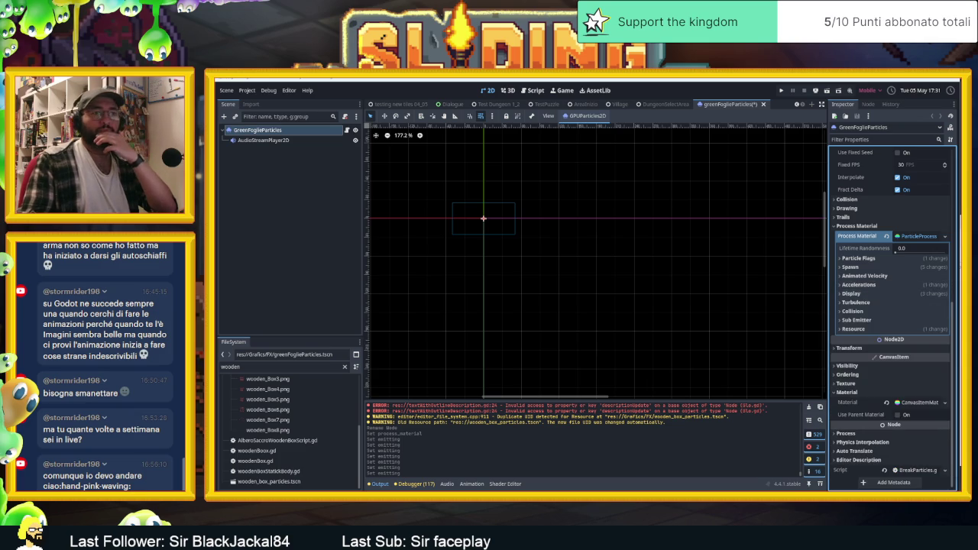
pyautogui.hotkey('alt', 'Tab')
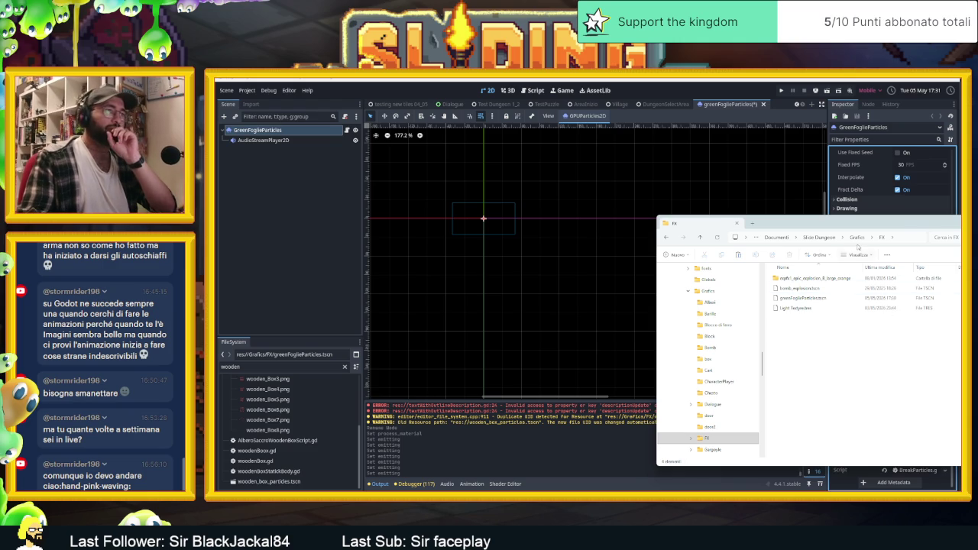
# - Go up to Grafica, open Alberi, select Cespuglio Shadow and switch to Aseprite
pyautogui.click(858, 238)
pyautogui.click(829, 307)
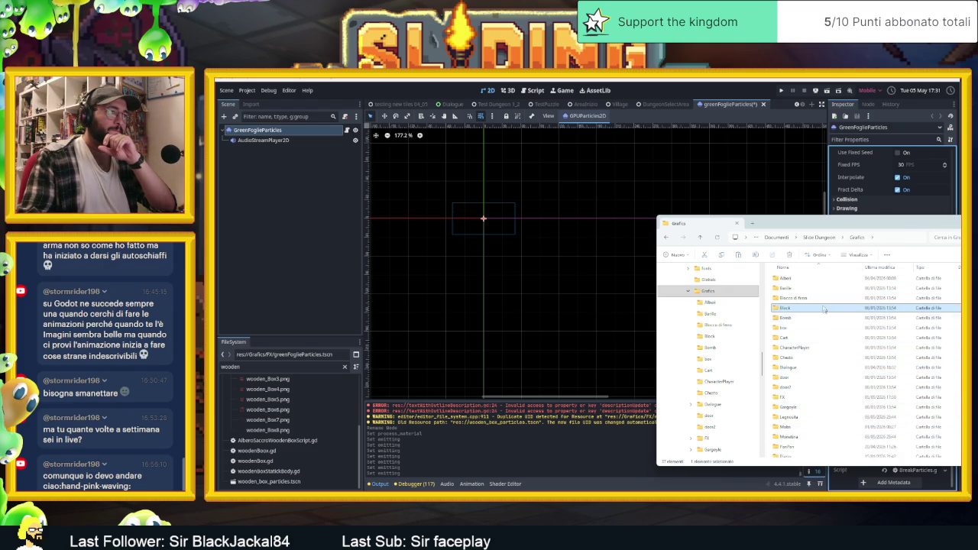
pyautogui.doubleClick(810, 284)
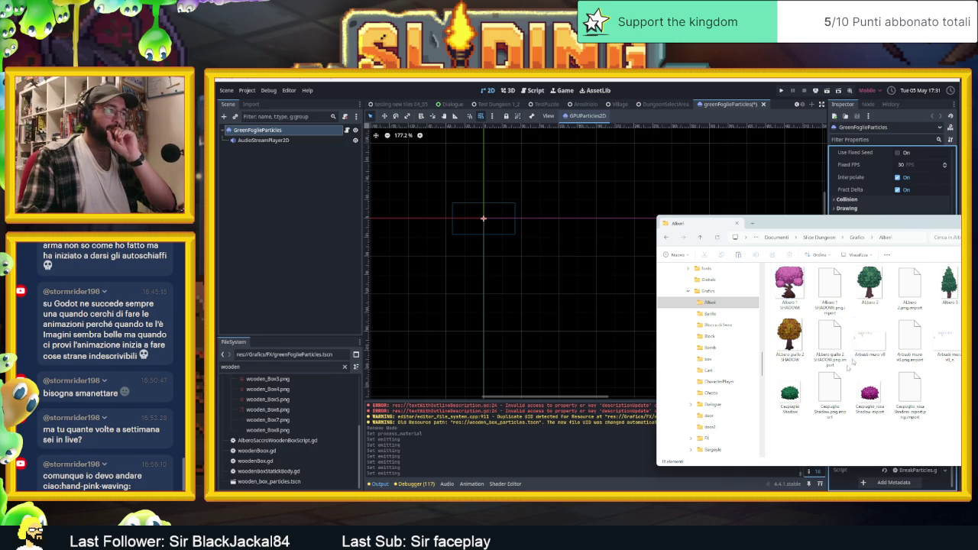
pyautogui.click(799, 398)
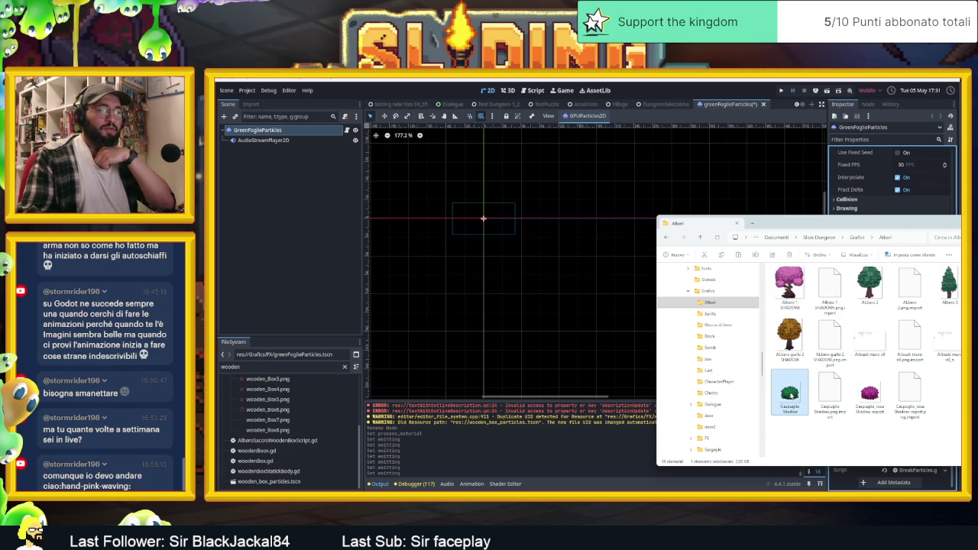
pyautogui.hotkey('alt', 'Tab')
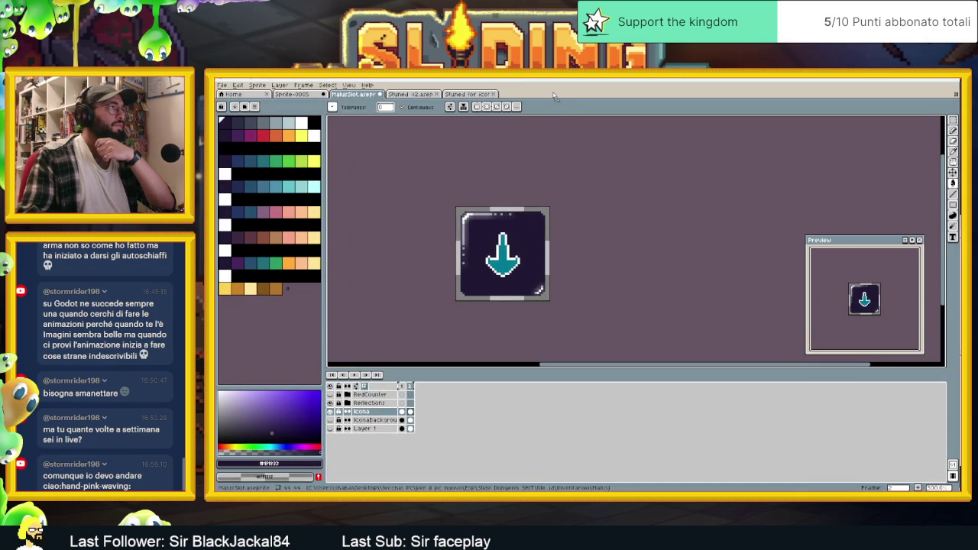
# - Zoom into the bush and marquee-select a small leaf patch at its top
pyautogui.scroll(4, 649, 244)
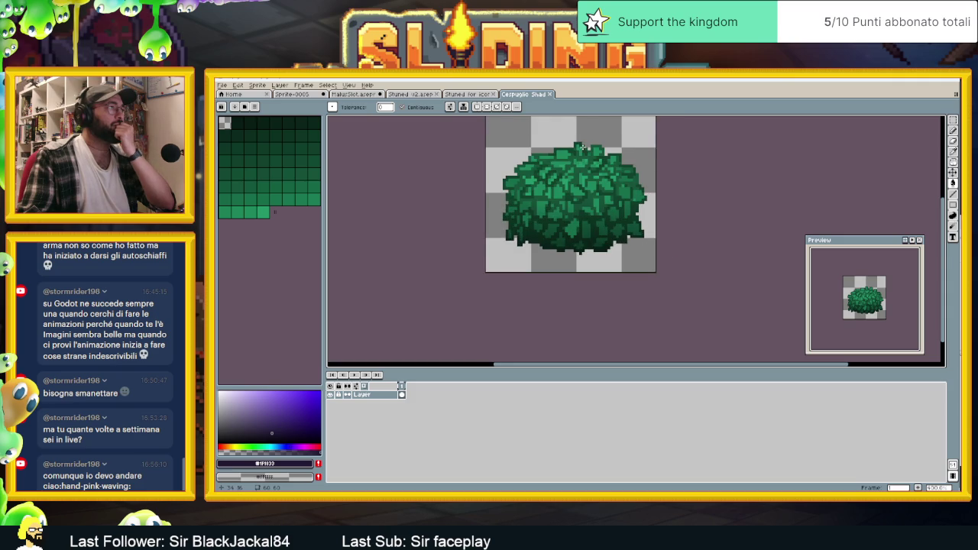
pyautogui.scroll(1, 583, 147)
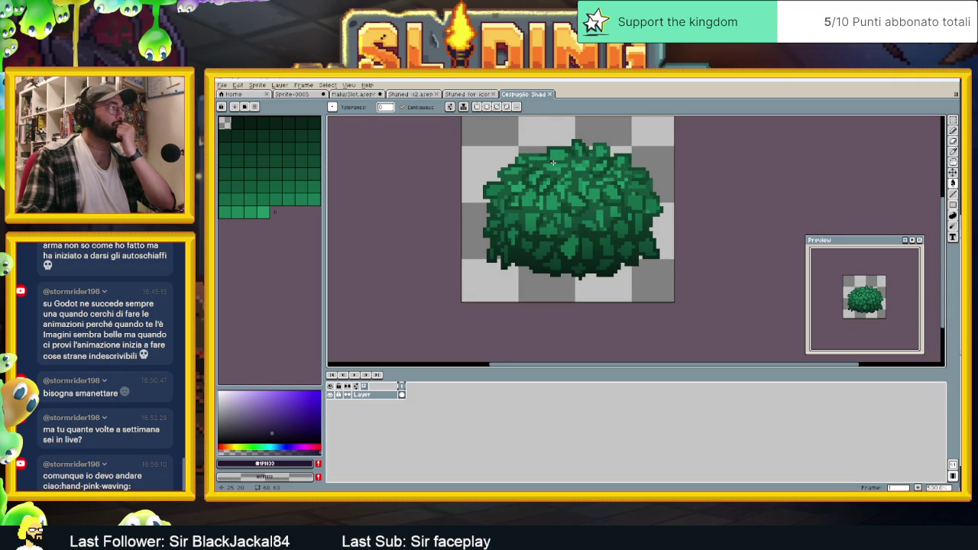
pyautogui.scroll(2, 553, 163)
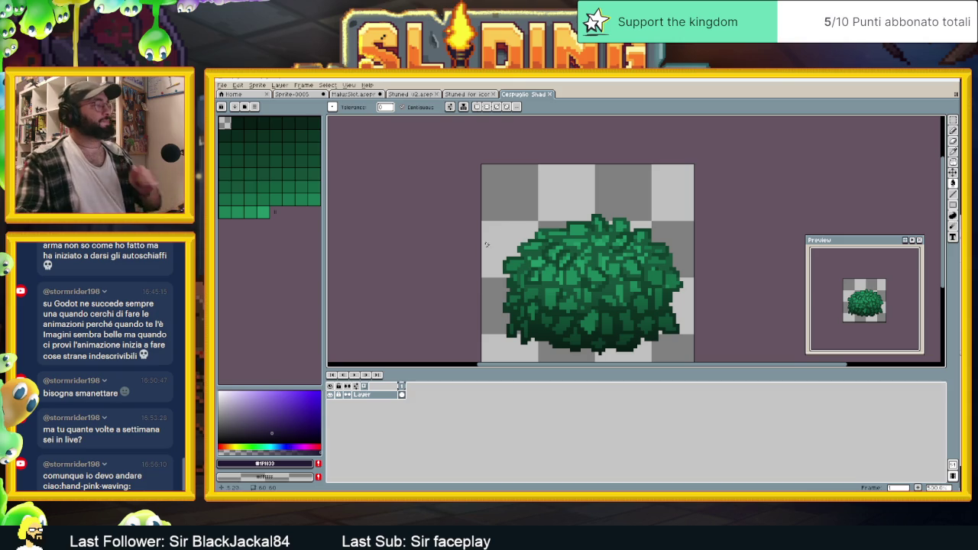
pyautogui.scroll(2, 587, 267)
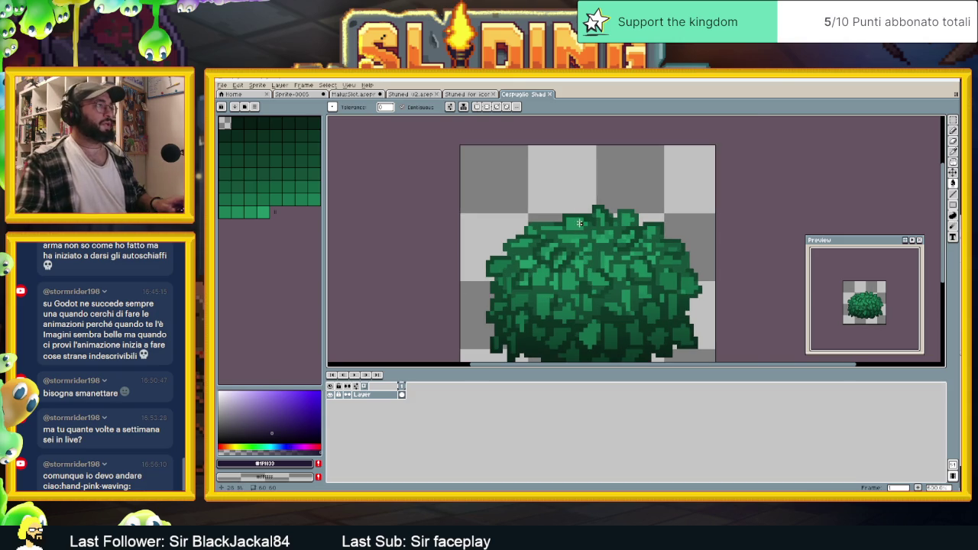
pyautogui.click(953, 120)
pyautogui.moveTo(585, 178); pyautogui.dragTo(639, 259)
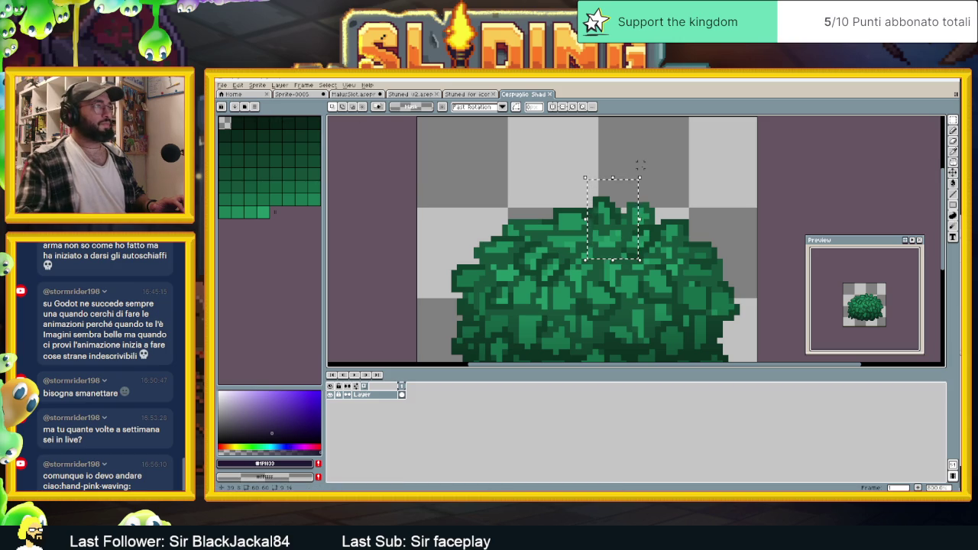
pyautogui.hotkey('ctrl', 'z')
# - Isolate the leaf patch, erase its top rows, and reshape its lower-right edge with the Pencil
pyautogui.hotkey('ctrl', 'y')
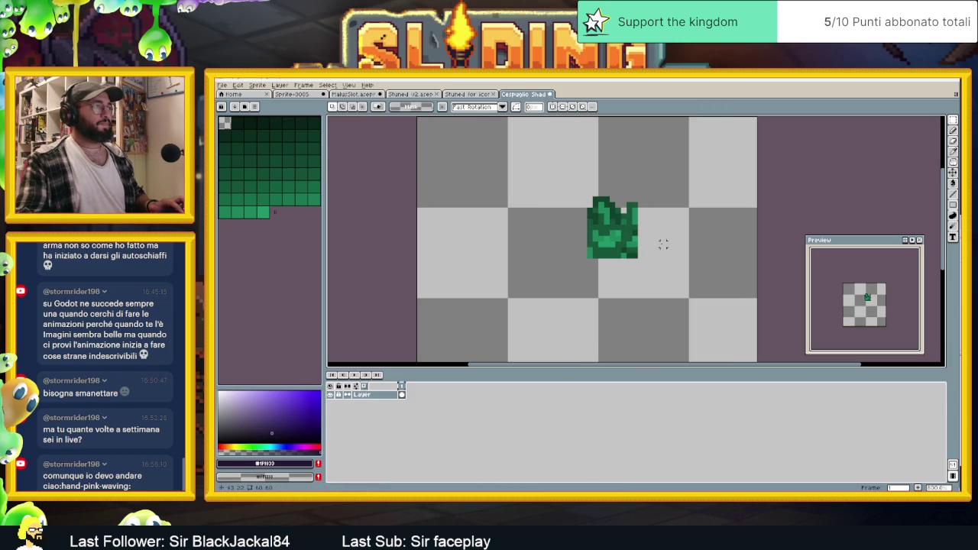
pyautogui.click(953, 130)
pyautogui.scroll(1, 622, 242)
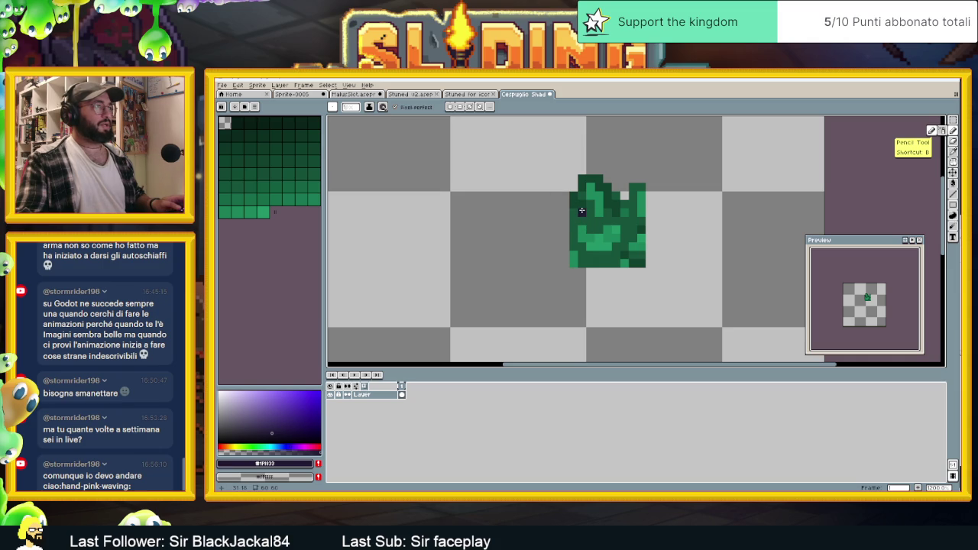
pyautogui.moveTo(588, 212)
pyautogui.mouseDown()
pyautogui.moveTo(646, 200)
pyautogui.moveTo(571, 195)
pyautogui.moveTo(645, 201)
pyautogui.mouseUp()
pyautogui.moveTo(568, 199)
pyautogui.mouseDown()
pyautogui.moveTo(634, 197)
pyautogui.moveTo(594, 179)
pyautogui.moveTo(582, 186)
pyautogui.moveTo(625, 217)
pyautogui.mouseUp()
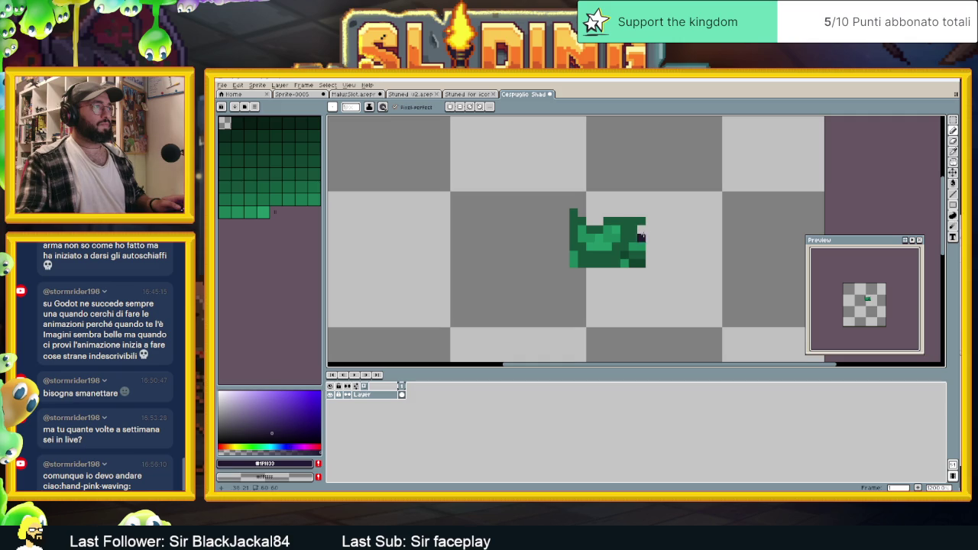
pyautogui.click(633, 246)
pyautogui.moveTo(630, 253); pyautogui.dragTo(610, 263)
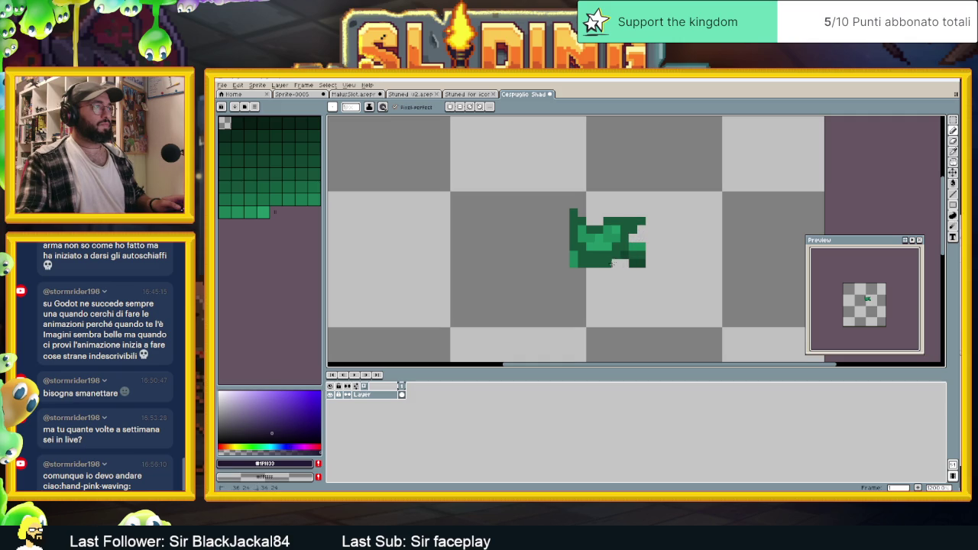
pyautogui.click(574, 263)
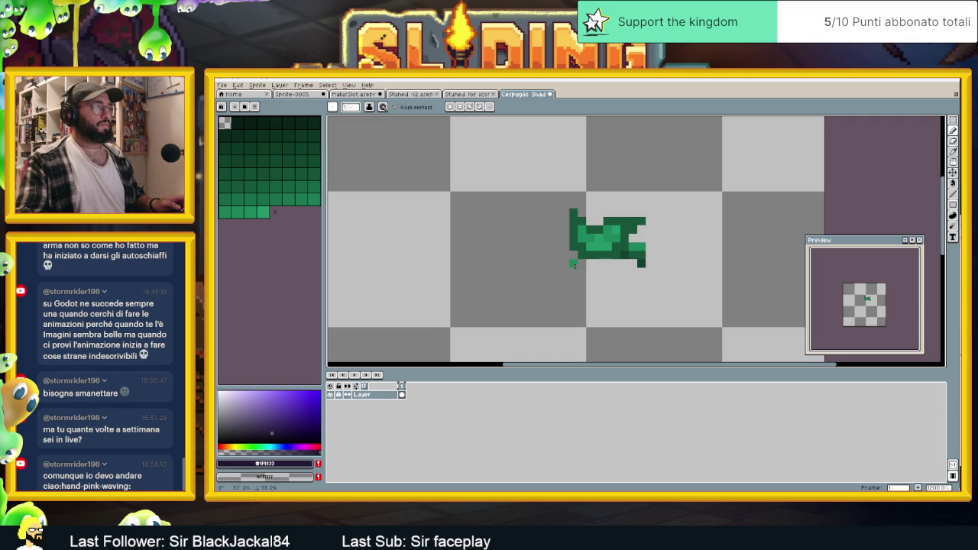
pyautogui.hotkey('ctrl', 'z')
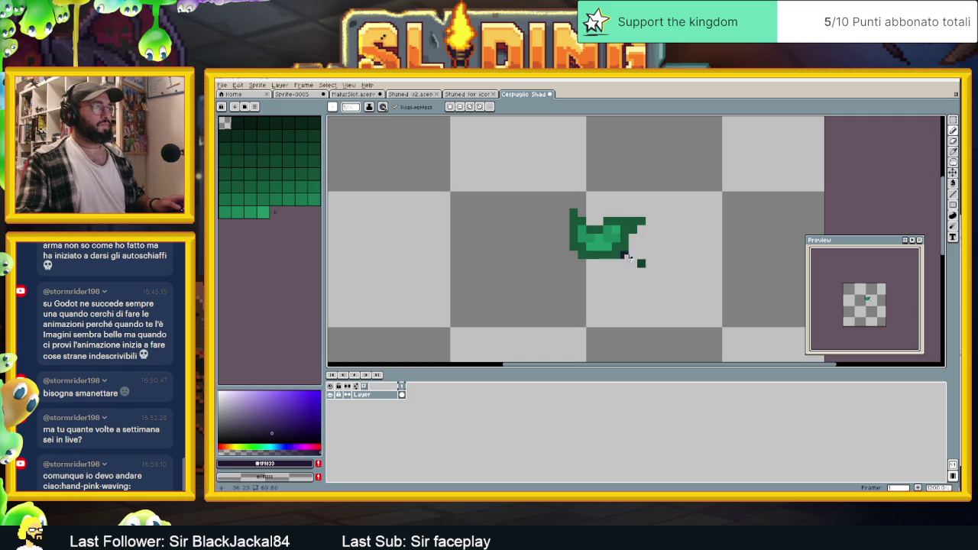
# - Outline the leaf's top-left edge in dark green #17553C, removing the nub
pyautogui.click(234, 184)
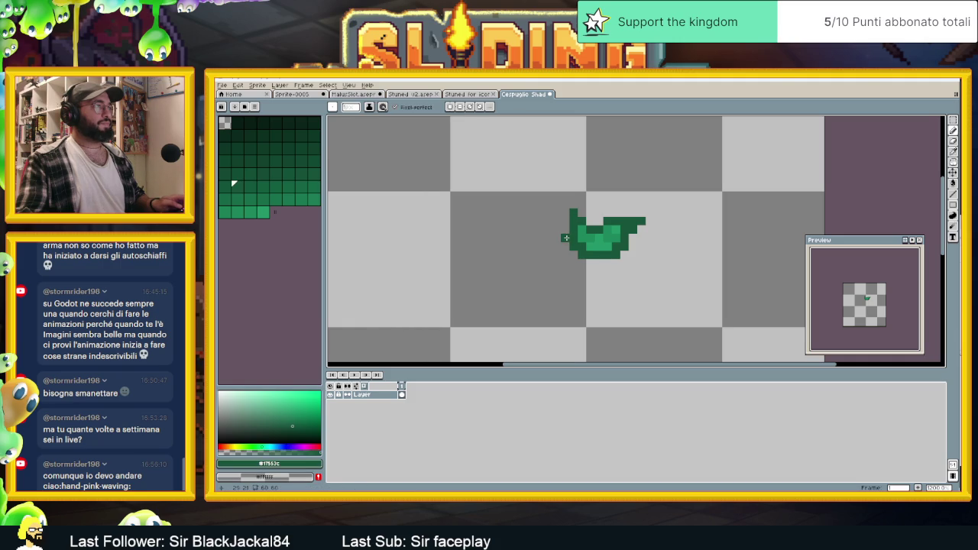
pyautogui.moveTo(556, 212); pyautogui.dragTo(570, 217)
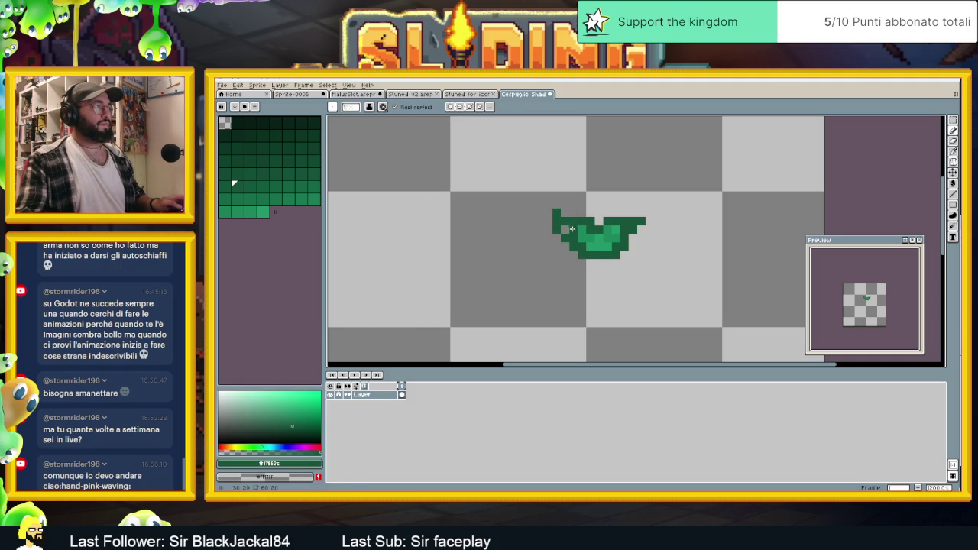
pyautogui.keyDown('alt'); pyautogui.click(567, 230); pyautogui.keyUp('alt')
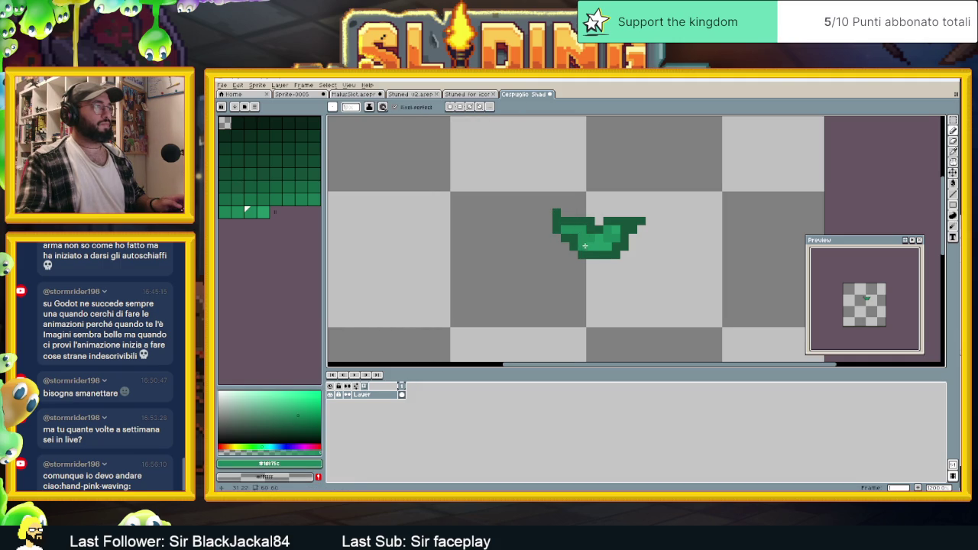
pyautogui.keyDown('alt'); pyautogui.click(585, 243); pyautogui.keyUp('alt')
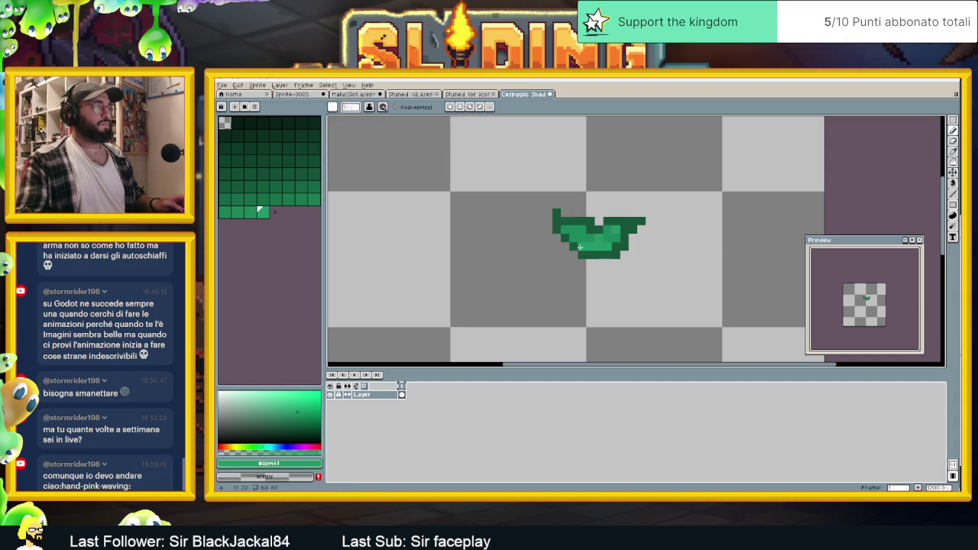
pyautogui.keyDown('alt'); pyautogui.click(564, 222); pyautogui.keyUp('alt')
pyautogui.moveTo(564, 221); pyautogui.dragTo(556, 213)
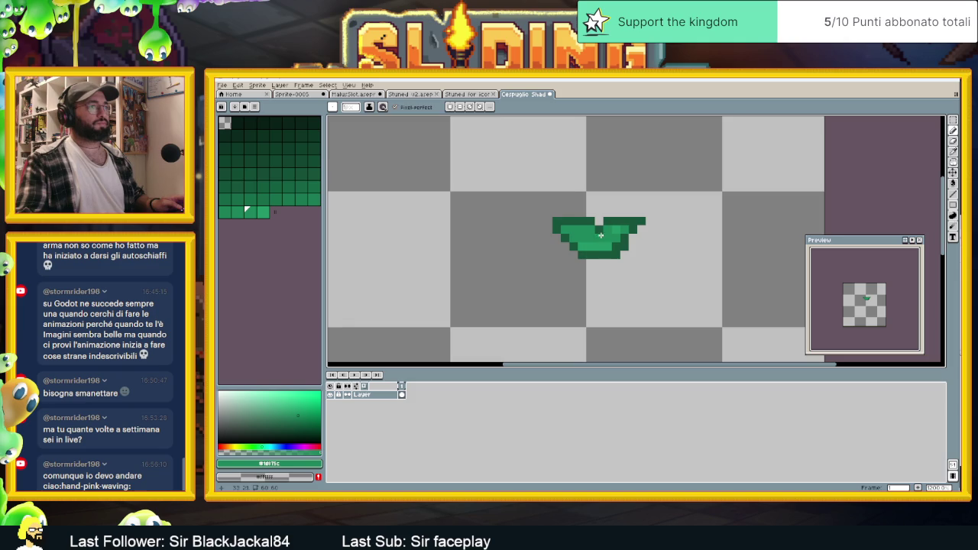
pyautogui.scroll(1, 600, 238)
pyautogui.scroll(-2, 681, 251)
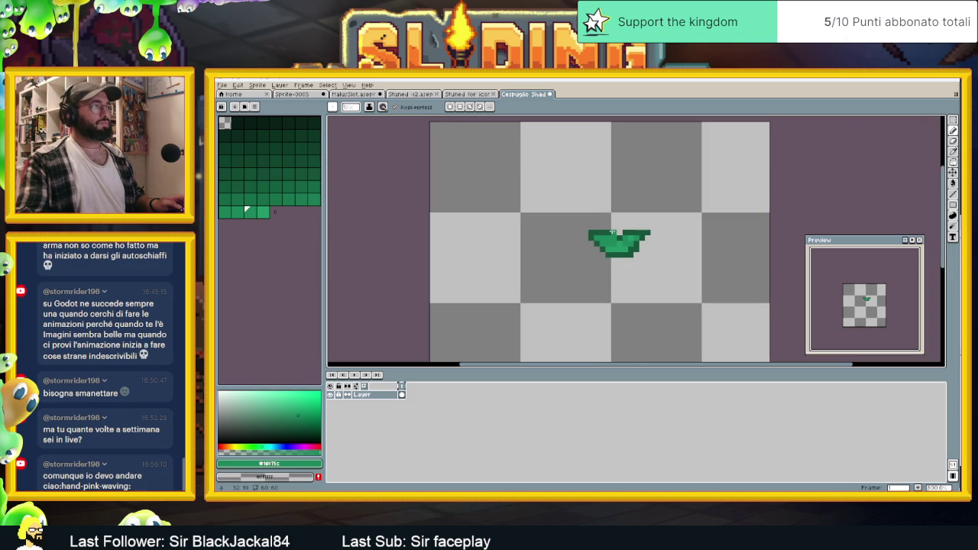
# - Widen the leaf's top bump in #17553c and fill its centre hole with #229e67
pyautogui.scroll(2, 613, 231)
pyautogui.keyDown('alt'); pyautogui.click(573, 221); pyautogui.keyUp('alt')
pyautogui.moveTo(574, 221); pyautogui.dragTo(666, 229)
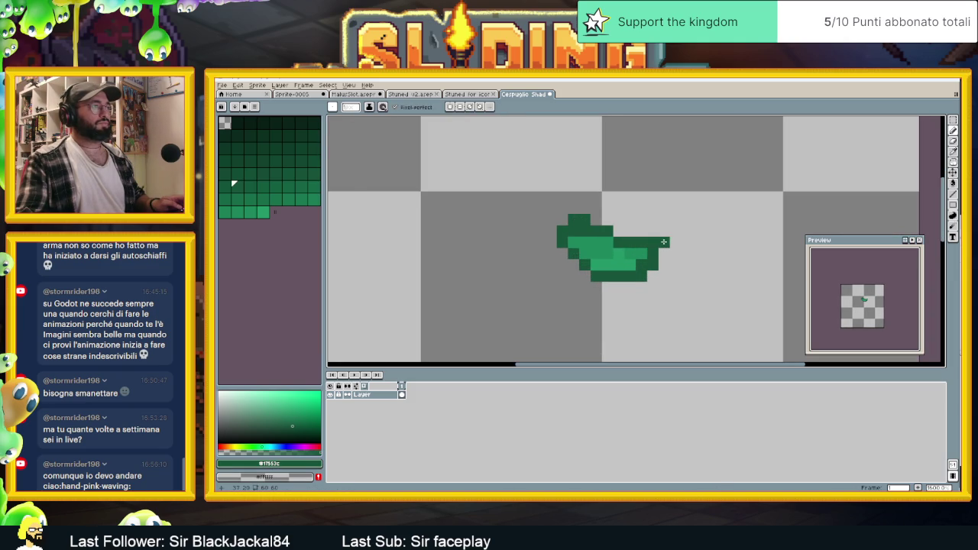
pyautogui.click(618, 243)
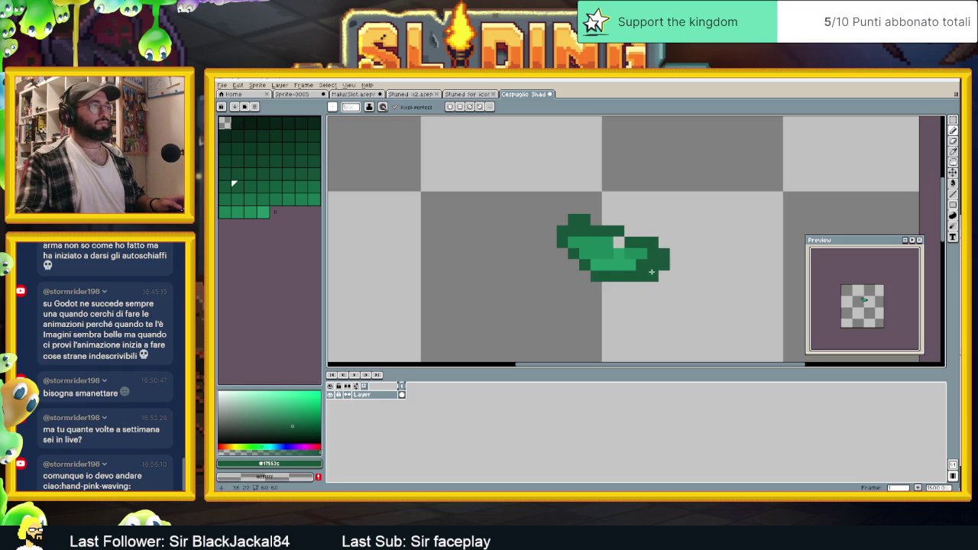
pyautogui.keyDown('alt'); pyautogui.click(642, 263); pyautogui.keyUp('alt')
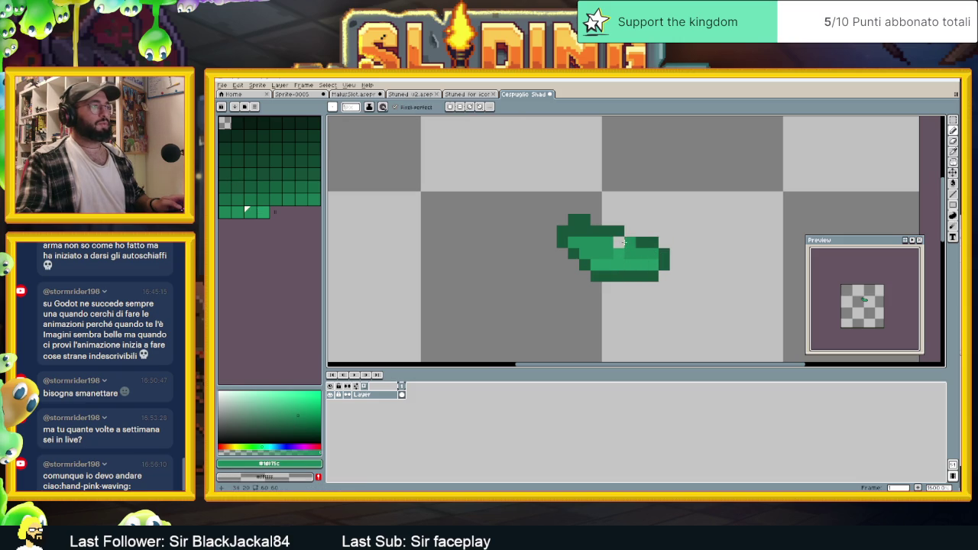
pyautogui.click(614, 242)
pyautogui.keyDown('alt'); pyautogui.click(609, 254); pyautogui.keyUp('alt')
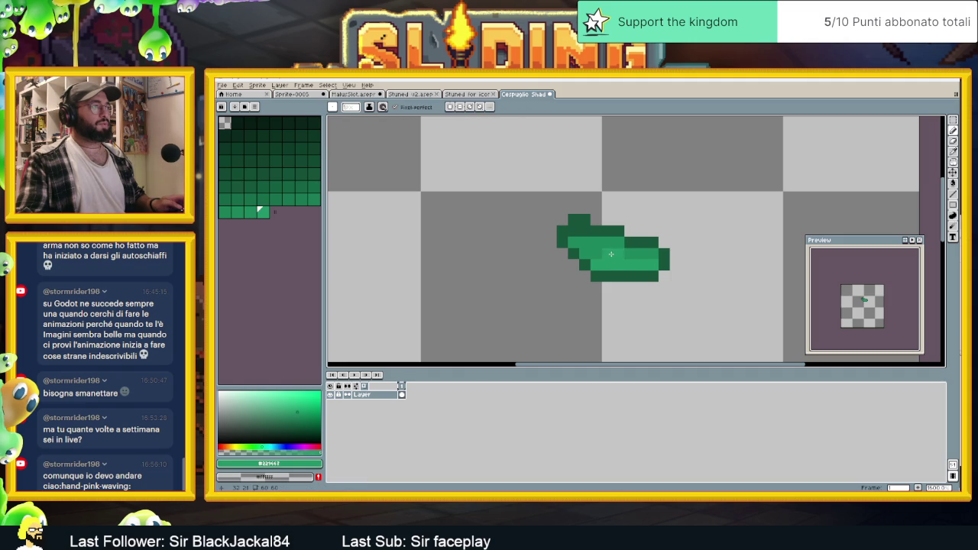
pyautogui.click(579, 242)
# - Try darker and lighter palette greens, then add #1f553c pixels to the top bump
pyautogui.keyDown('alt'); pyautogui.click(578, 231); pyautogui.keyUp('alt')
pyautogui.scroll(-1, 672, 262)
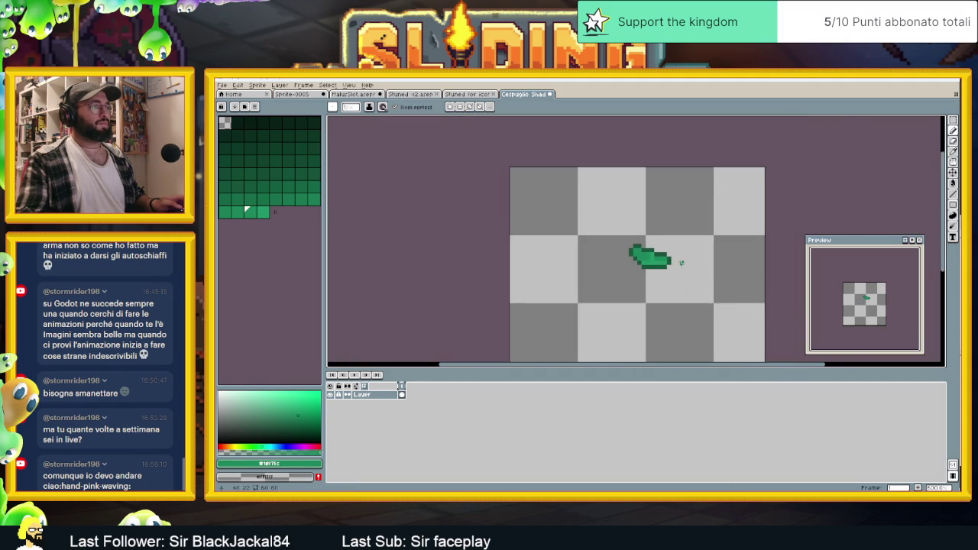
pyautogui.scroll(1, 671, 262)
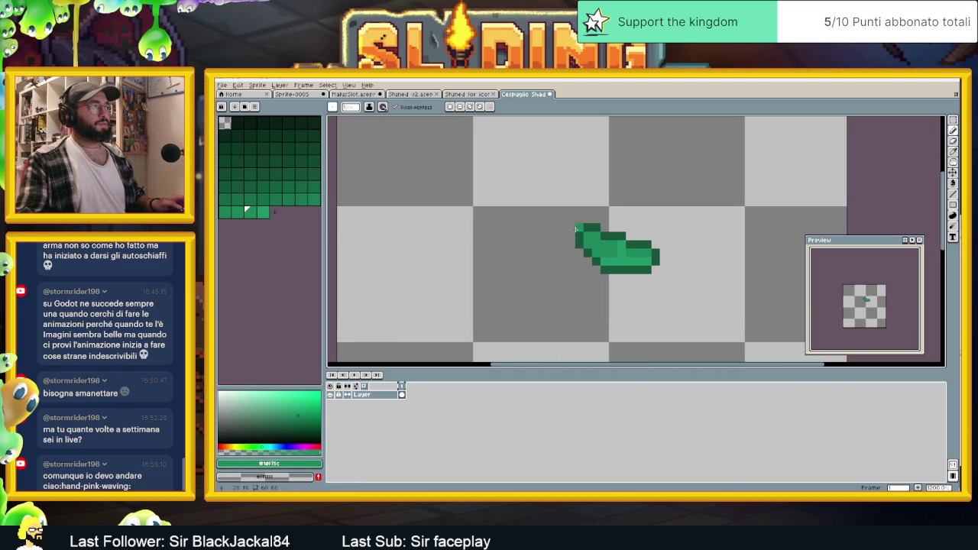
pyautogui.keyDown('alt'); pyautogui.click(662, 260); pyautogui.keyUp('alt')
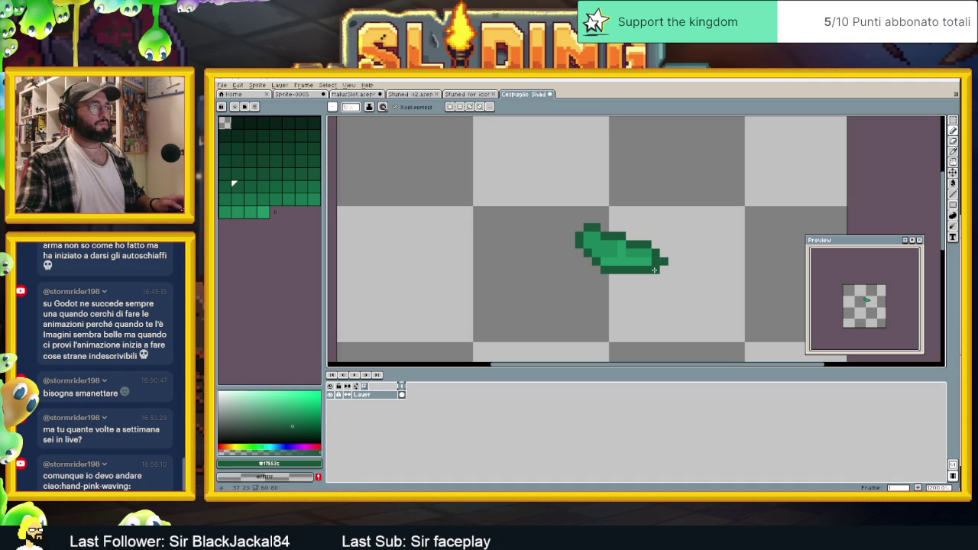
pyautogui.keyDown('alt'); pyautogui.click(647, 264); pyautogui.keyUp('alt')
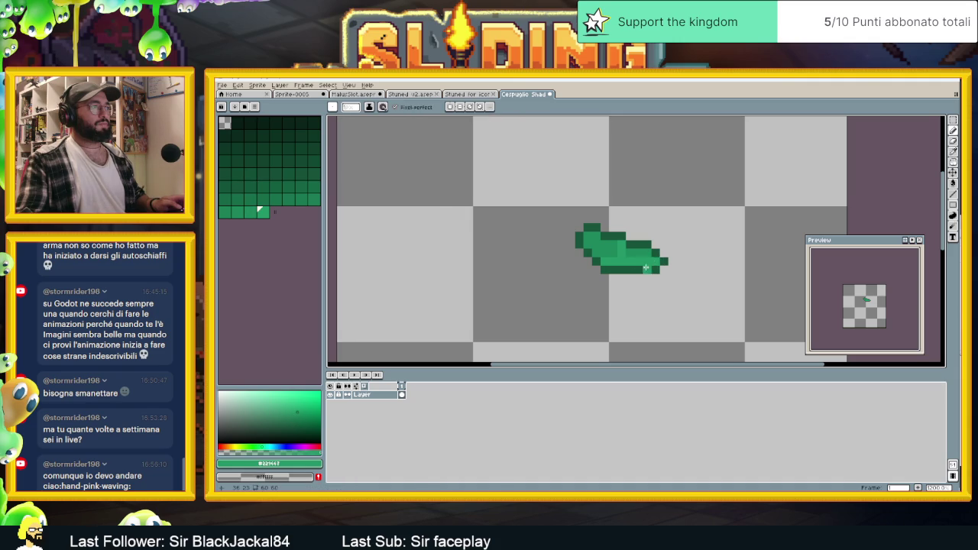
pyautogui.keyDown('alt'); pyautogui.click(590, 264); pyautogui.keyUp('alt')
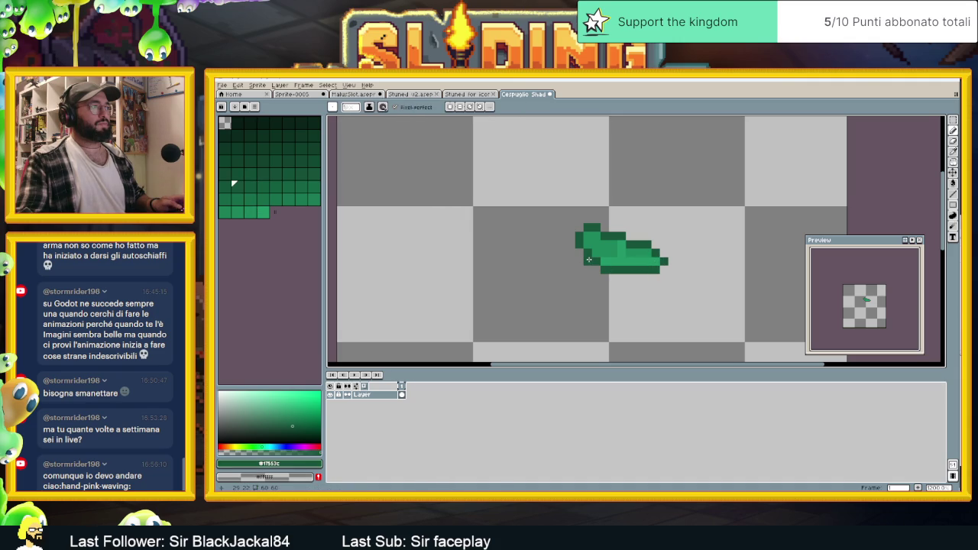
pyautogui.click(604, 227)
pyautogui.keyDown('alt'); pyautogui.click(593, 242); pyautogui.keyUp('alt')
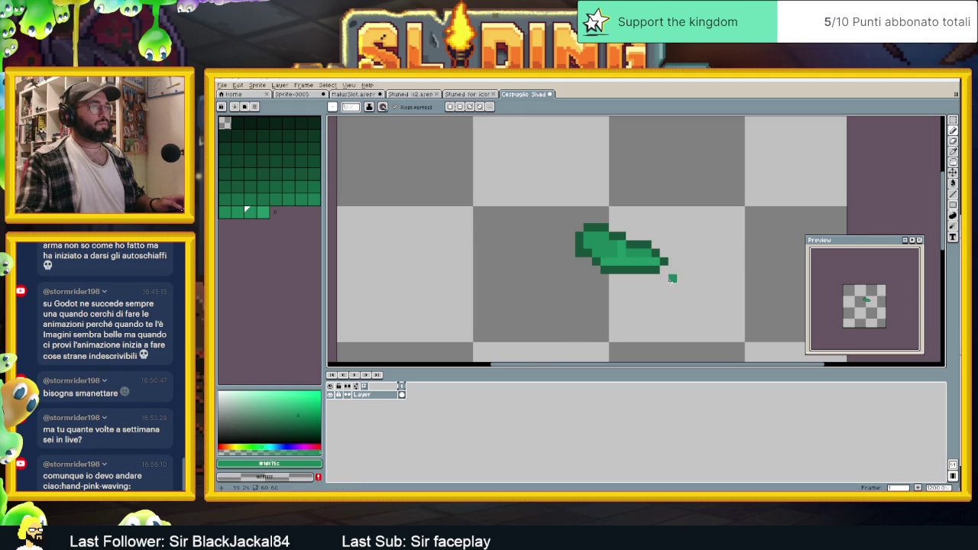
pyautogui.scroll(-1, 671, 283)
pyautogui.scroll(-4, 671, 285)
pyautogui.scroll(2, 672, 285)
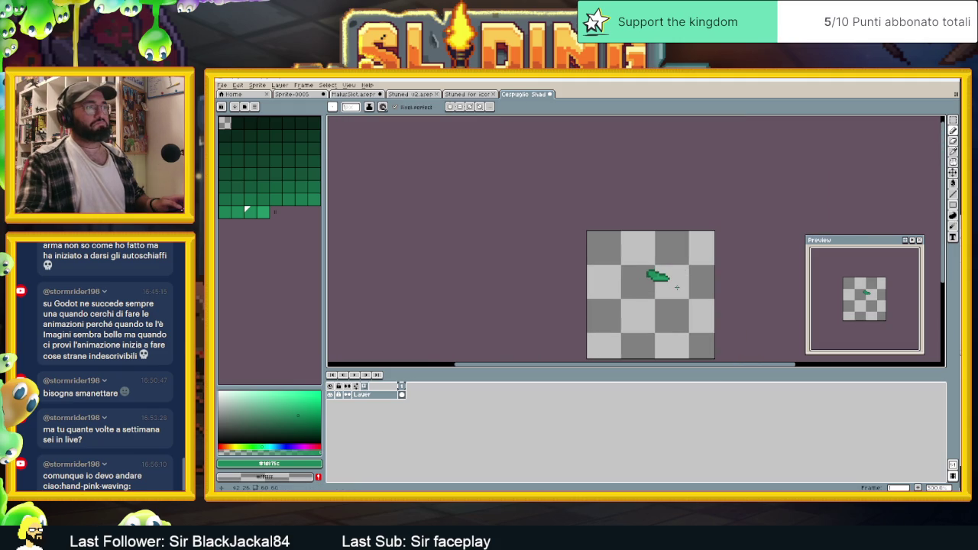
# - Shift the leaf slightly down and left with the Move tool
pyautogui.press('v')
pyautogui.moveTo(664, 280); pyautogui.dragTo(658, 298)
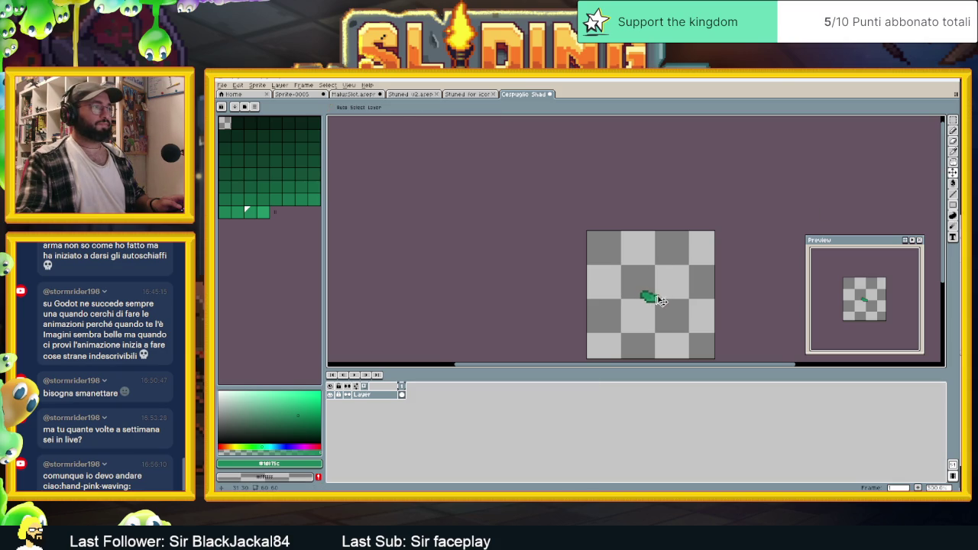
pyautogui.scroll(-3, 708, 283)
pyautogui.scroll(2, 708, 283)
pyautogui.scroll(2, 703, 282)
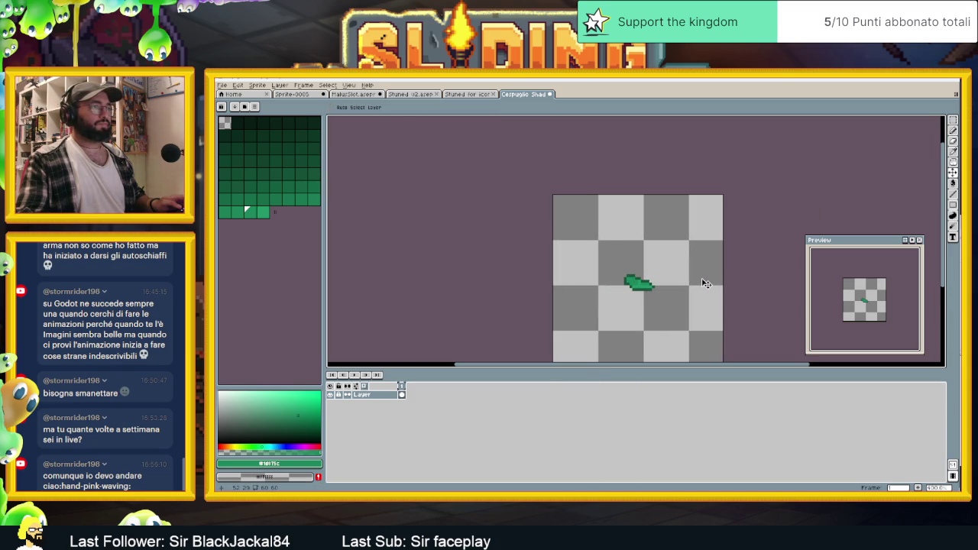
pyautogui.scroll(2, 655, 297)
# - Sample a leaf green with the eyedropper and return to the Pencil
pyautogui.press('i')
pyautogui.click(625, 260)
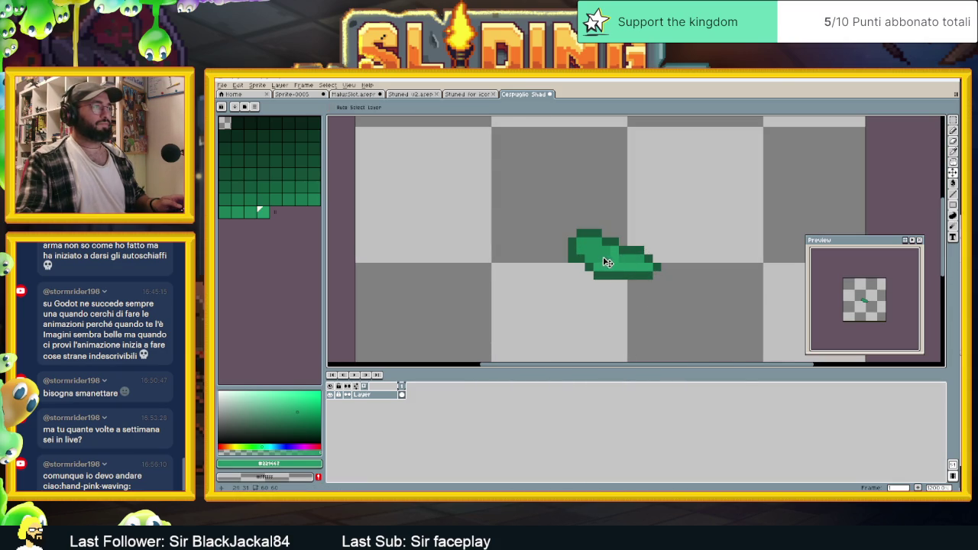
pyautogui.click(955, 131)
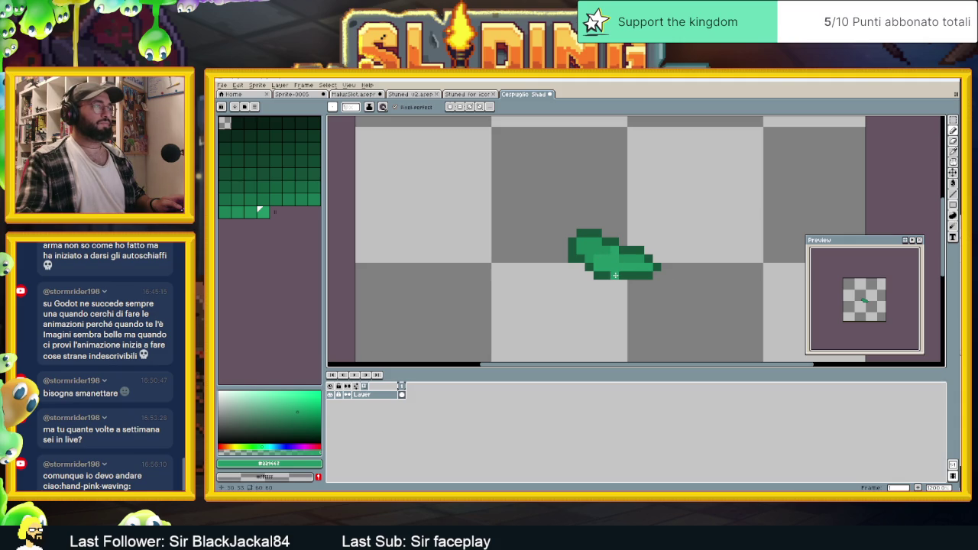
pyautogui.click(223, 85)
# - Export the leaf sprite from Aseprite using the current export settings
pyautogui.moveTo(248, 157)
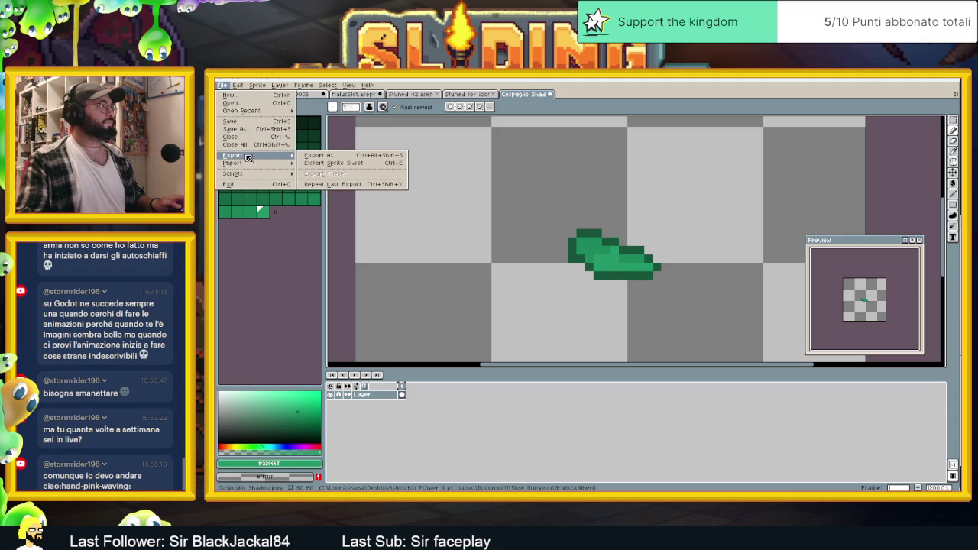
pyautogui.click(317, 155)
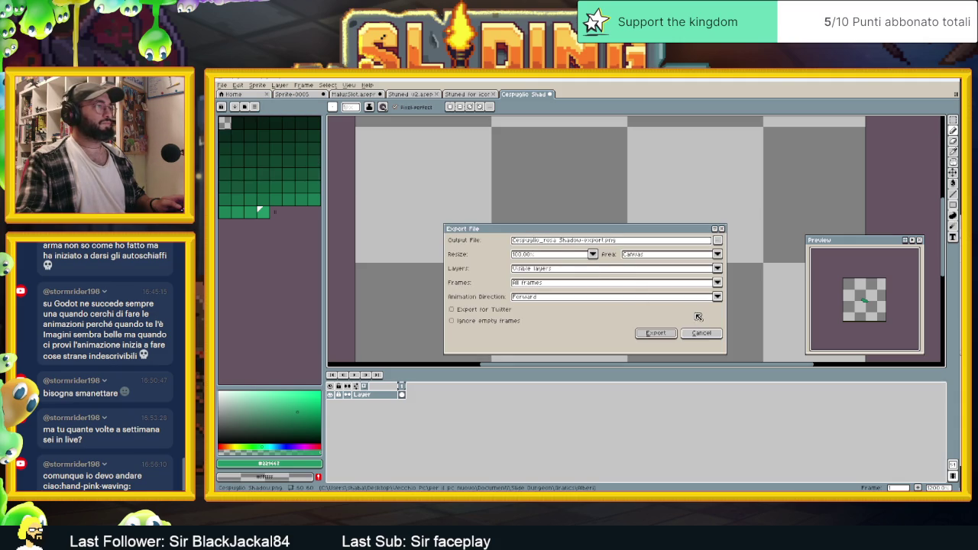
pyautogui.click(655, 333)
# - Save the sprite as GreenLeaf.png in PNG format in the Alberi graphics folder
pyautogui.click(223, 85)
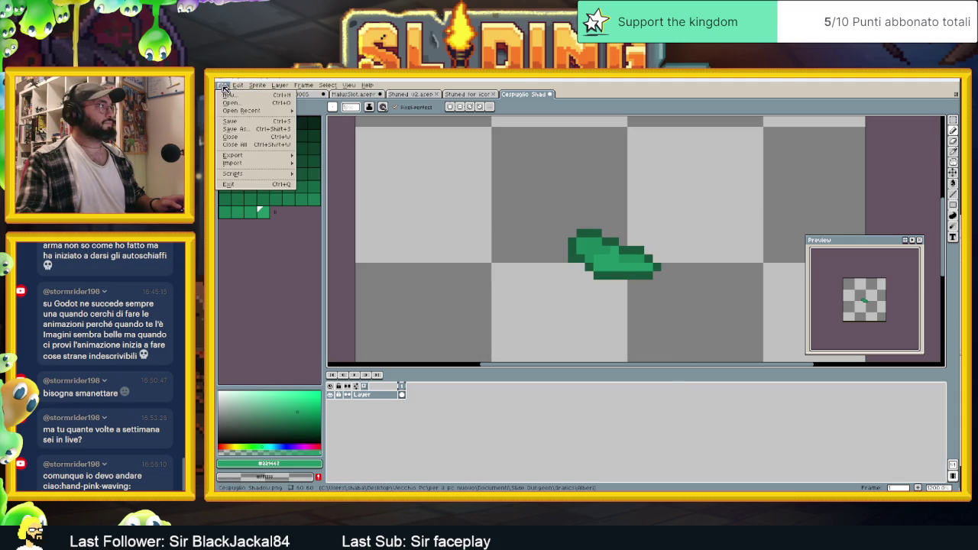
pyautogui.click(247, 130)
pyautogui.click(344, 295)
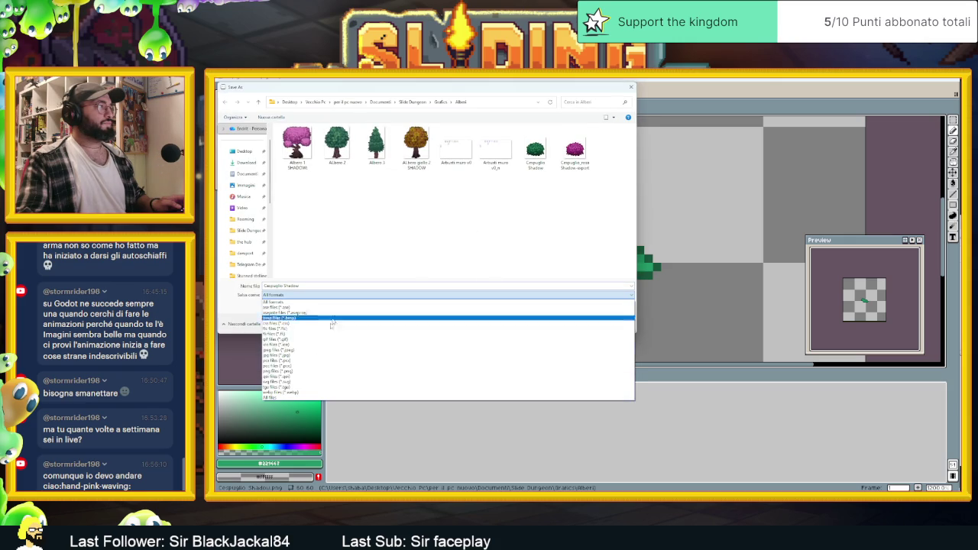
pyautogui.click(344, 301)
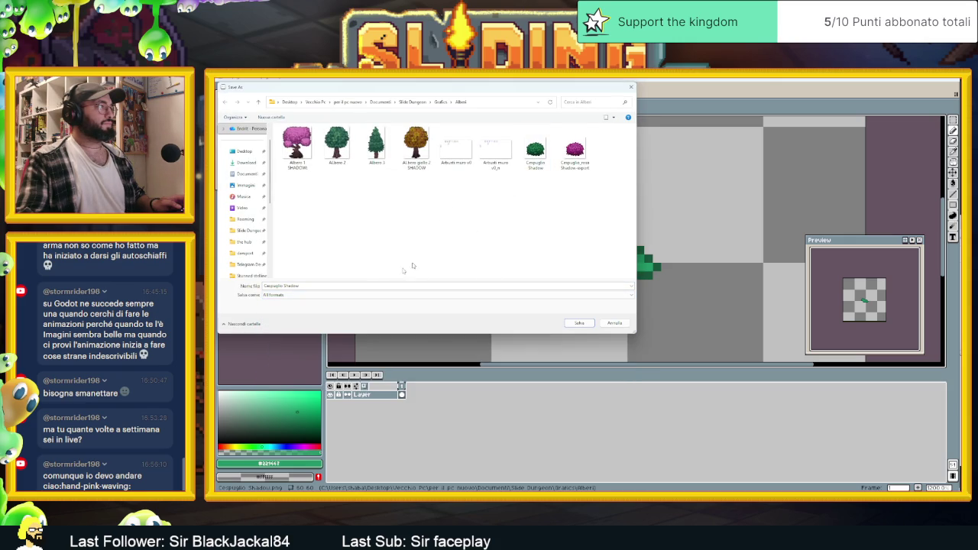
pyautogui.click(535, 149)
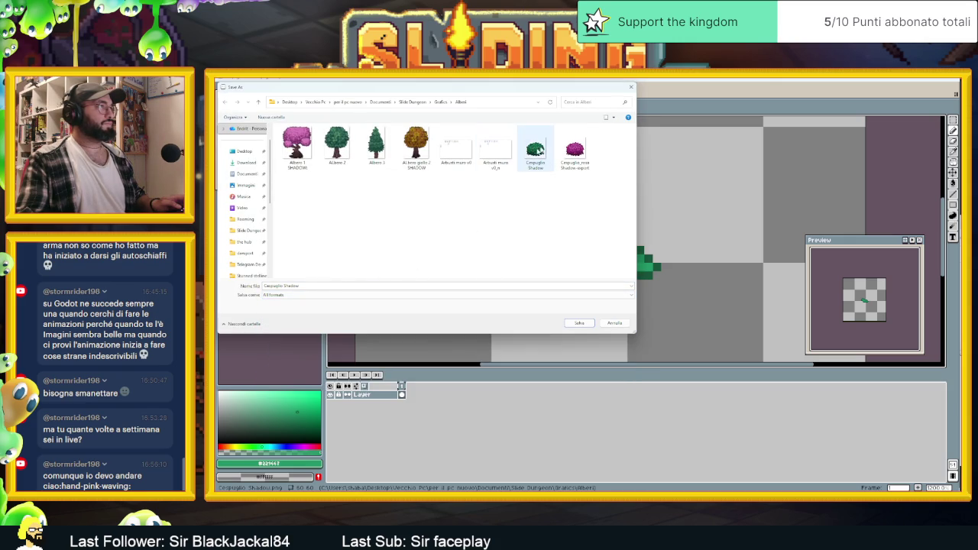
pyautogui.press('Tab')
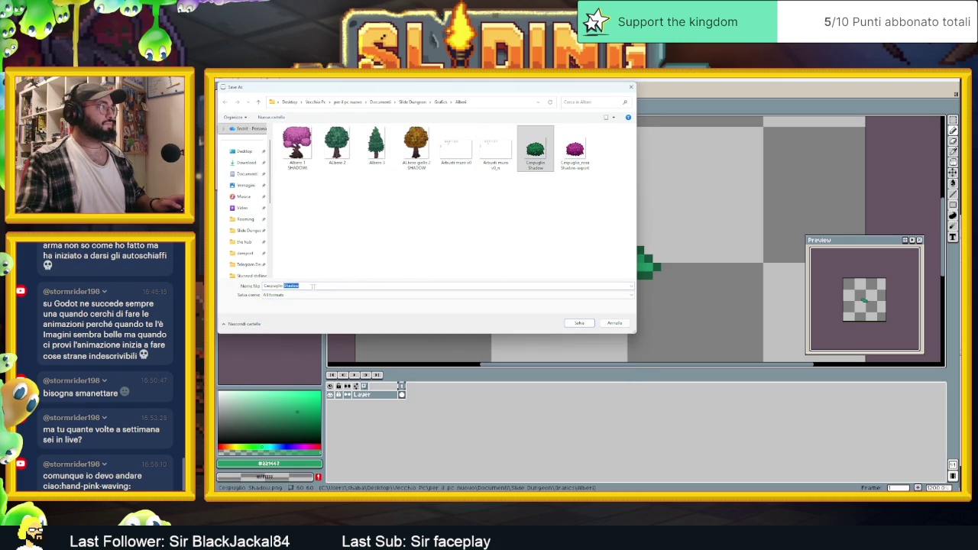
pyautogui.write('Green')
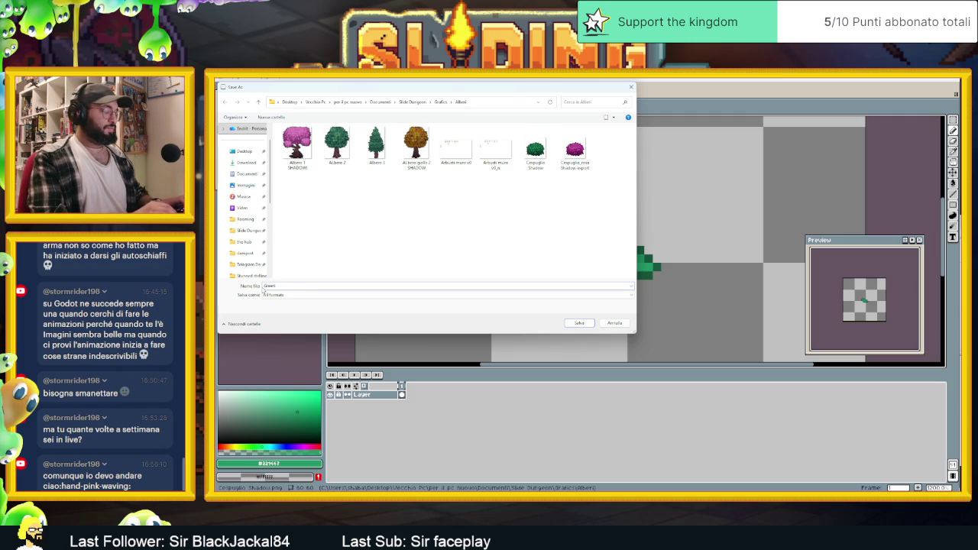
pyautogui.write('Leaf')
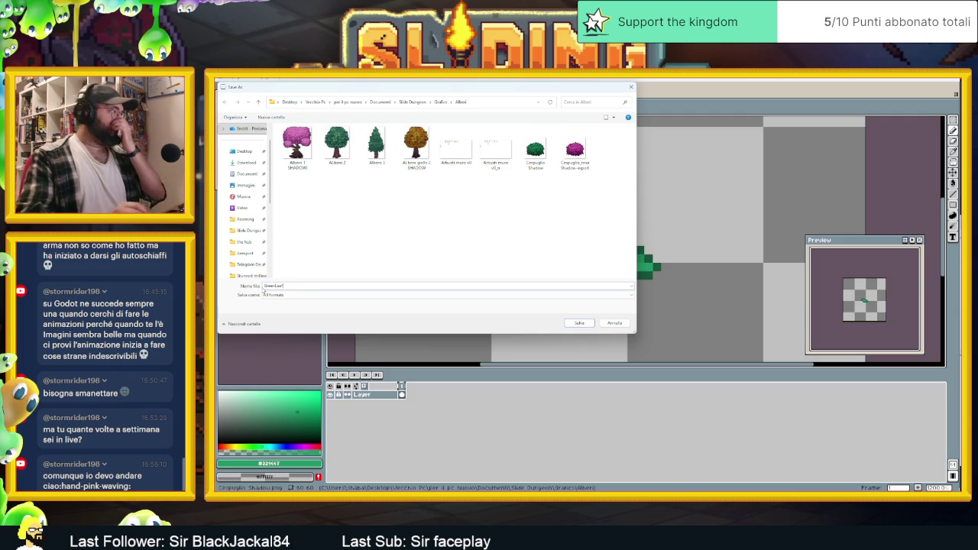
pyautogui.click(265, 294)
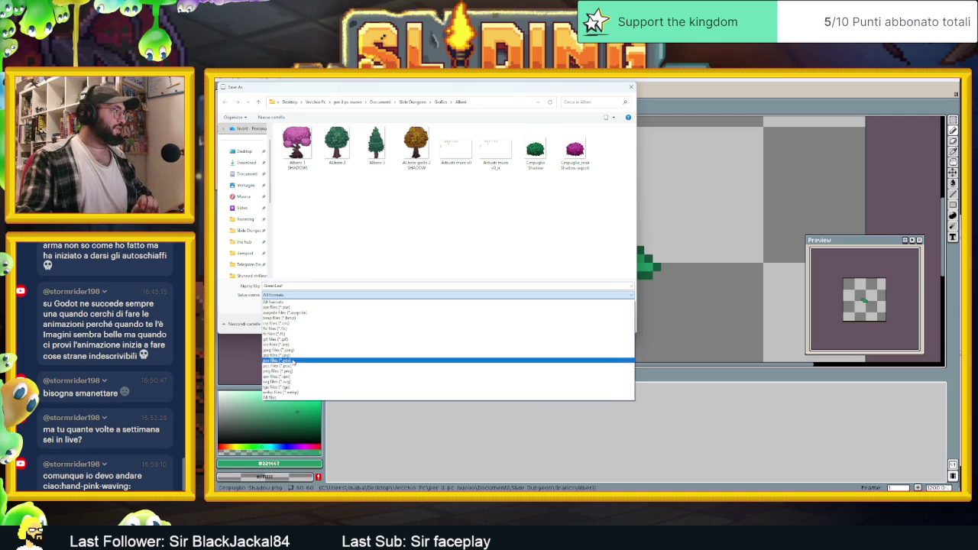
pyautogui.click(292, 371)
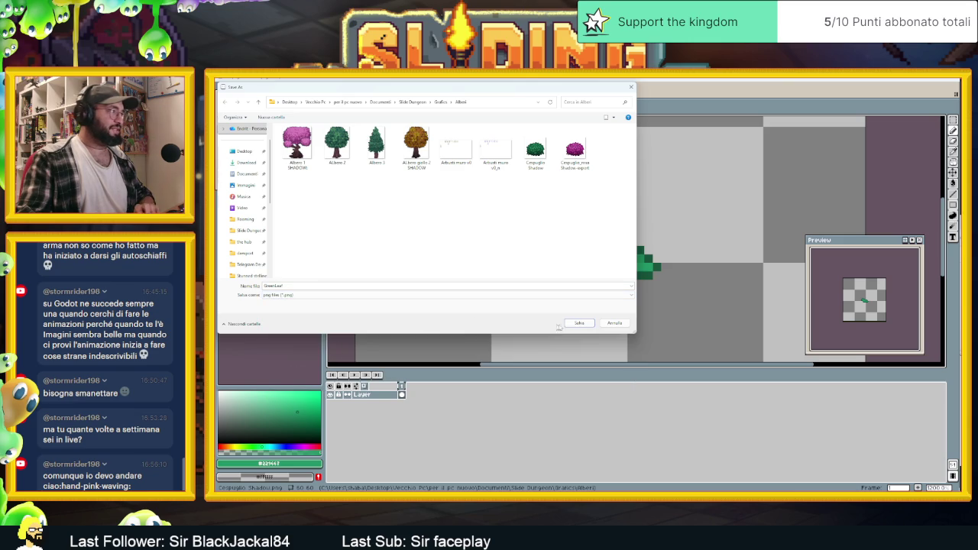
pyautogui.click(577, 323)
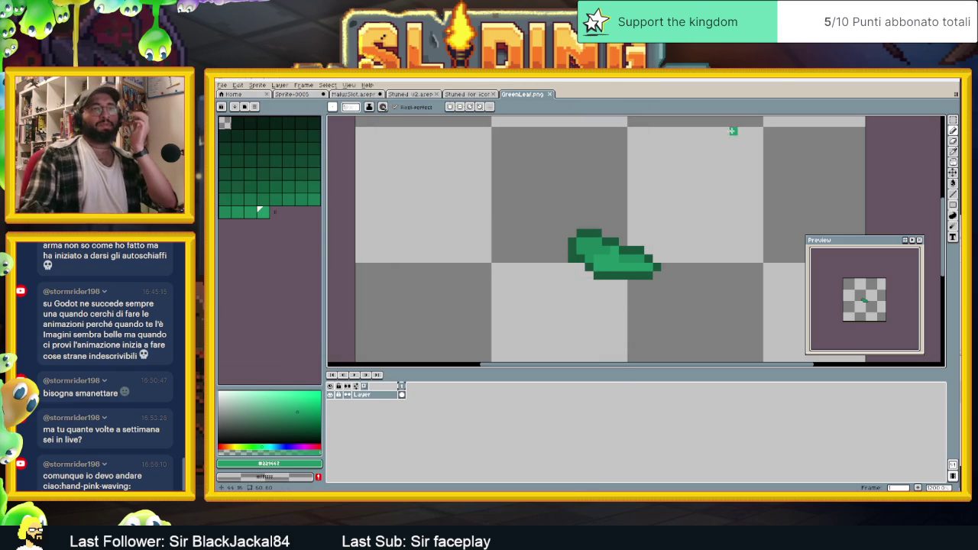
# - Show GreenFoglieParticles' current wooden texture under Drawing > Texture in Godot's Inspector, then switch to the browser
pyautogui.click(951, 82)
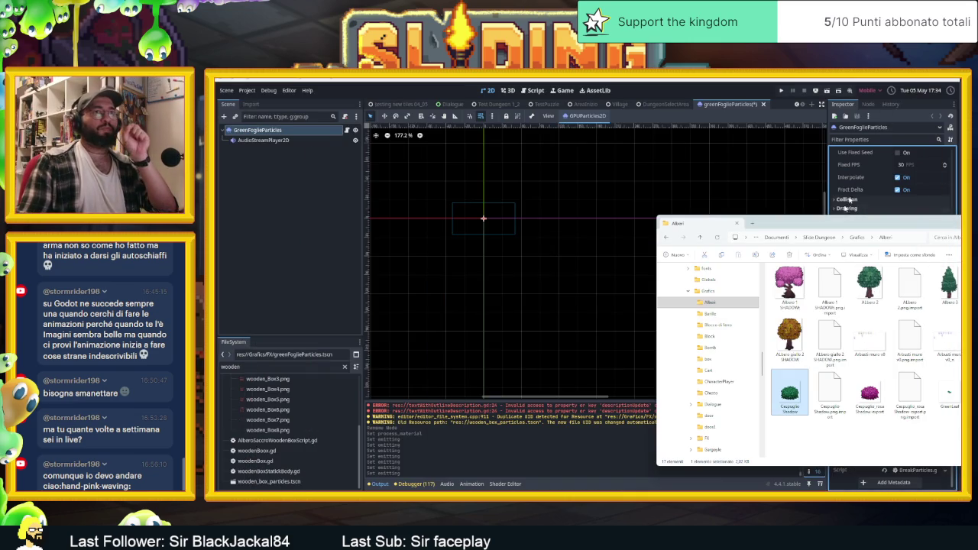
pyautogui.click(919, 197)
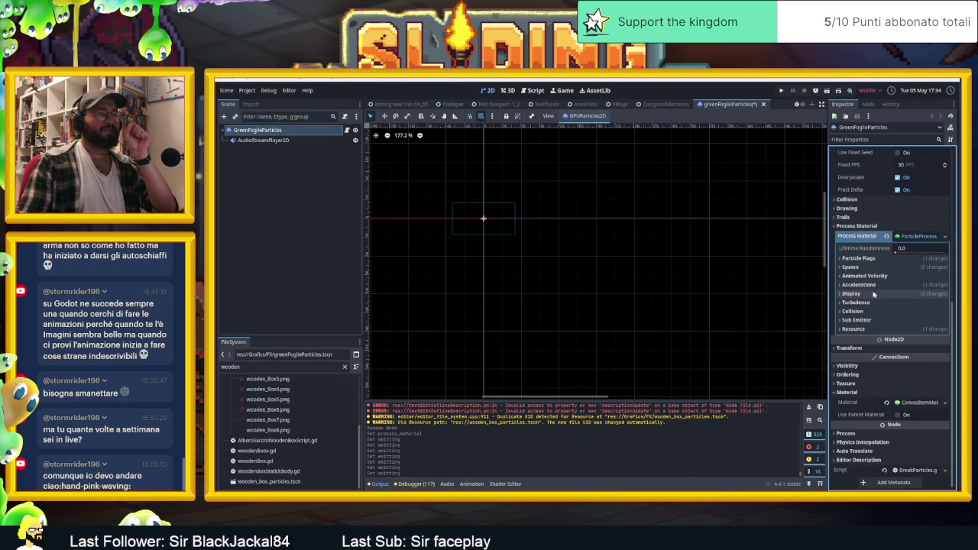
pyautogui.scroll(5, 919, 197)
pyautogui.scroll(3, 917, 203)
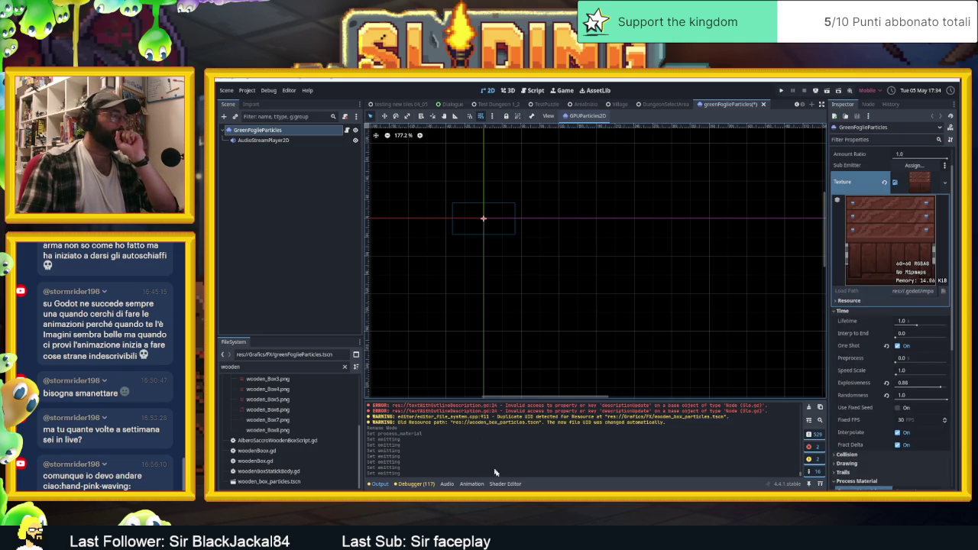
pyautogui.hotkey('alt', 'Tab')
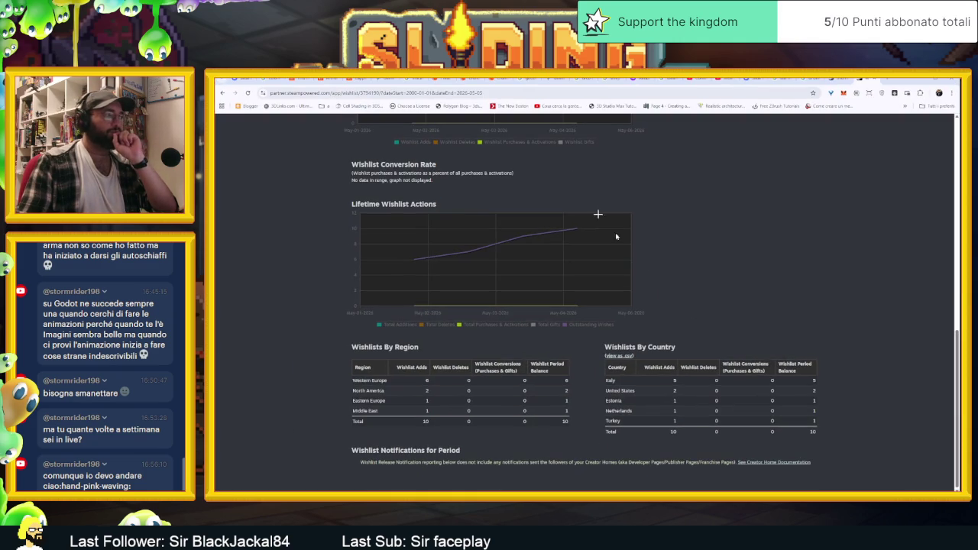
# - Google 'godot can particles have more frames', expand the AI Overview, and open the How to make VFX in Godot video
pyautogui.hotkey('ctrl', 't')
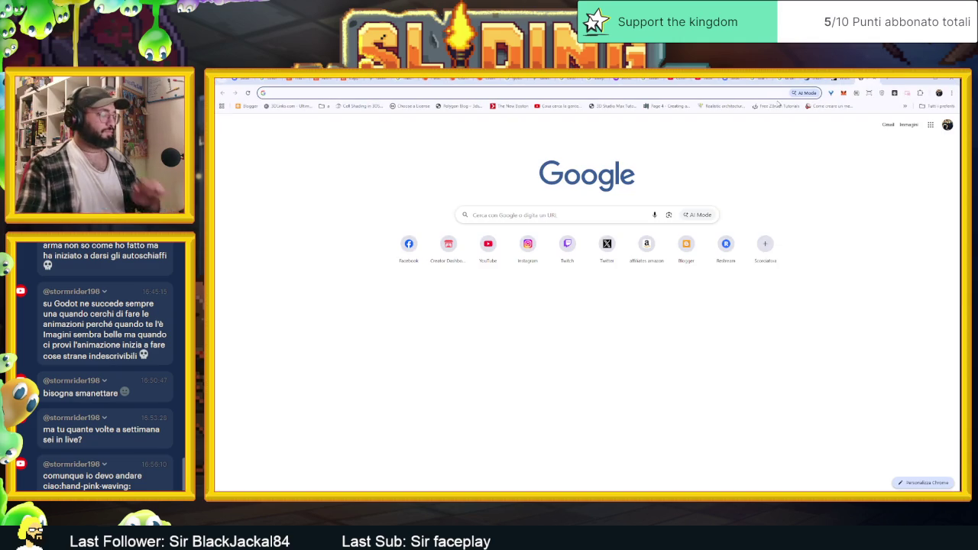
pyautogui.write('godot can parti')
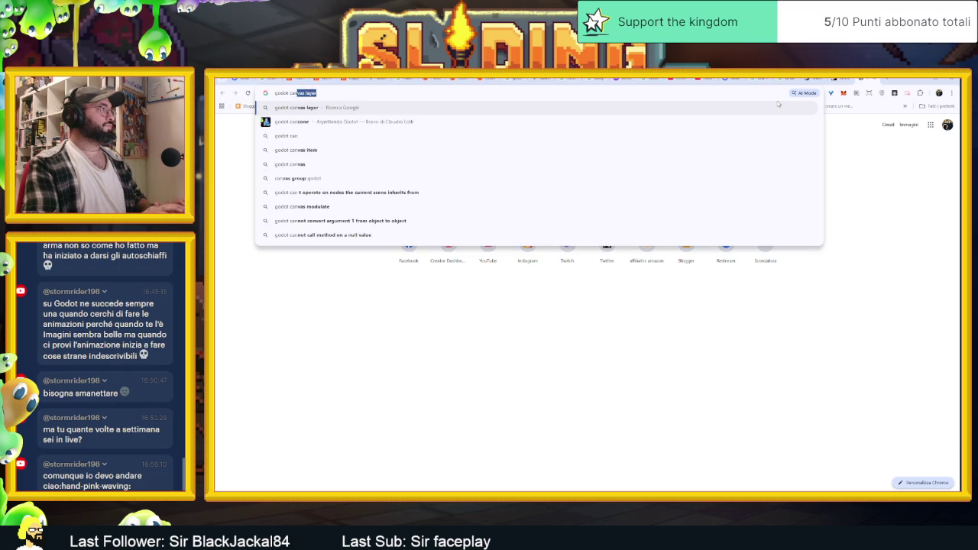
pyautogui.write('cles ')
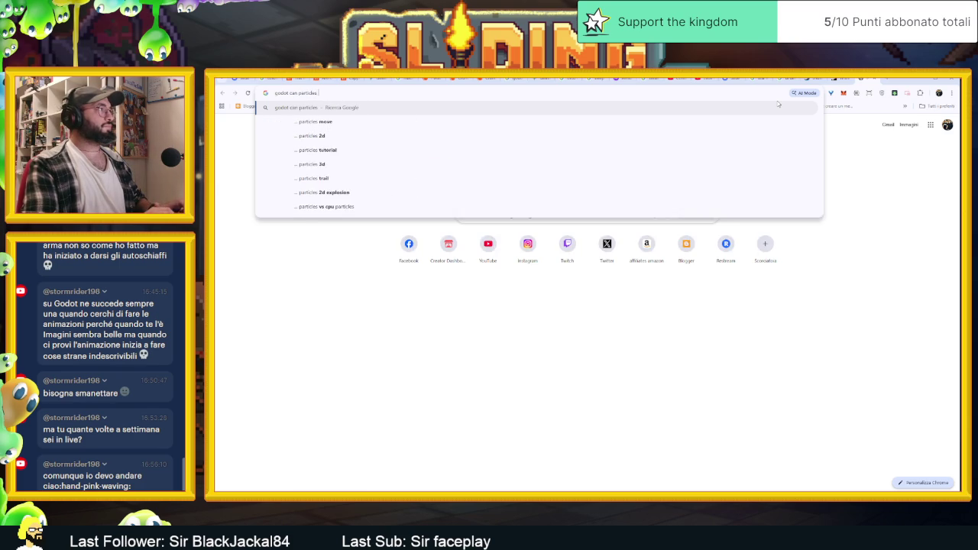
pyautogui.write('h')
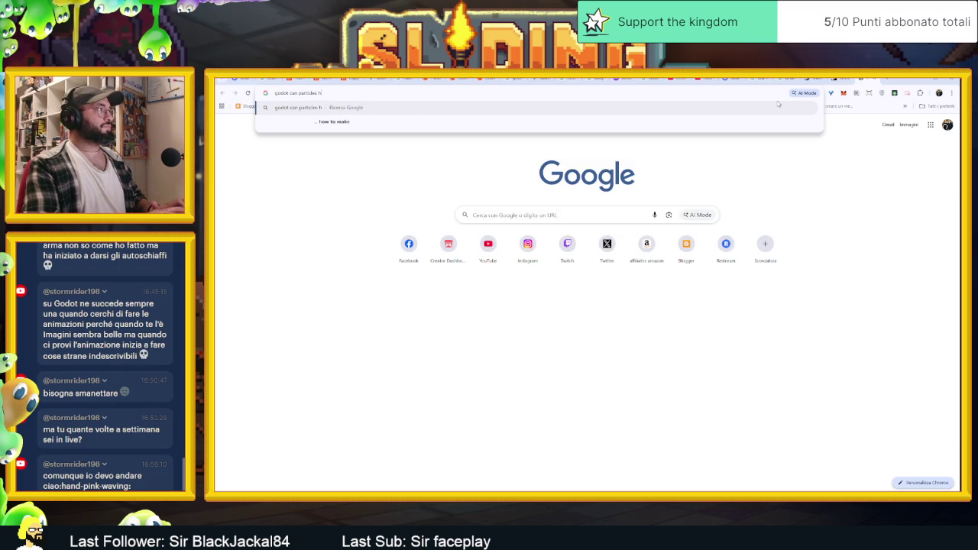
pyautogui.write('ave more')
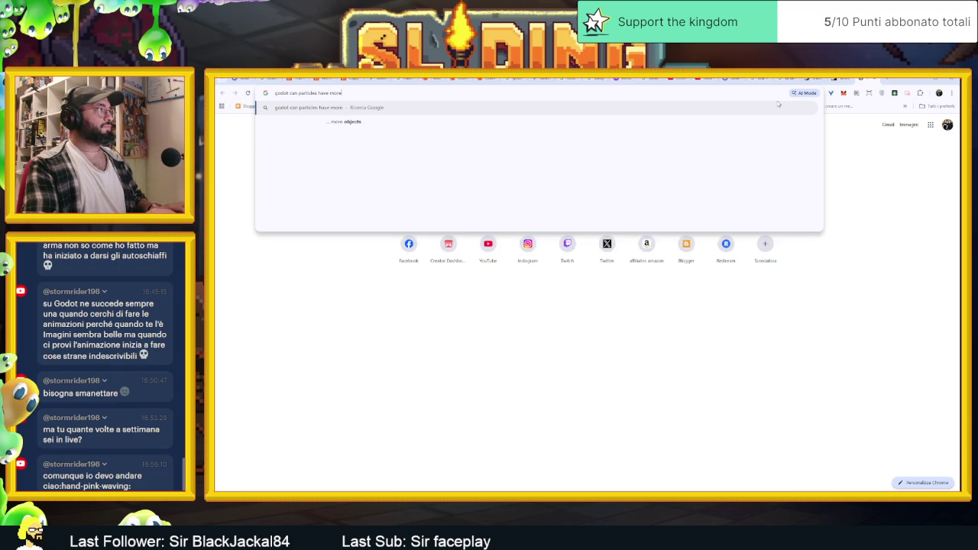
pyautogui.write(' fr')
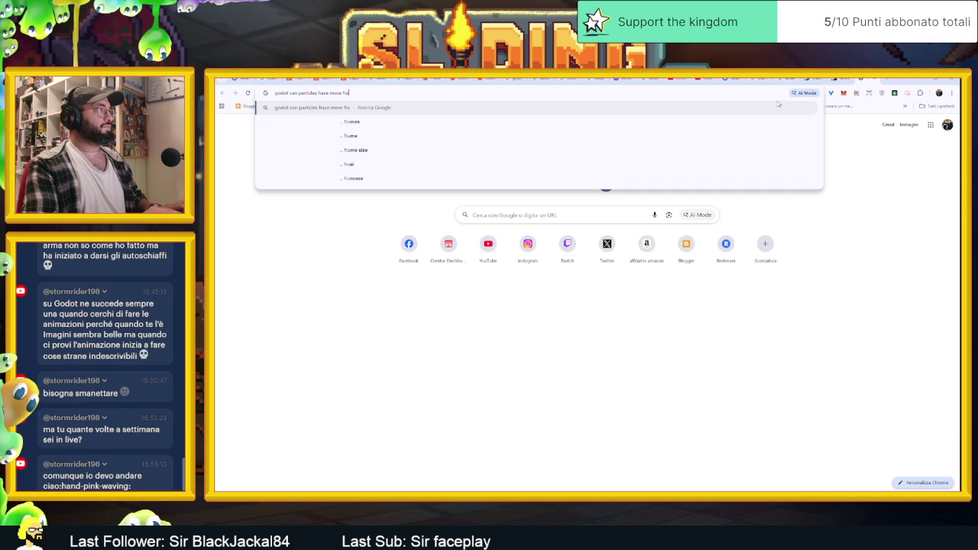
pyautogui.write('ames')
pyautogui.press('Return')
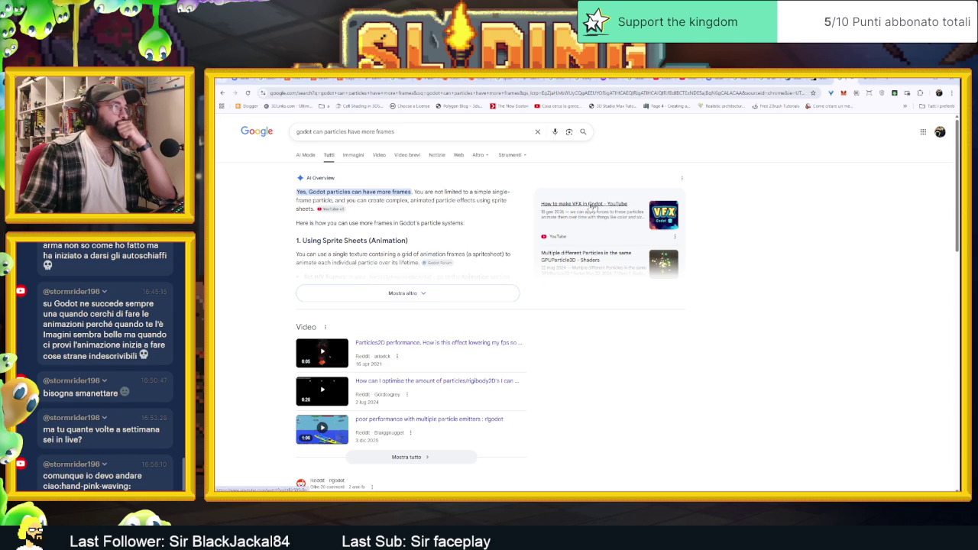
pyautogui.click(389, 293)
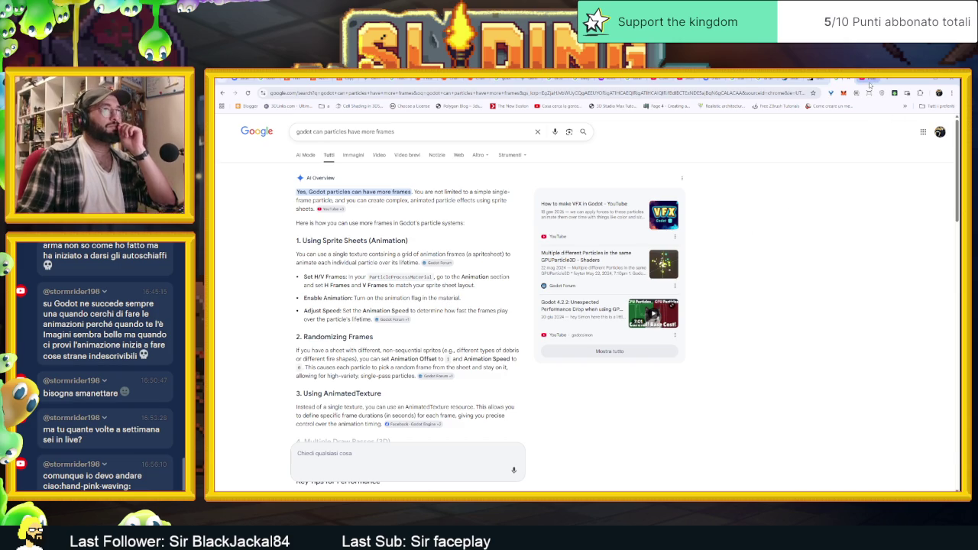
pyautogui.click(584, 204)
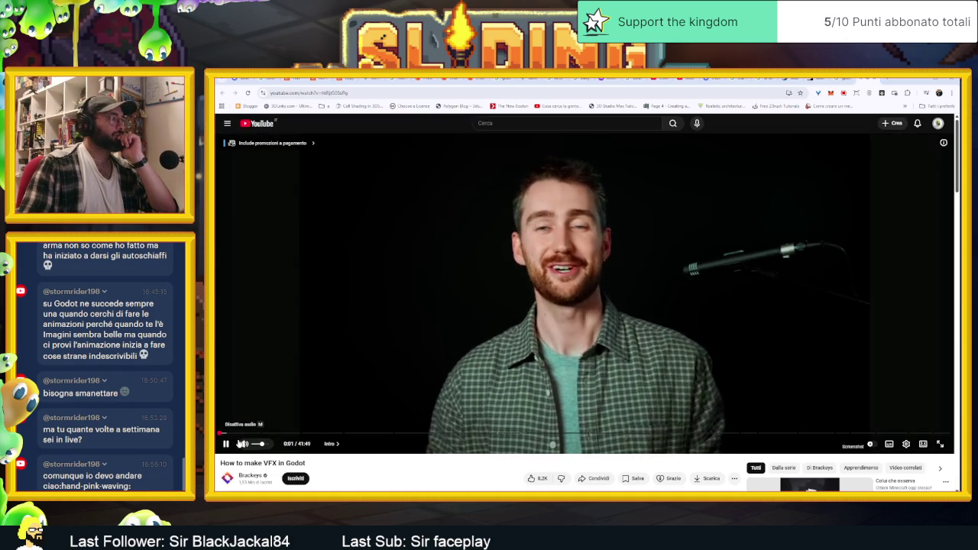
# - Scrub through the tutorial's explosion, sparks and smoke sections, settling at 5:49 in the particle system chapter
pyautogui.click(281, 433)
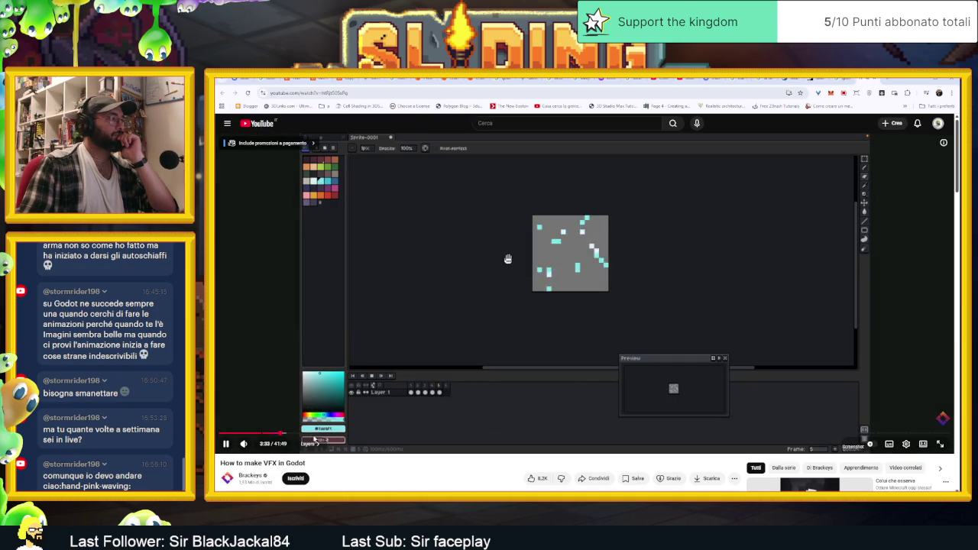
pyautogui.moveTo(313, 437)
pyautogui.mouseDown()
pyautogui.moveTo(341, 436)
pyautogui.moveTo(321, 434)
pyautogui.moveTo(332, 434)
pyautogui.mouseUp()
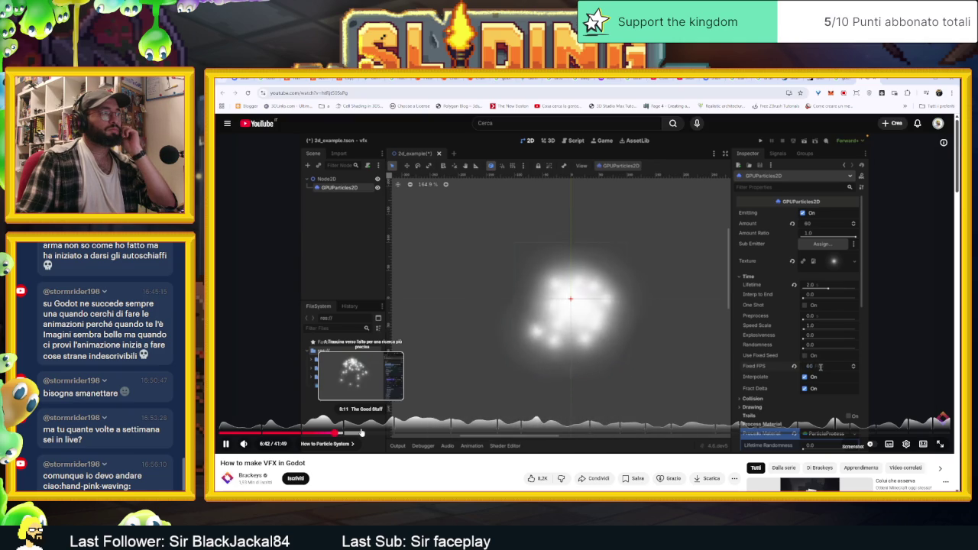
pyautogui.click(361, 433)
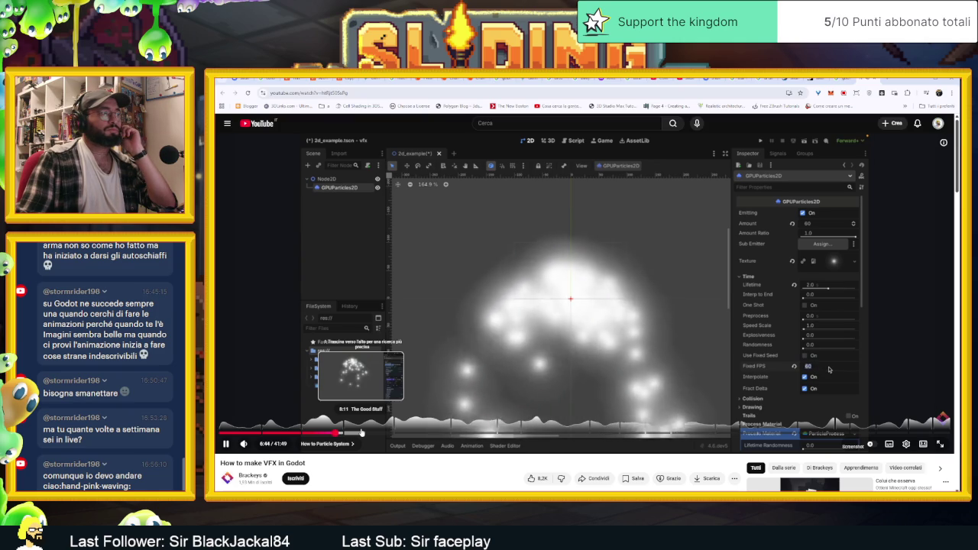
pyautogui.moveTo(361, 432); pyautogui.dragTo(375, 434)
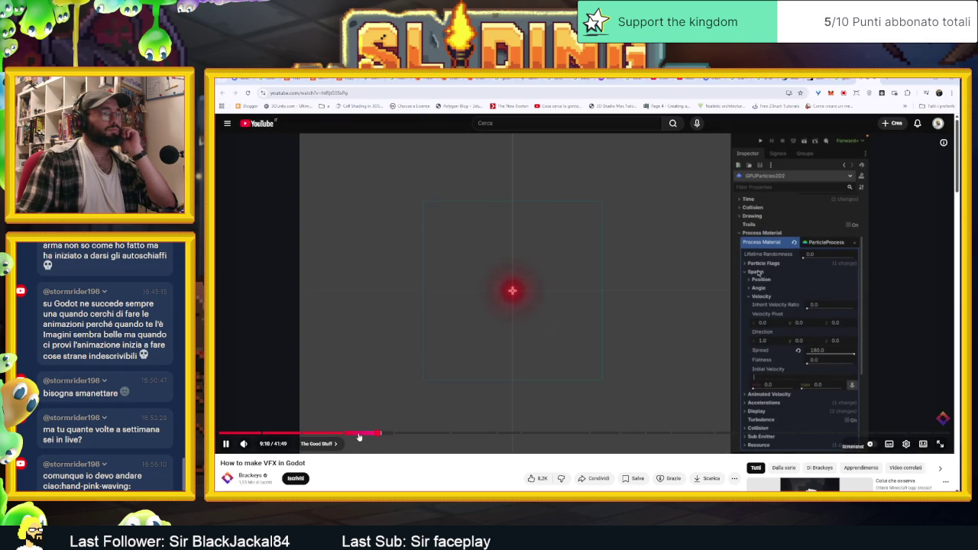
pyautogui.moveTo(359, 434)
pyautogui.mouseDown()
pyautogui.moveTo(599, 437)
pyautogui.moveTo(588, 436)
pyautogui.mouseUp()
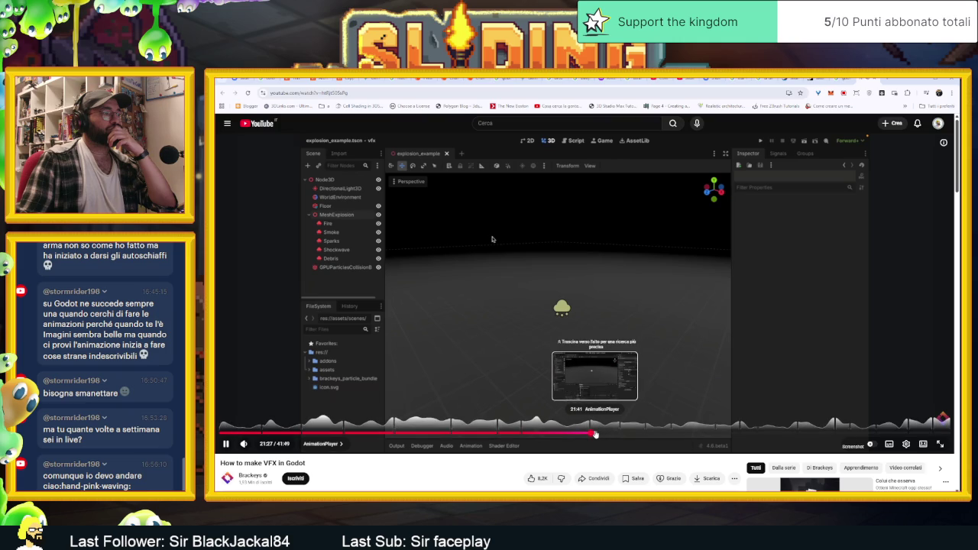
pyautogui.moveTo(612, 433); pyautogui.dragTo(643, 434)
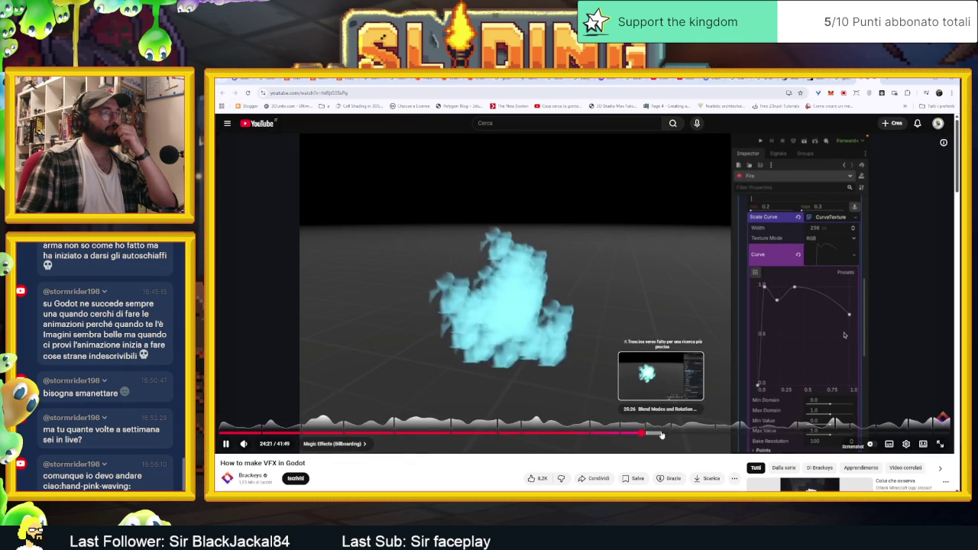
pyautogui.moveTo(662, 433); pyautogui.dragTo(697, 433)
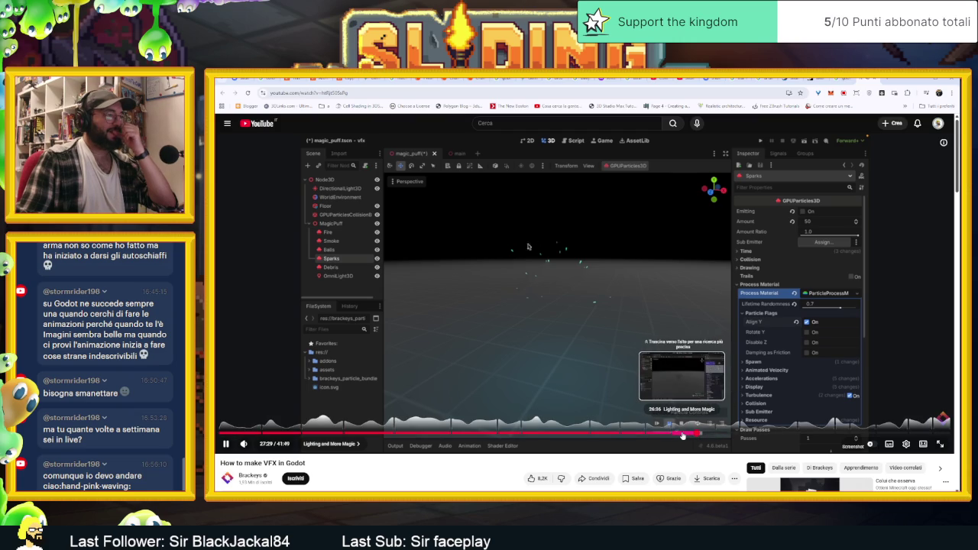
pyautogui.moveTo(706, 433)
pyautogui.mouseDown()
pyautogui.moveTo(814, 434)
pyautogui.moveTo(347, 429)
pyautogui.mouseUp()
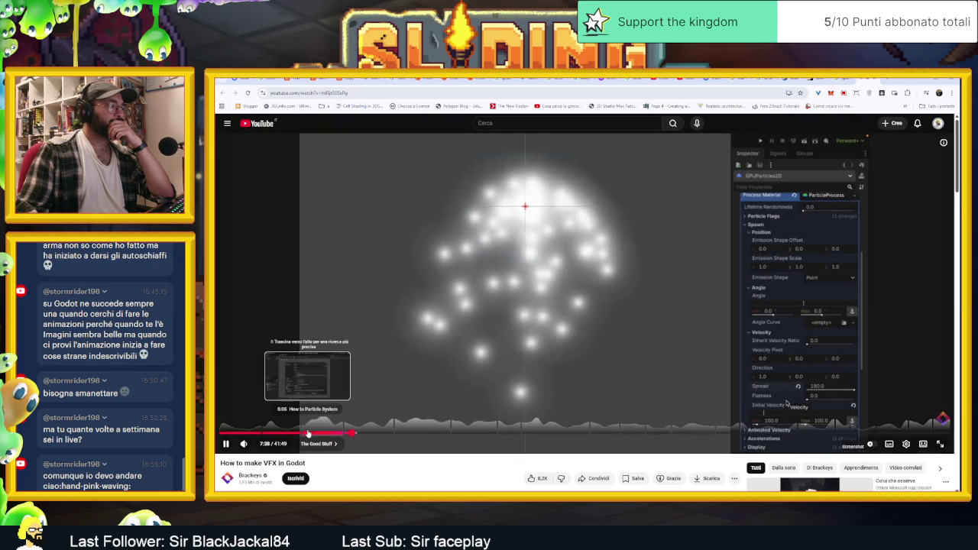
pyautogui.moveTo(308, 433); pyautogui.dragTo(312, 433)
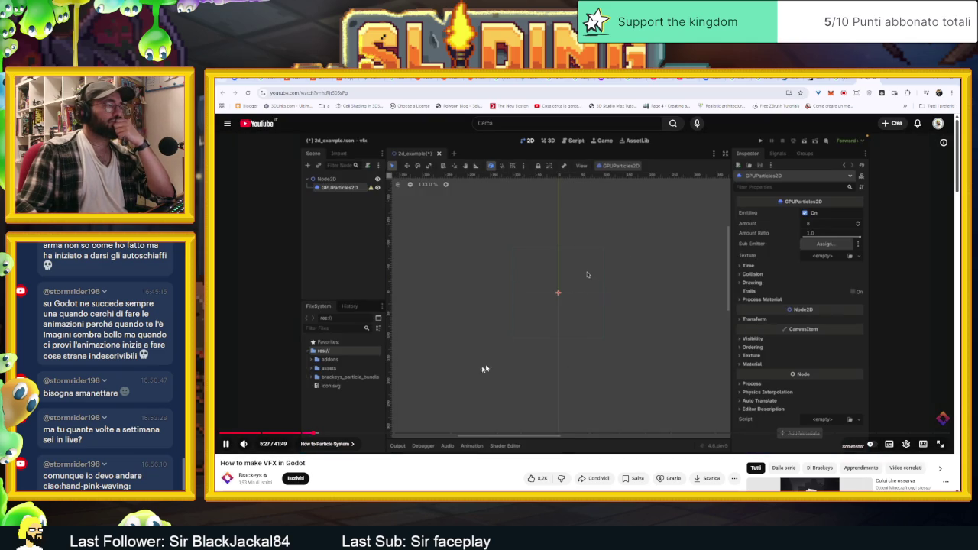
pyautogui.click(322, 433)
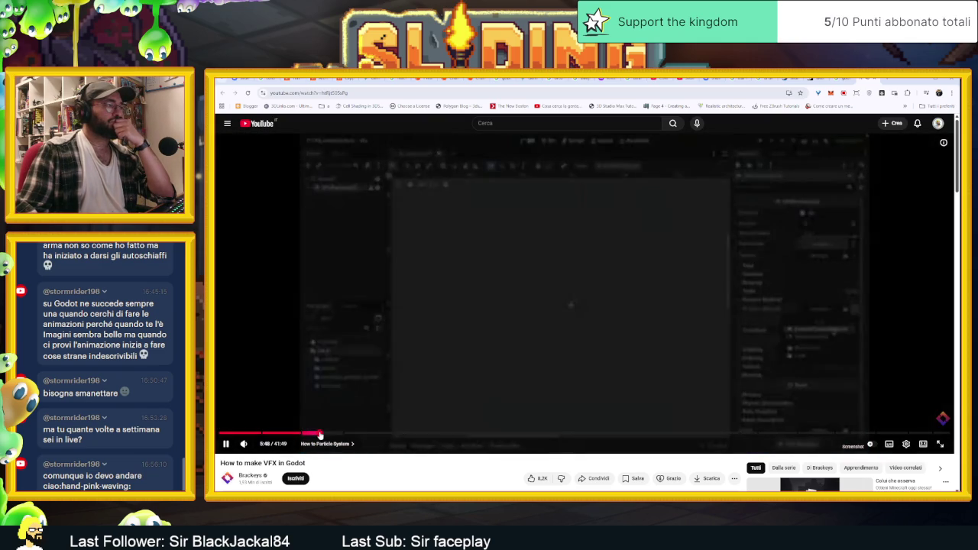
# - Watch the tutorial's particle scale and colour settings from around 5:57
pyautogui.moveTo(322, 434); pyautogui.dragTo(324, 433)
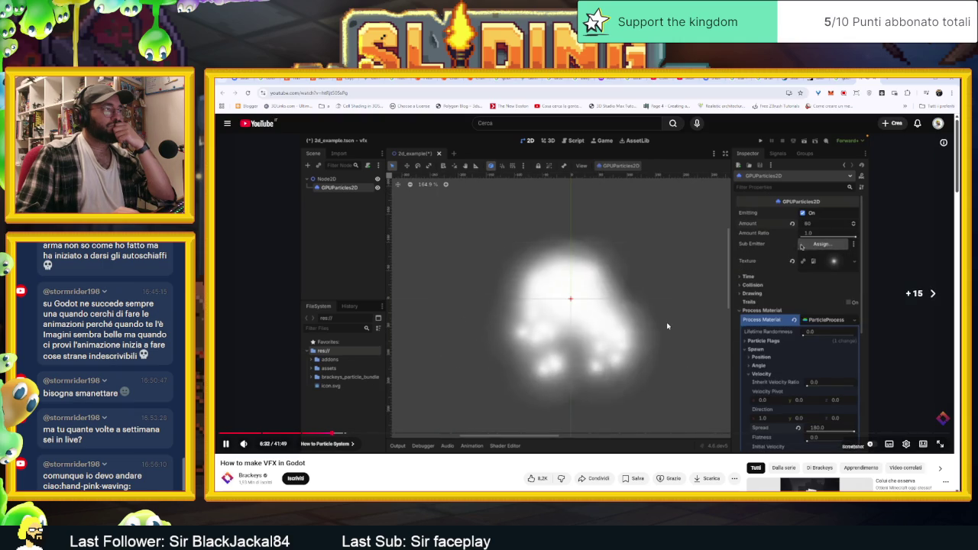
pyautogui.press('Left')
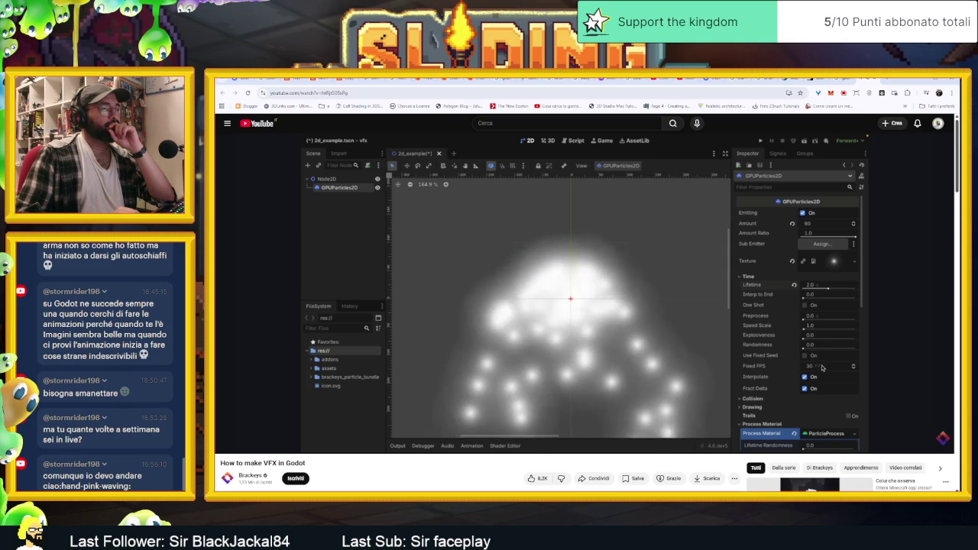
pyautogui.moveTo(667, 327)
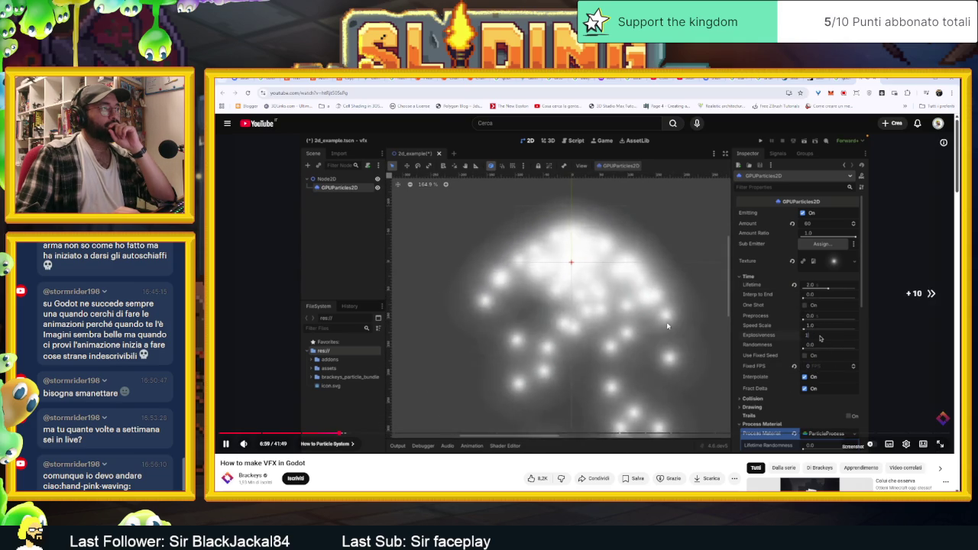
# - Skip the tutorial ahead to about 8:34, pause it, and return to the Google results
pyautogui.press('l')
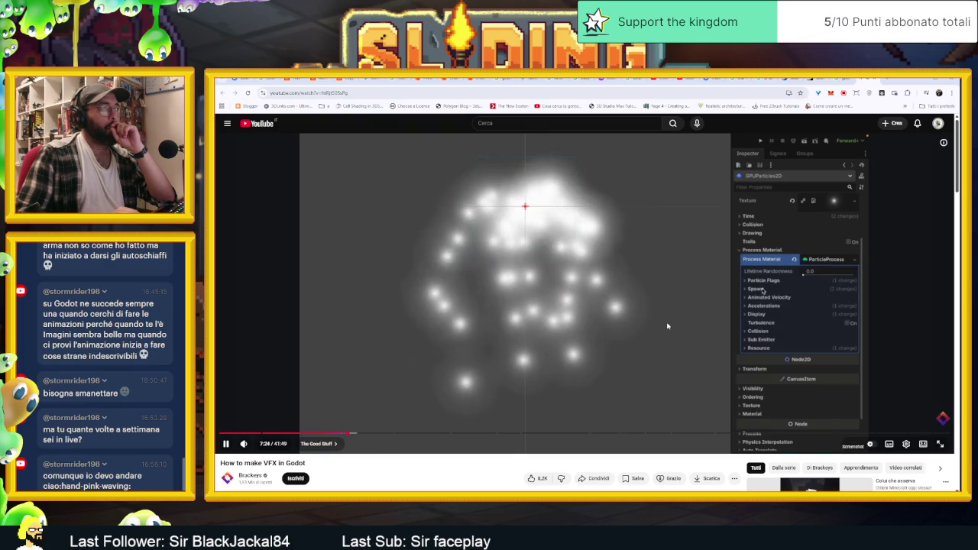
pyautogui.press('Right')
pyautogui.press('Right')
pyautogui.press('Right')
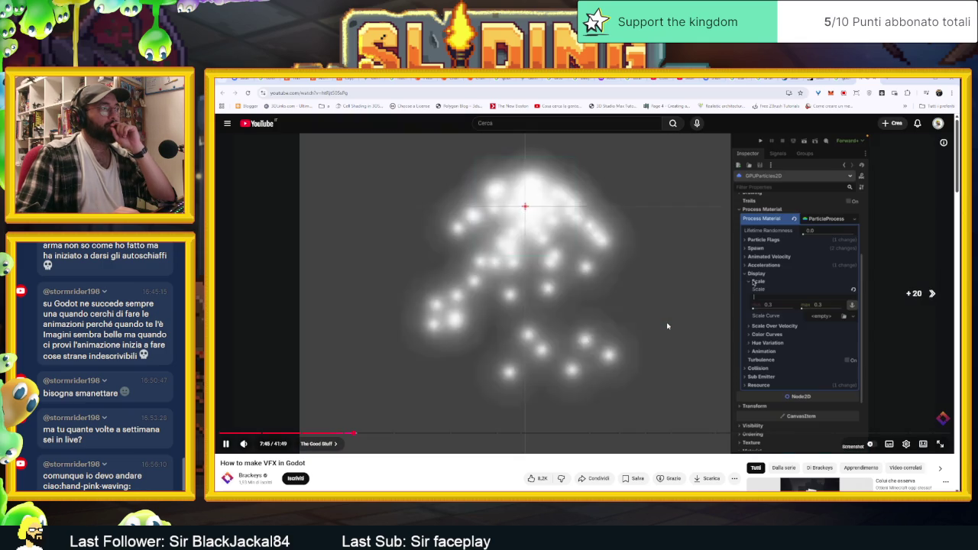
pyautogui.press('Right')
pyautogui.press('Right')
pyautogui.press('Right')
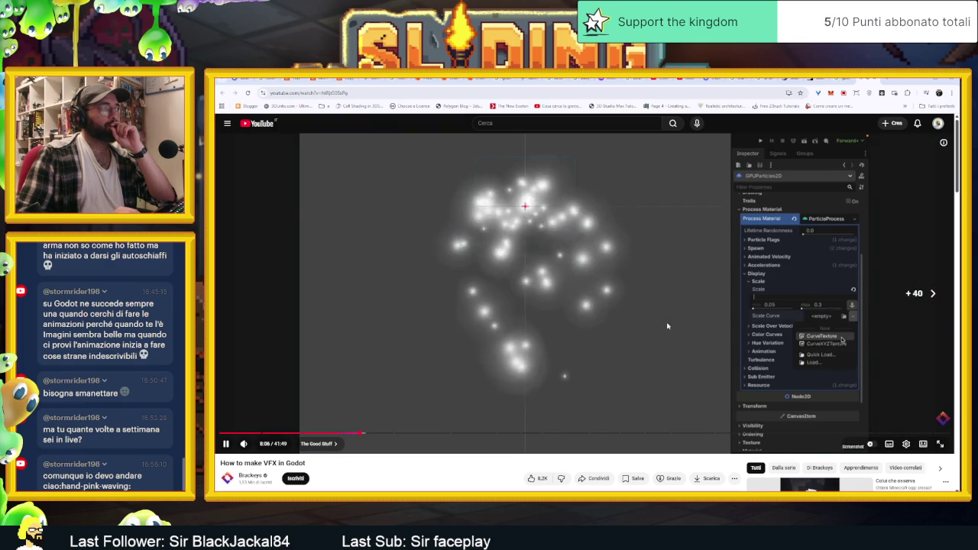
pyautogui.press('Right')
pyautogui.press('Right')
pyautogui.press('Right')
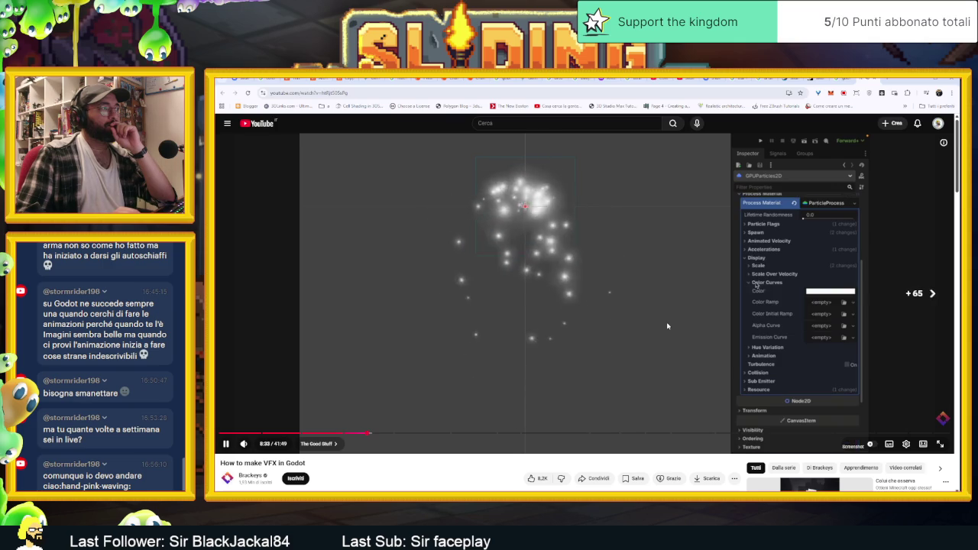
pyautogui.press('space')
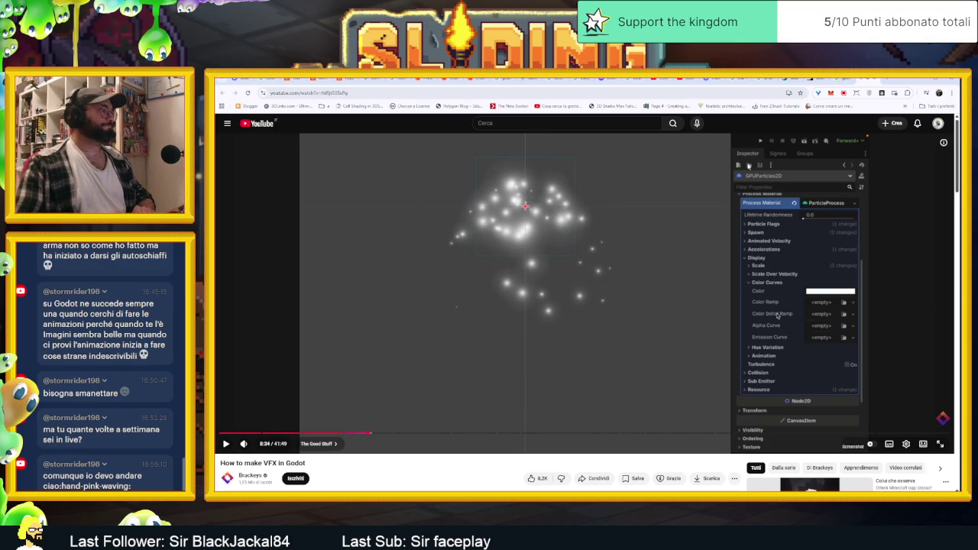
pyautogui.hotkey('ctrl', 'Tab')
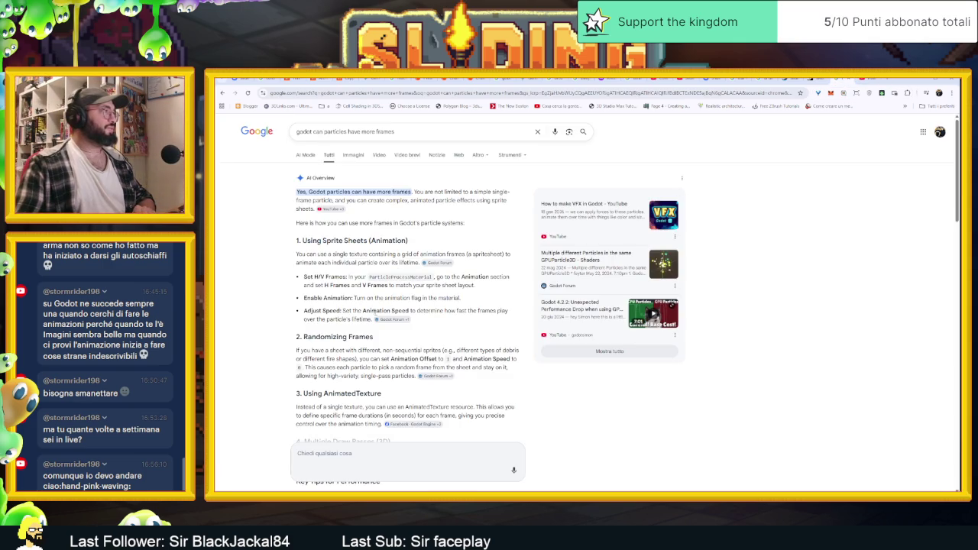
pyautogui.scroll(-3, 377, 275)
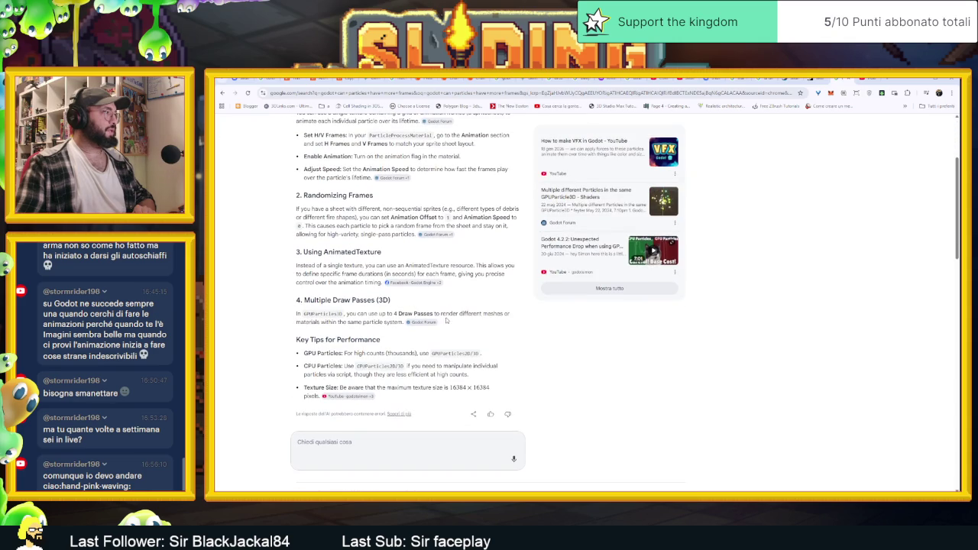
pyautogui.scroll(2, 468, 324)
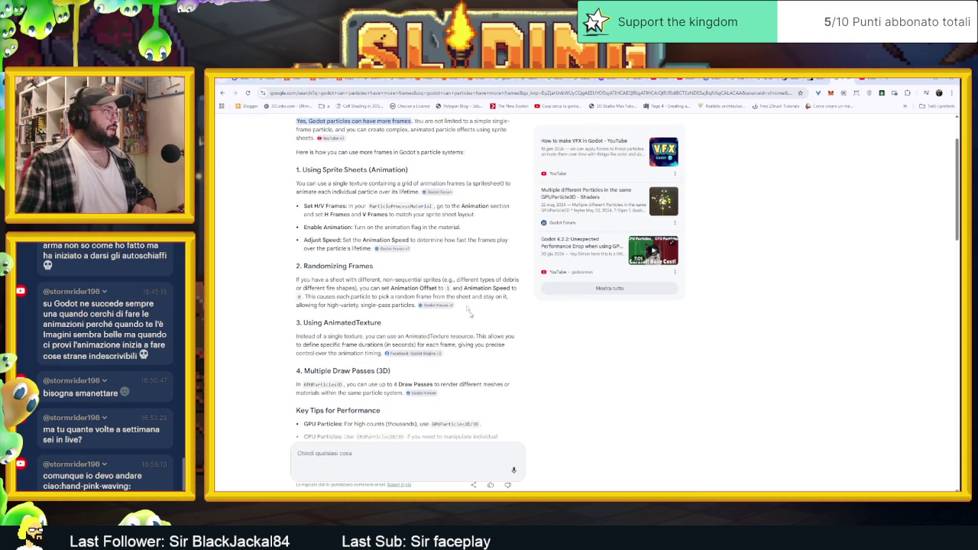